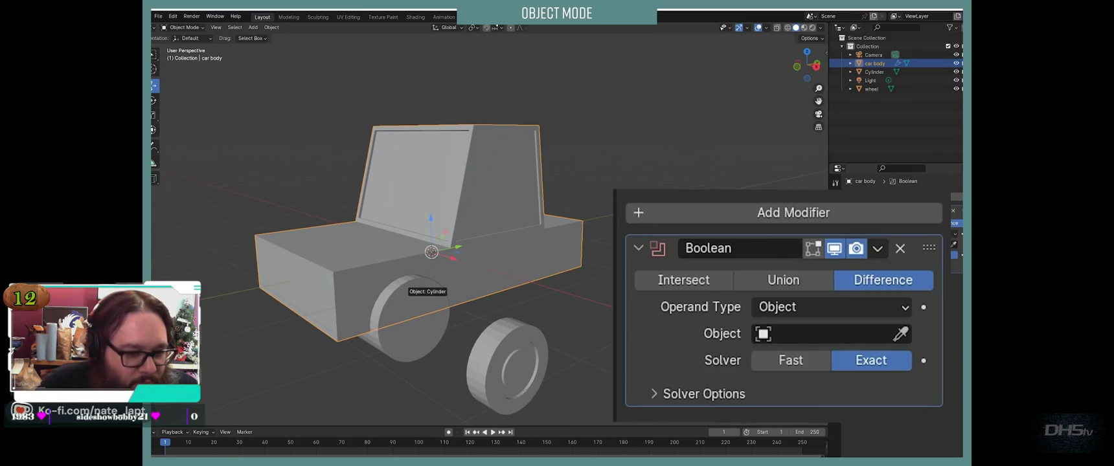
Step: Pick Cylinder as the Boolean cutter, then lower the Cylinder beneath the car body
click(402, 285)
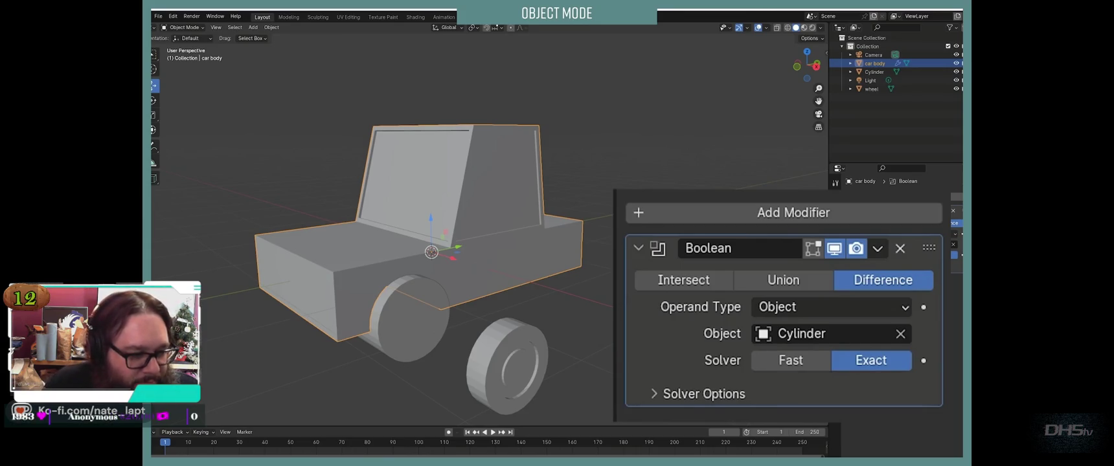
click(875, 72)
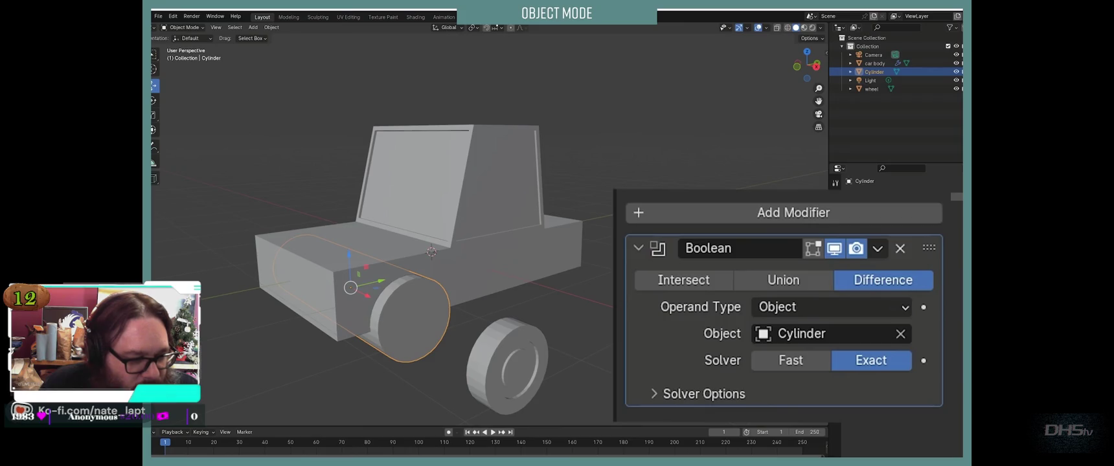
drag(349, 256, 353, 326)
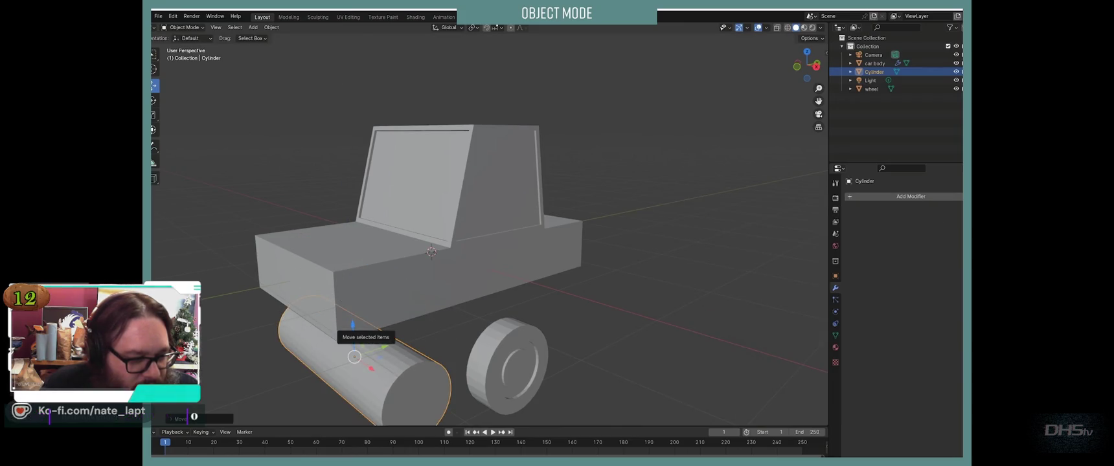
key(alt+Tab)
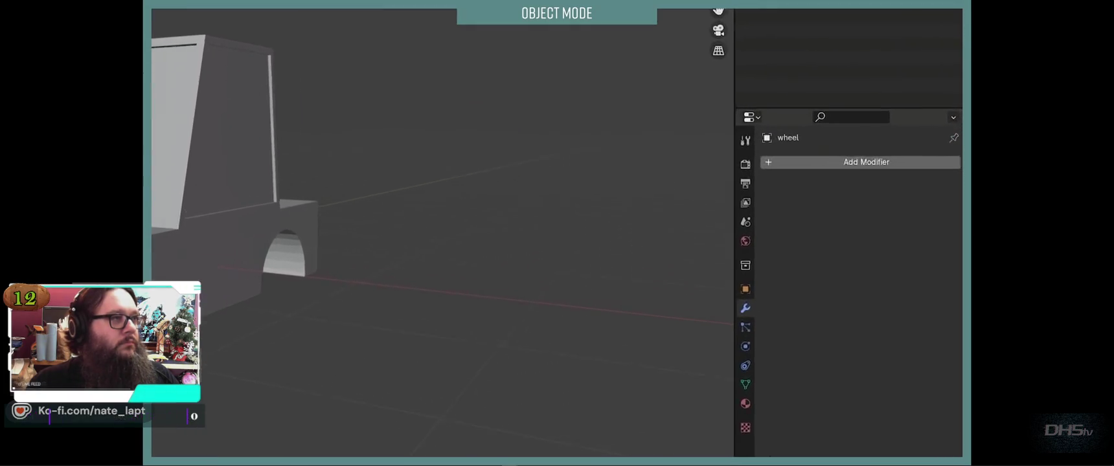
Step: Add an Array modifier to the wheel with Count 2 and relative offset X 0, Y 1
click(674, 109)
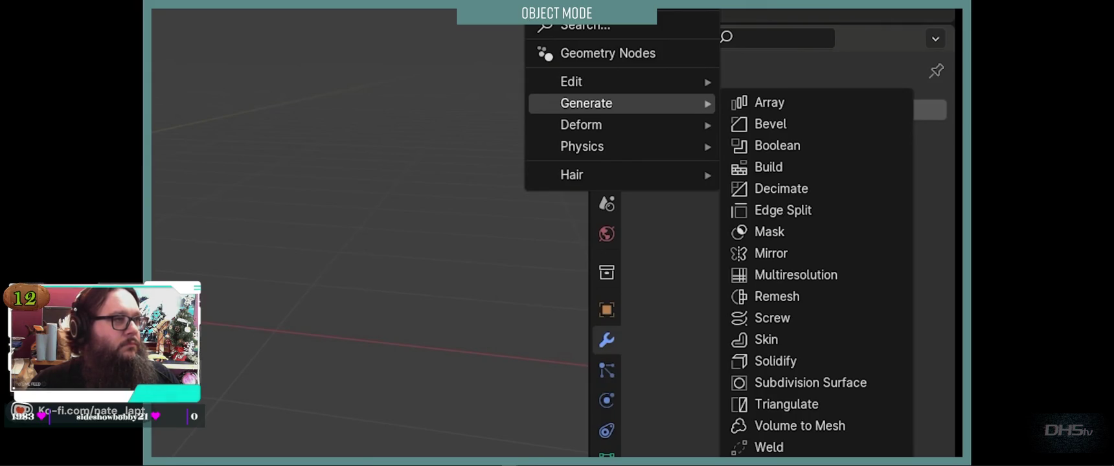
click(770, 102)
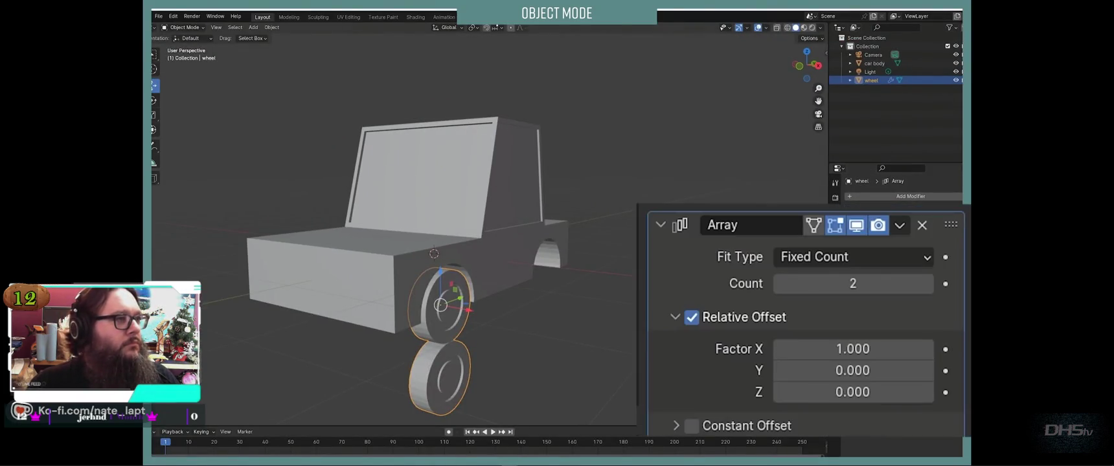
scroll(441, 259, down, 3)
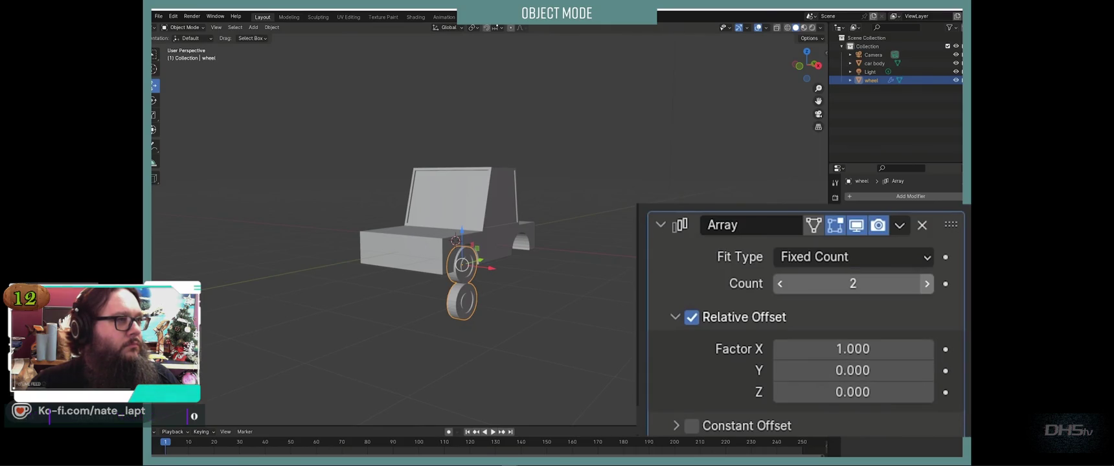
drag(853, 284, 901, 283)
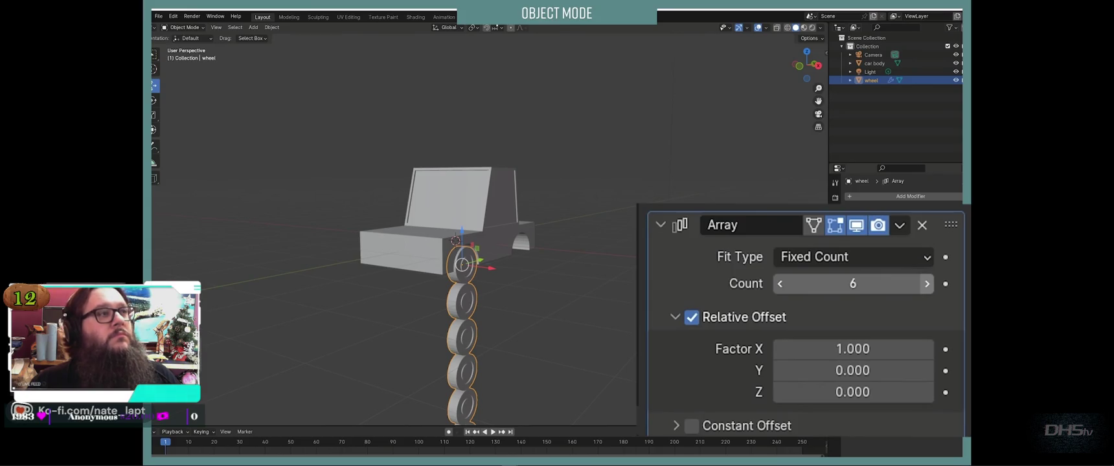
drag(853, 284, 805, 284)
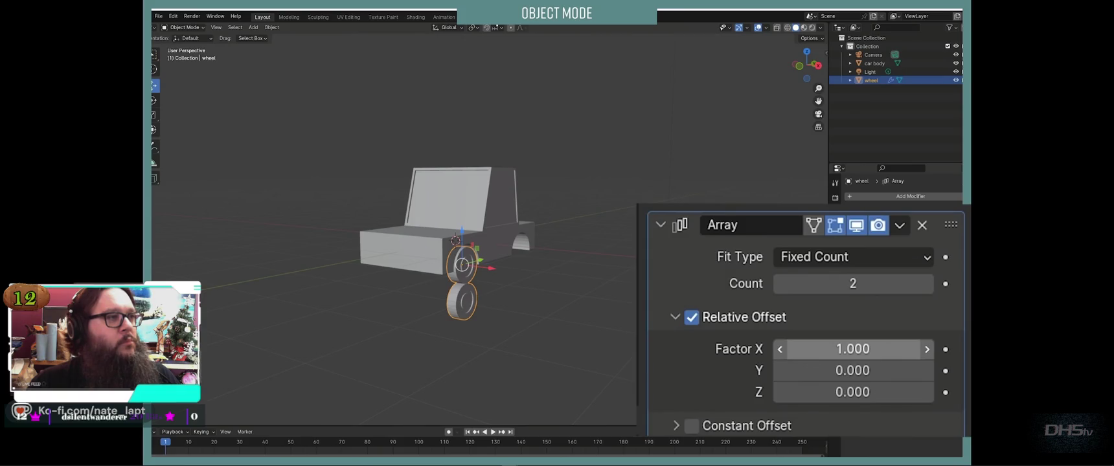
click(854, 349)
text(0)
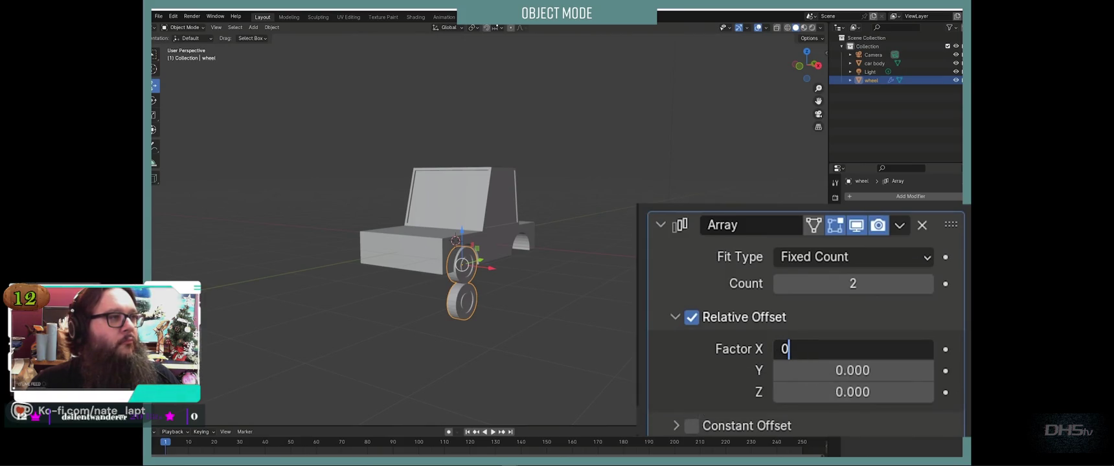
key(Return)
click(853, 371)
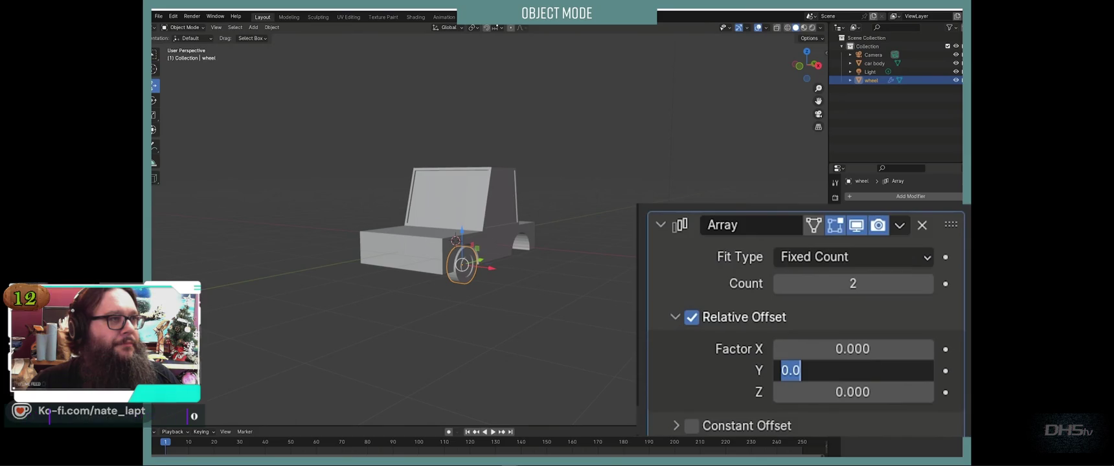
text(1)
key(Return)
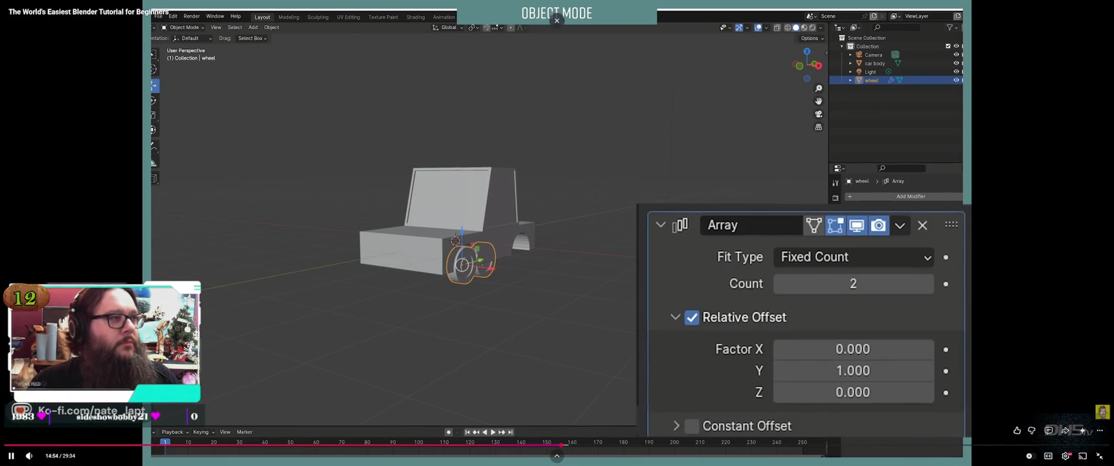
Step: Pause the car tutorial and skip back about 35 seconds to the Array modifier setup
key(k)
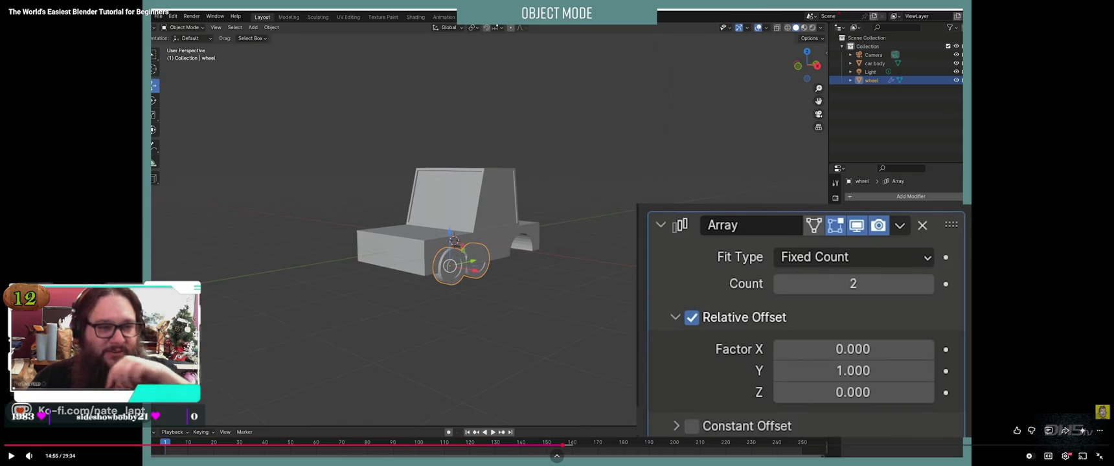
key(k)
key(j)
key(j)
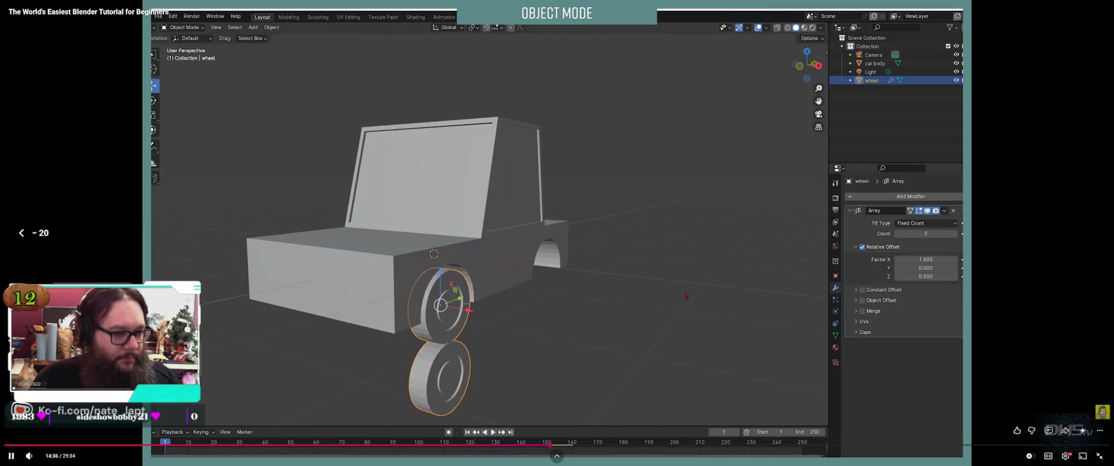
key(j)
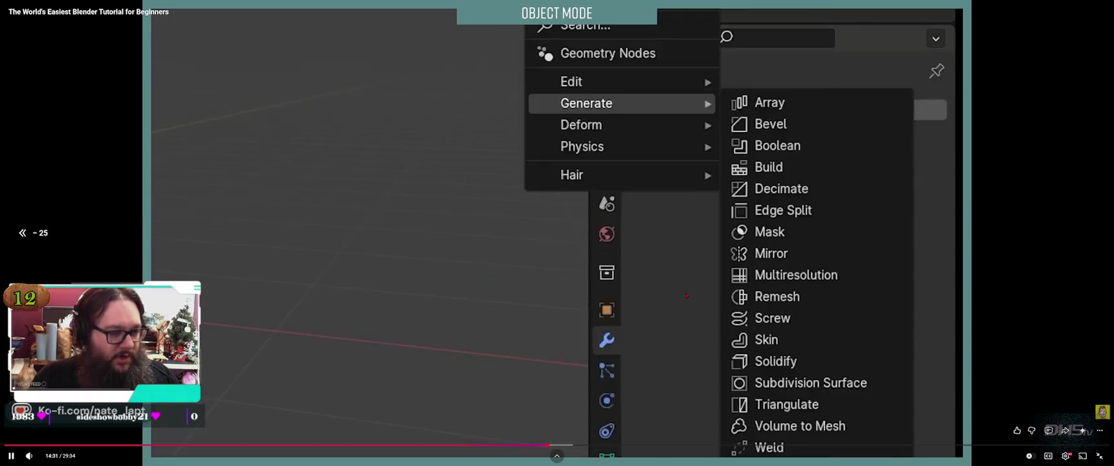
key(Left)
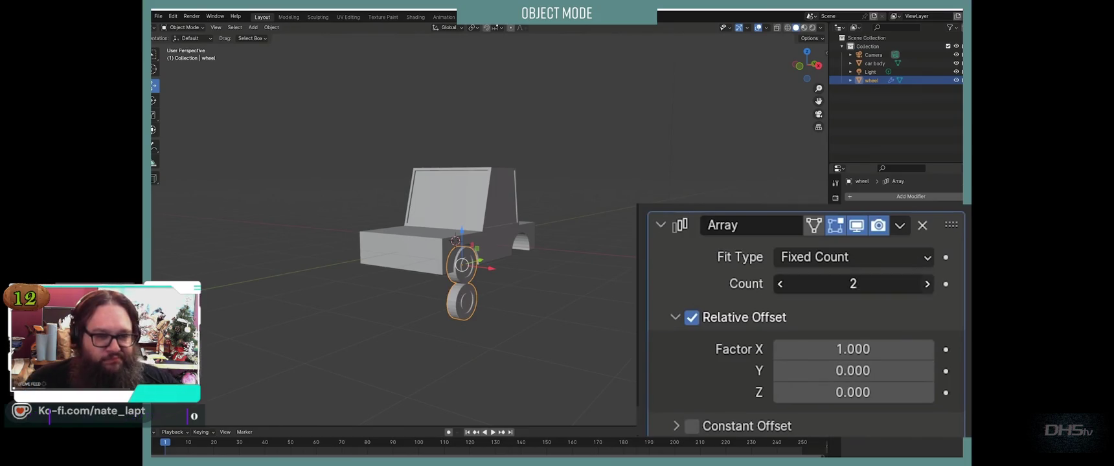
Step: Reset the wheel array to Count 2 with relative offset X 0 and Y 1
drag(853, 283, 894, 284)
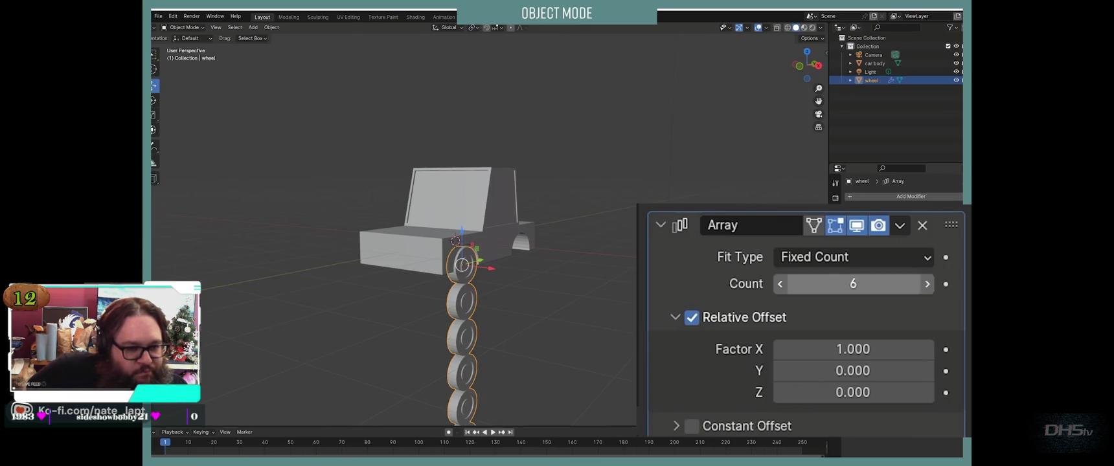
drag(853, 283, 812, 284)
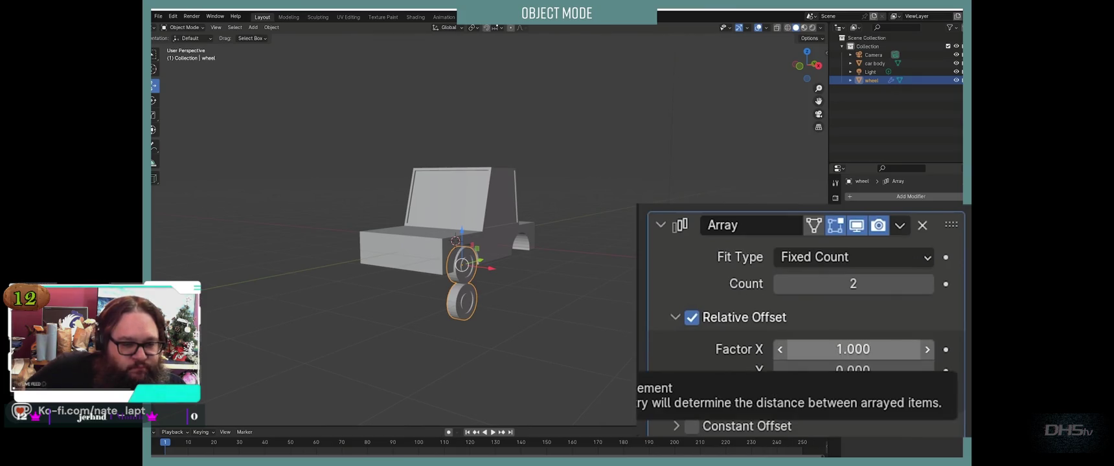
click(853, 350)
text(0)
key(Return)
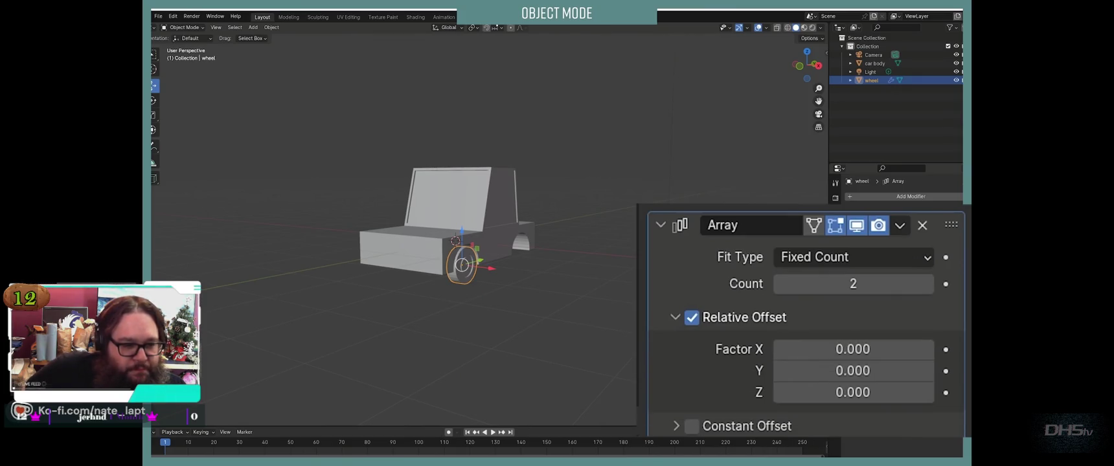
click(854, 371)
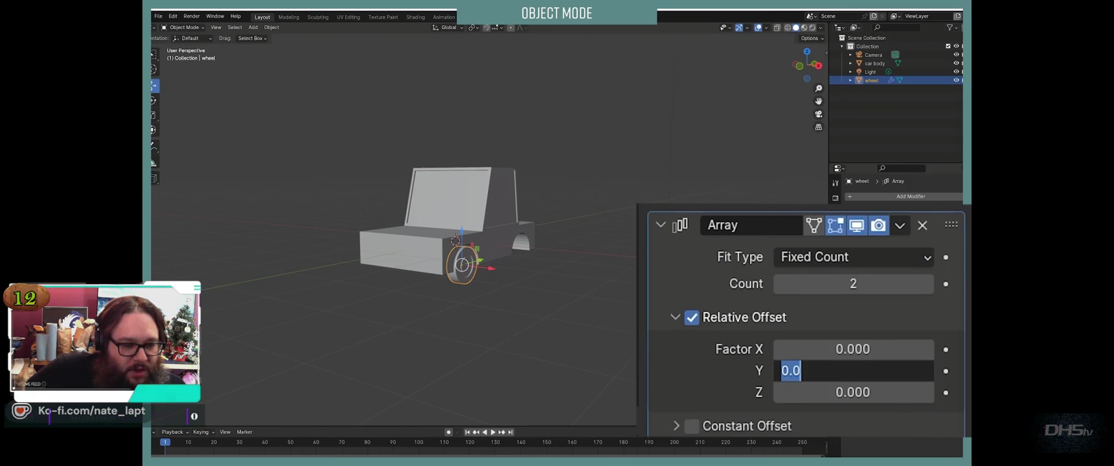
text(1)
key(Return)
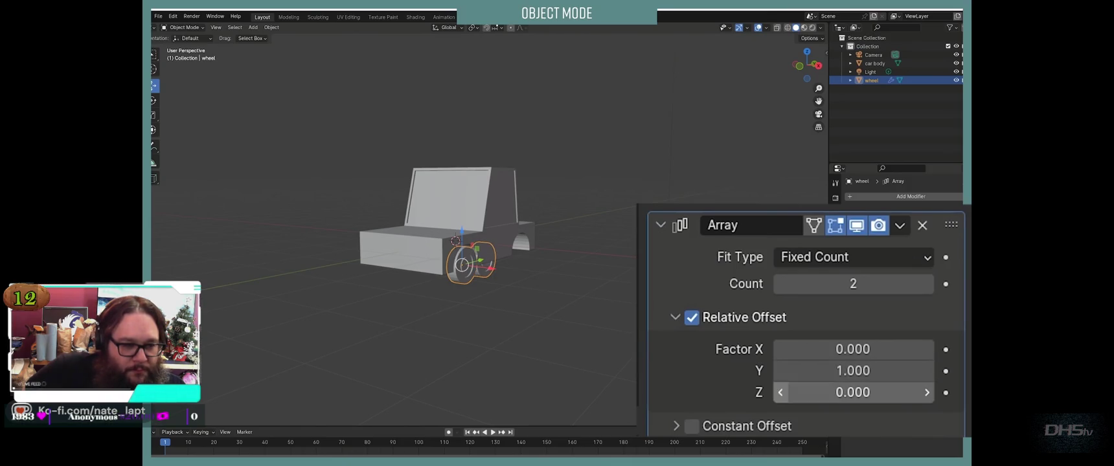
Step: Raise the array's Y offset factor to 3 and view the car from the side
middle_drag(492, 324, 622, 318)
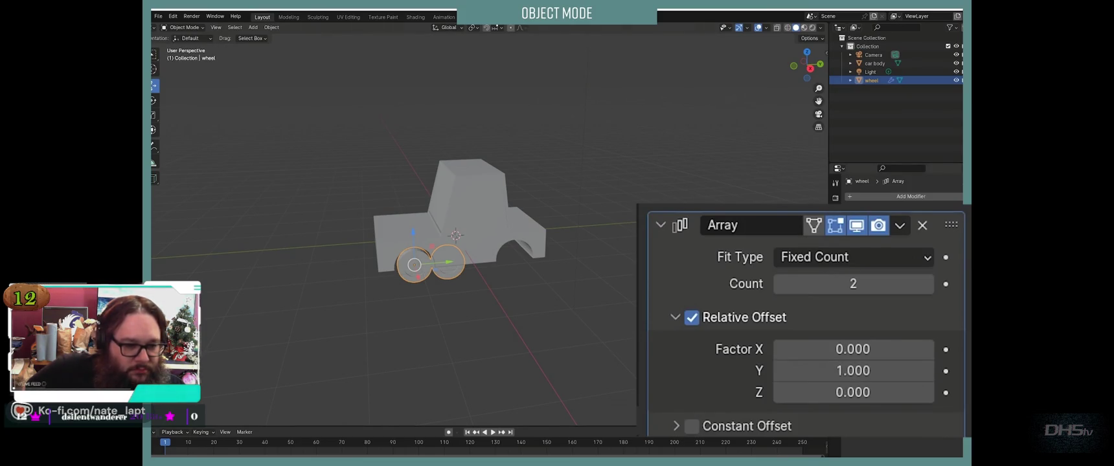
double_click(854, 370)
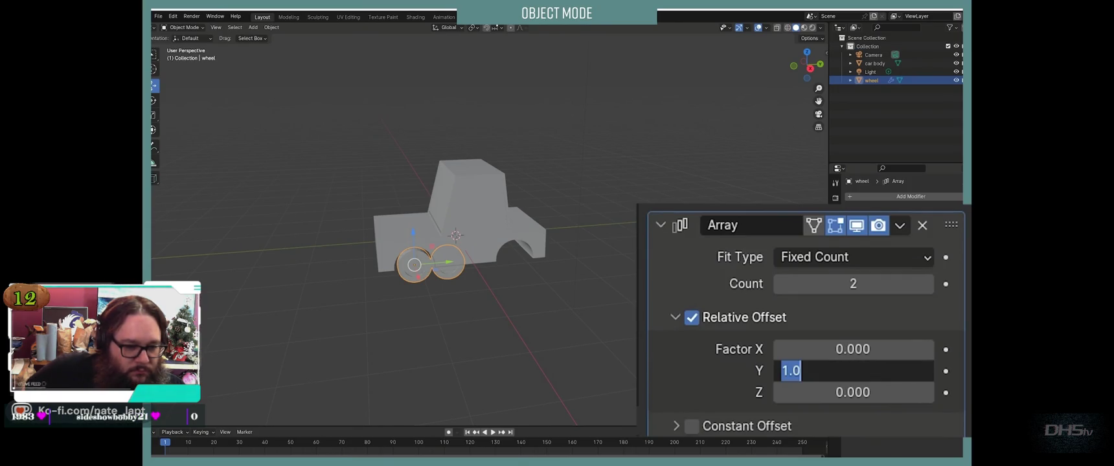
text(3)
key(Return)
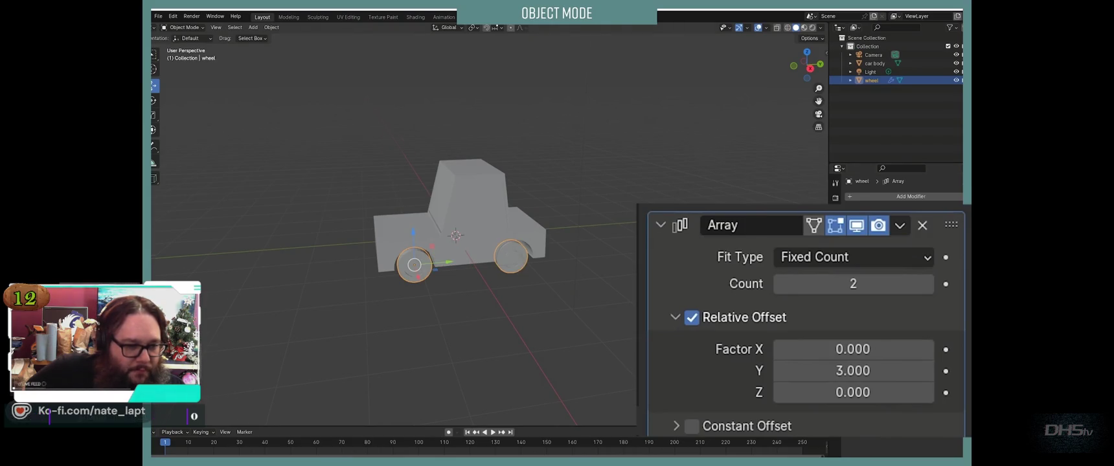
click(810, 67)
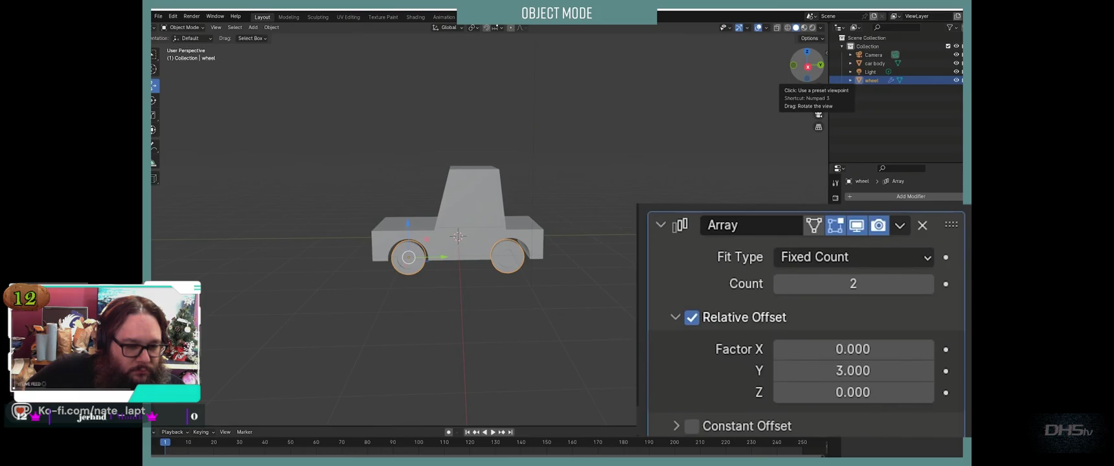
scroll(453, 246, up, 1)
scroll(454, 246, up, 3)
scroll(453, 246, up, 1)
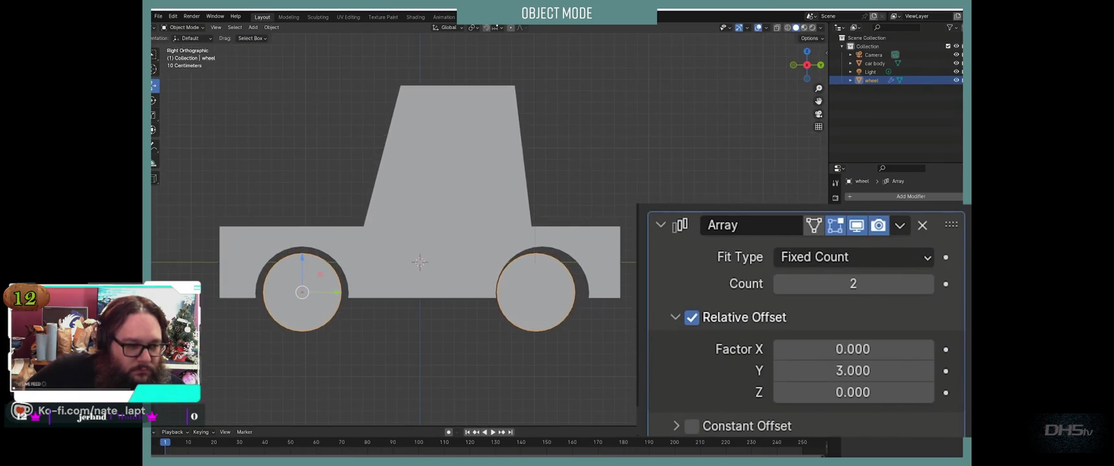
click(853, 370)
text(3.2)
key(Return)
click(853, 371)
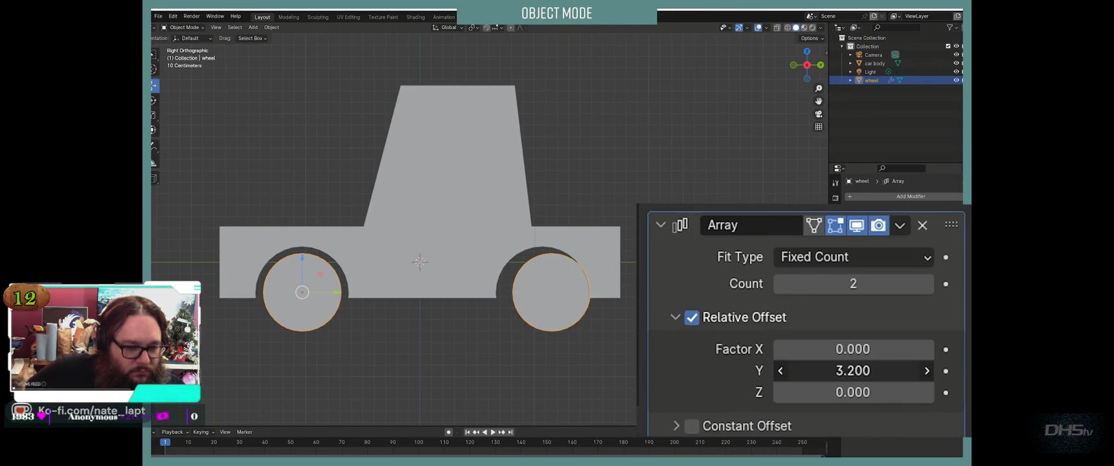
text(3)
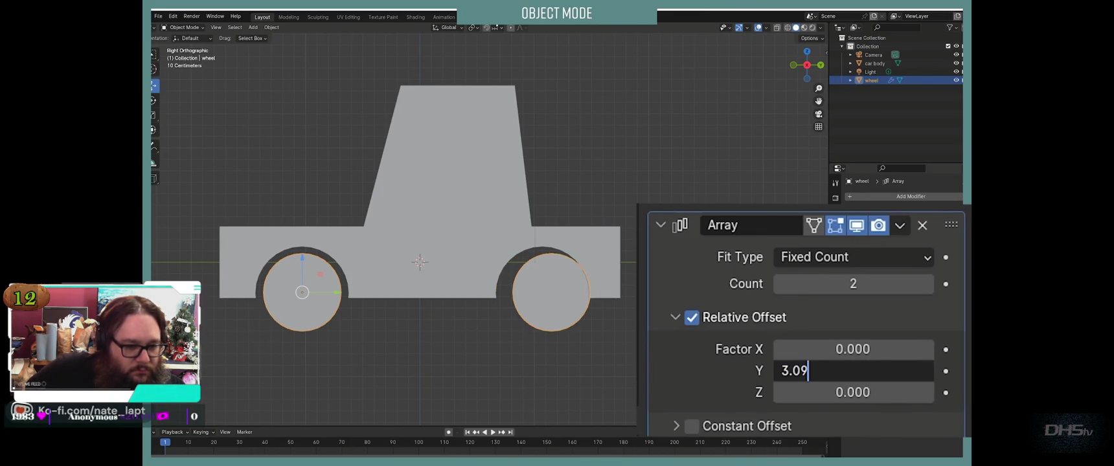
key(Return)
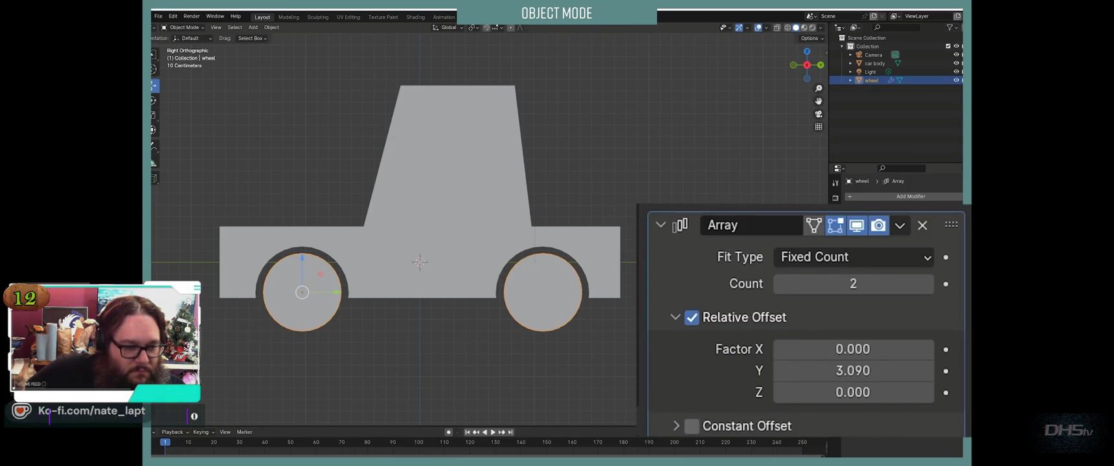
key(alt+a)
middle_drag(389, 260, 324, 253)
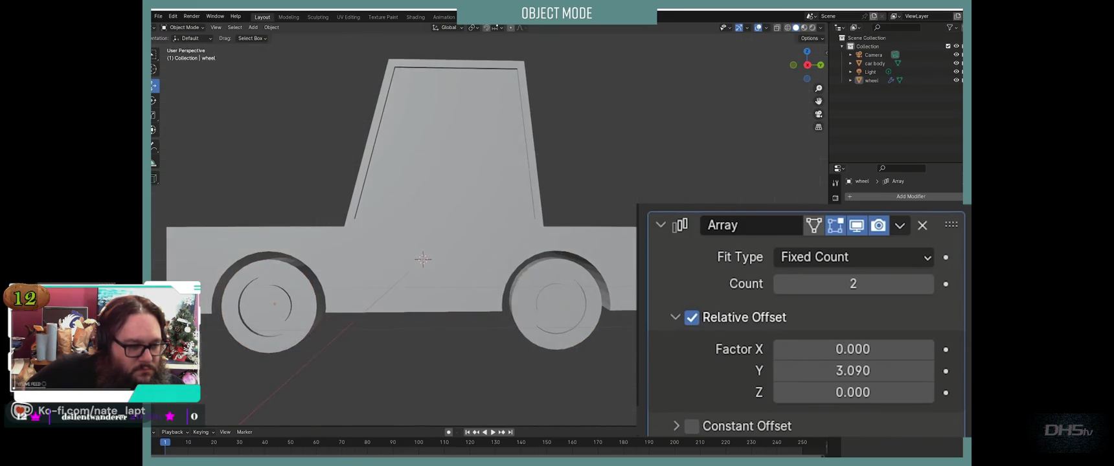
scroll(388, 246, down, 3)
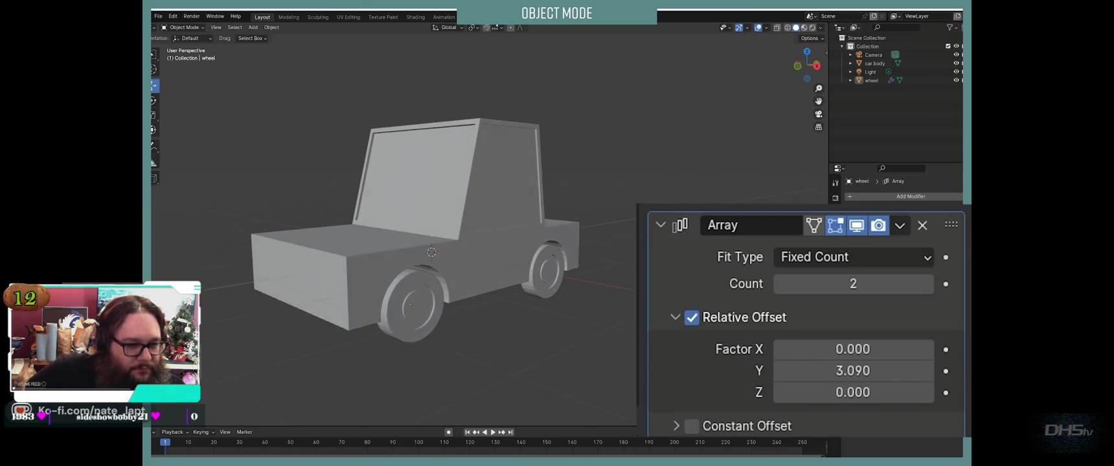
middle_drag(389, 259, 453, 259)
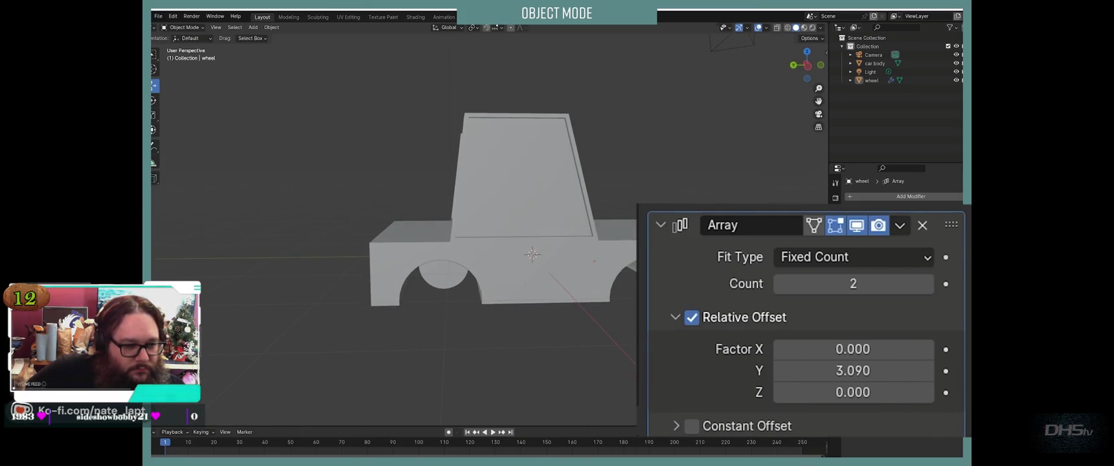
middle_drag(389, 259, 486, 259)
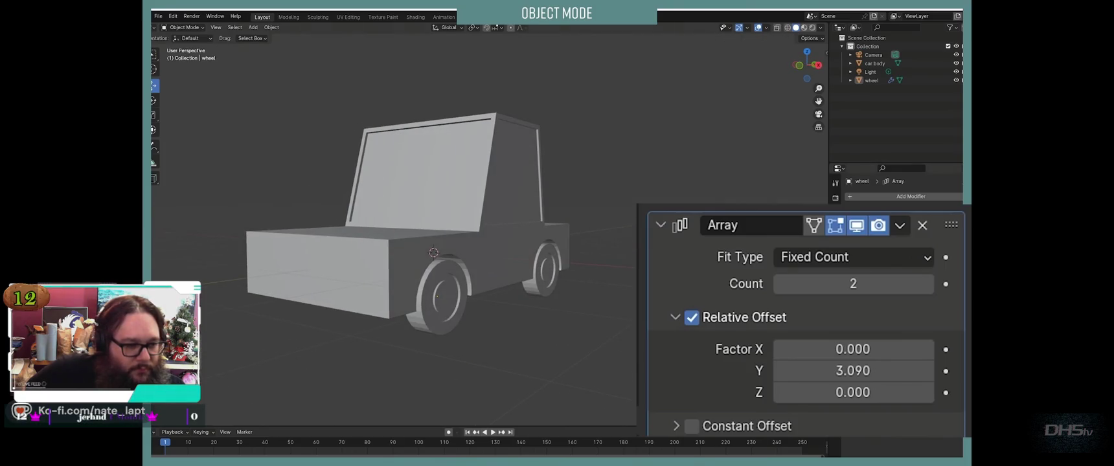
click(900, 225)
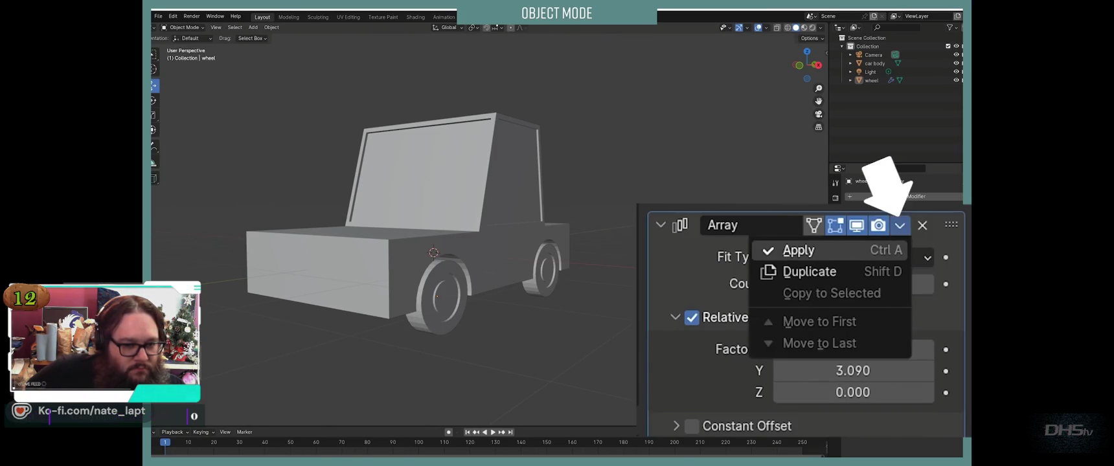
Step: Apply the Array modifier and add a Mirror modifier to the wheels on the Y axis
click(901, 216)
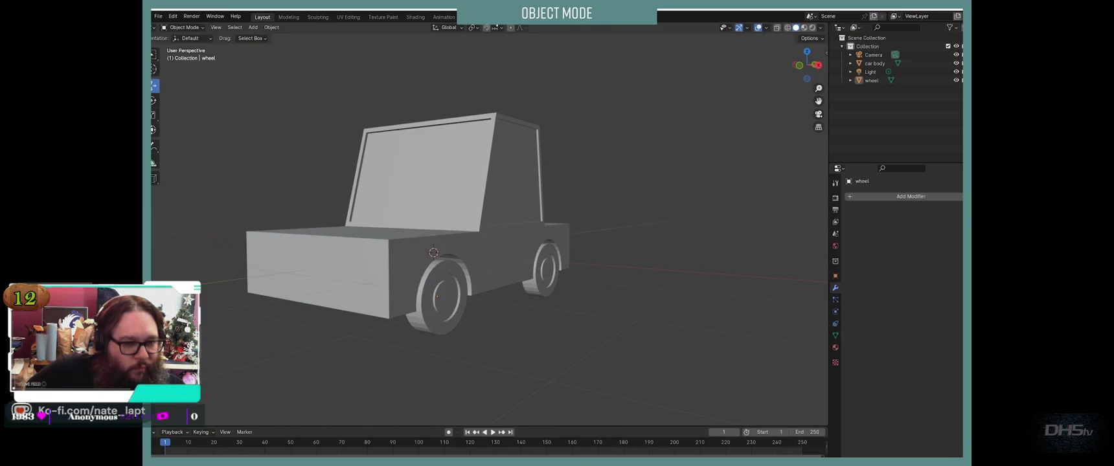
click(440, 298)
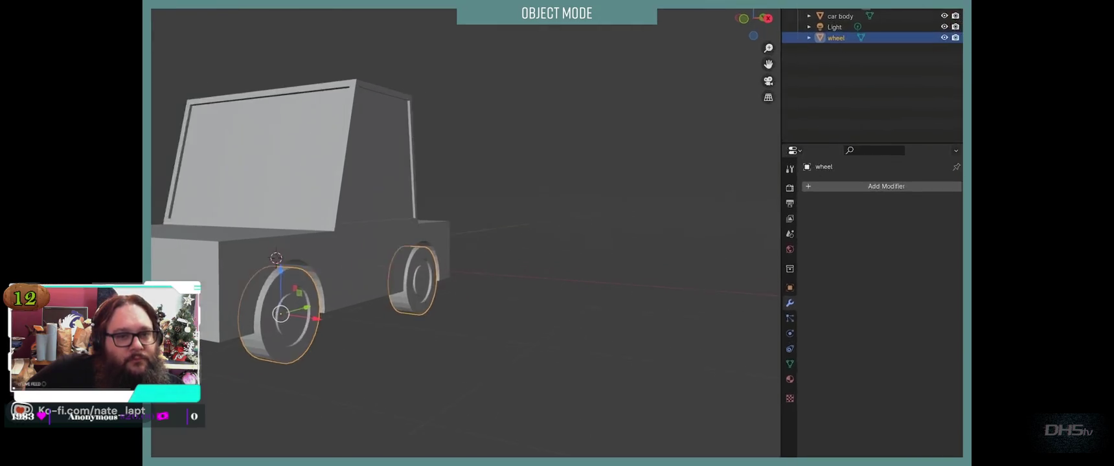
click(648, 140)
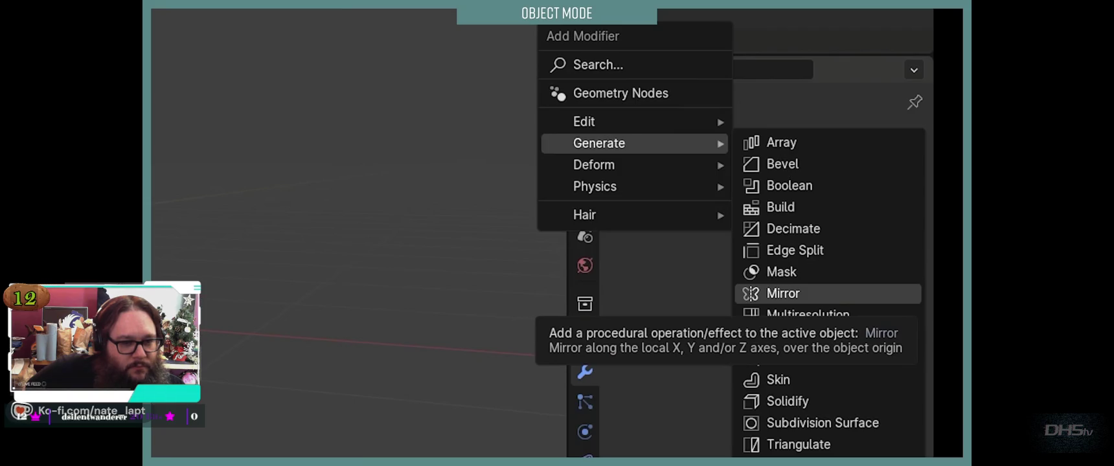
click(783, 294)
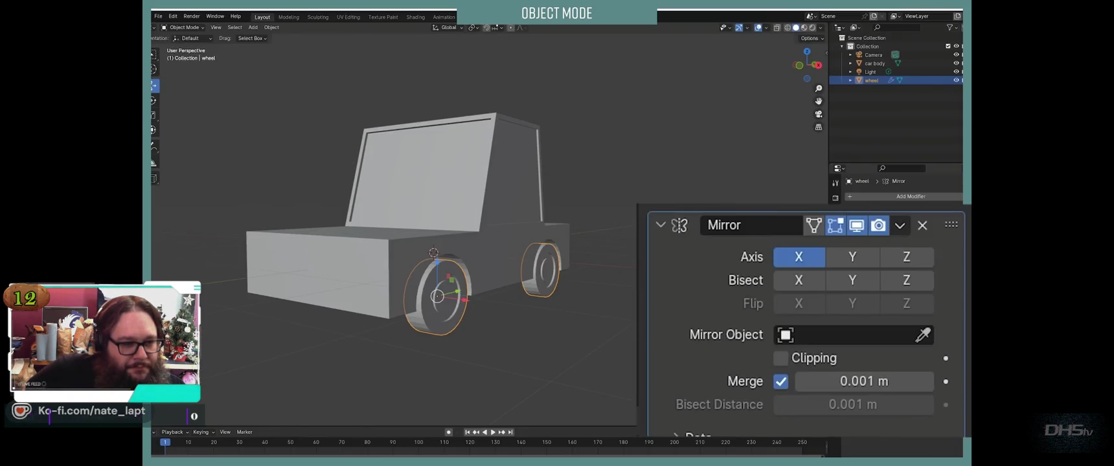
click(907, 257)
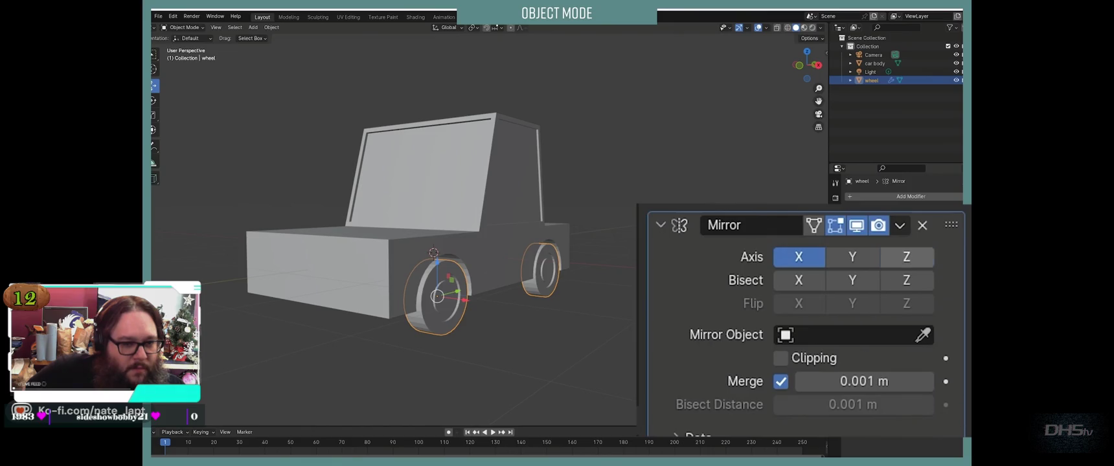
click(852, 257)
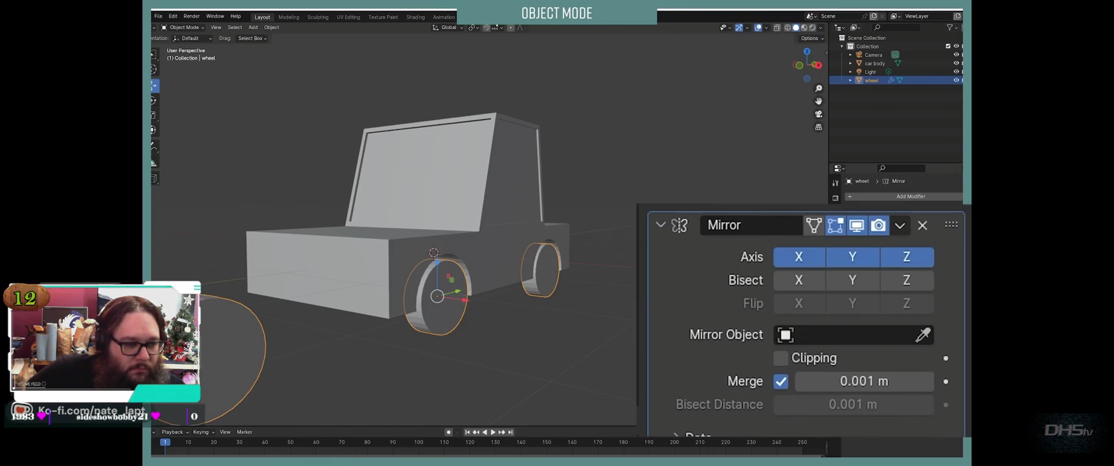
click(906, 257)
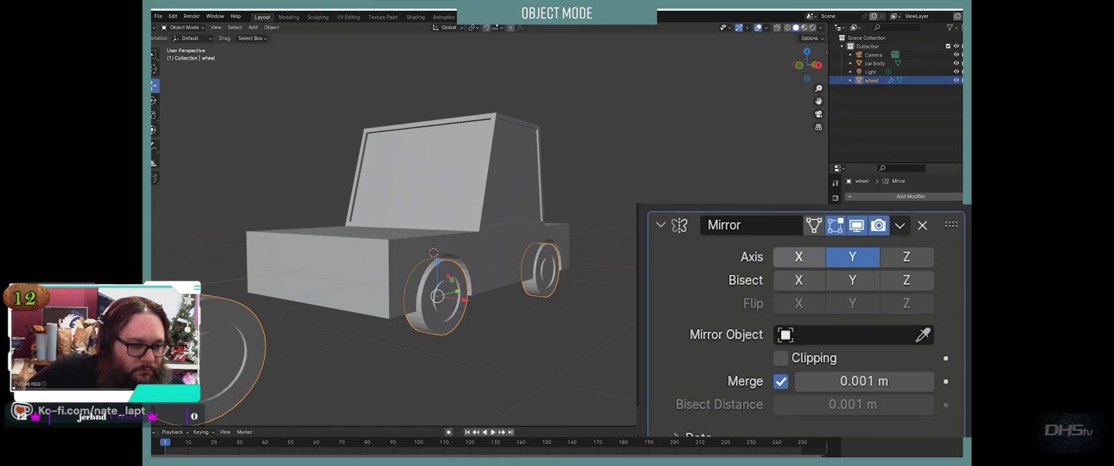
click(799, 256)
Step: Set car body as the Mirror Object and enable X mirroring alongside Y
scroll(409, 253, down, 3)
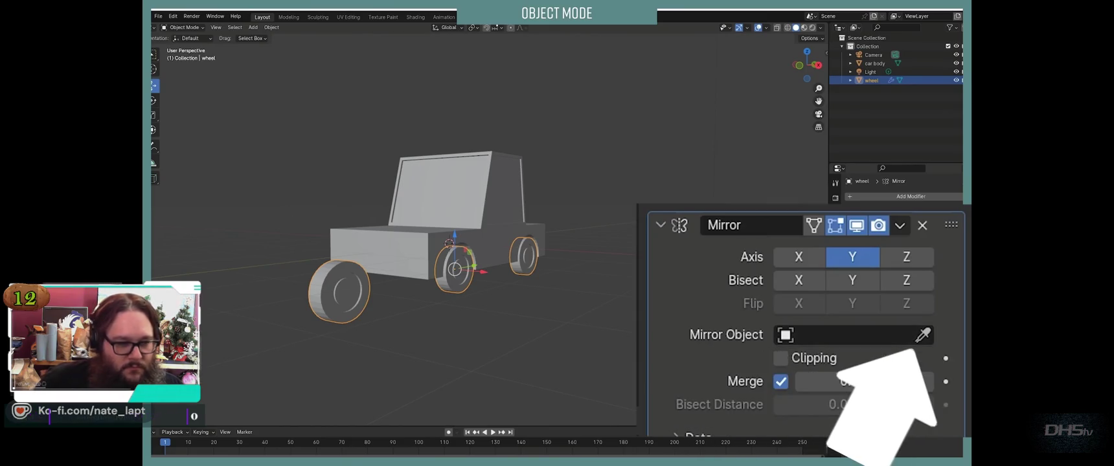
click(500, 228)
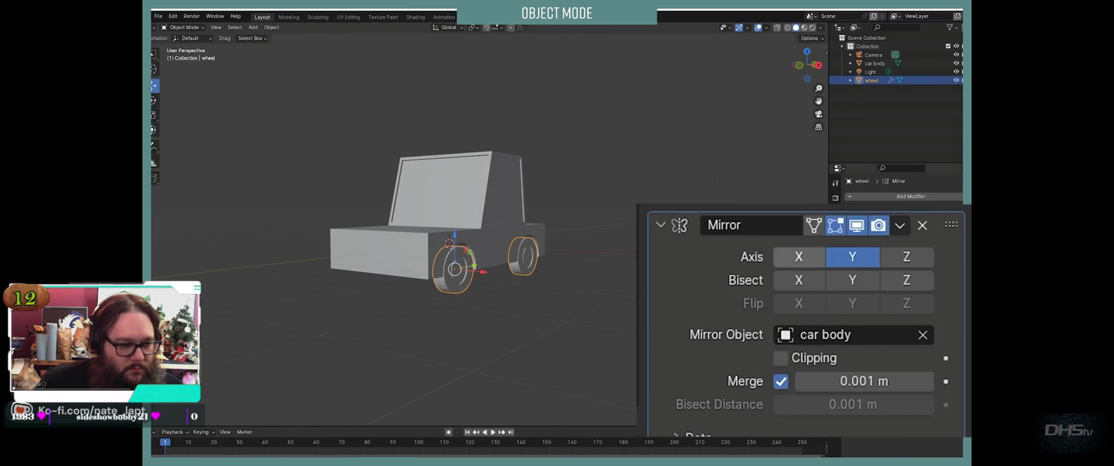
click(798, 257)
mouse_move(732, 77)
middle_down()
mouse_move(622, 94)
mouse_move(687, 94)
mouse_move(625, 94)
middle_up()
key(alt+a)
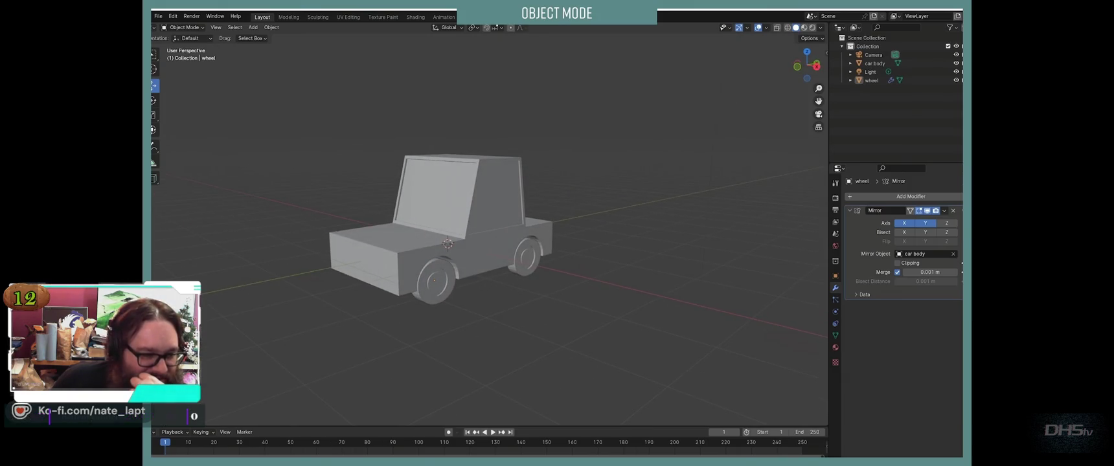
key(shift+a)
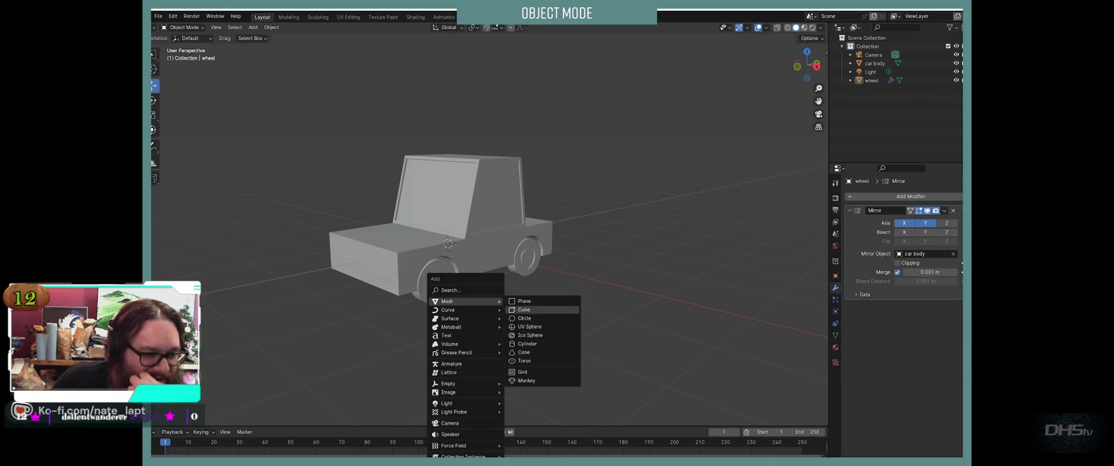
Step: Add a cube and flatten it into a slab, narrowed along Y and lengthened along X
click(524, 310)
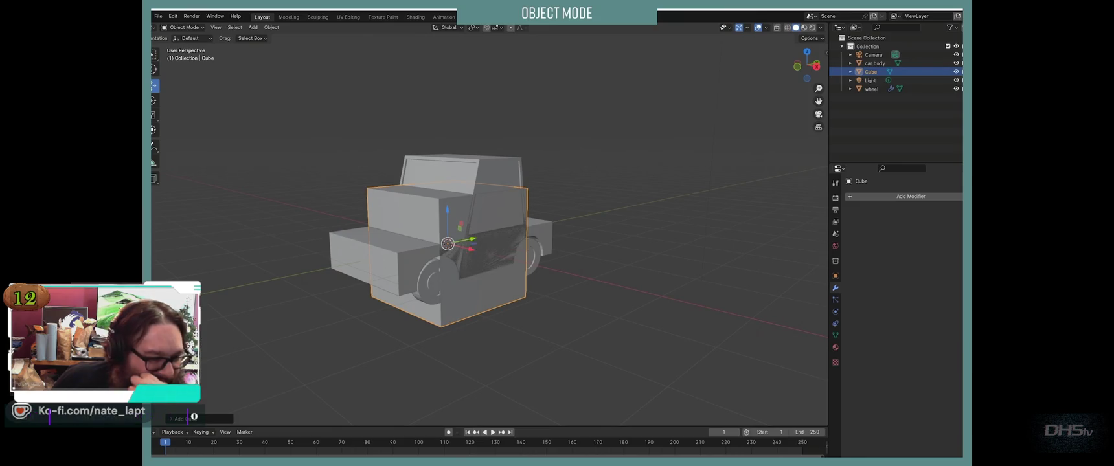
key(g)
key(y)
click(290, 276)
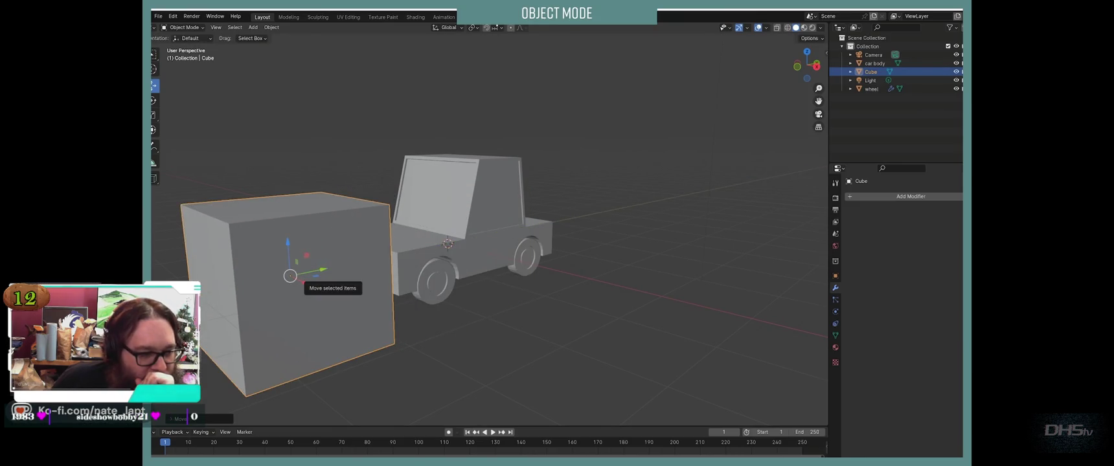
key(s)
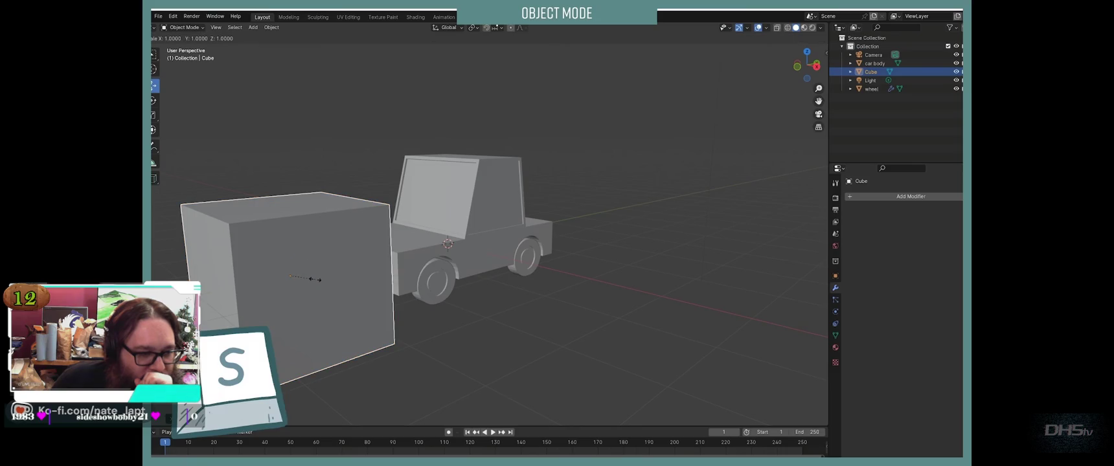
key(z)
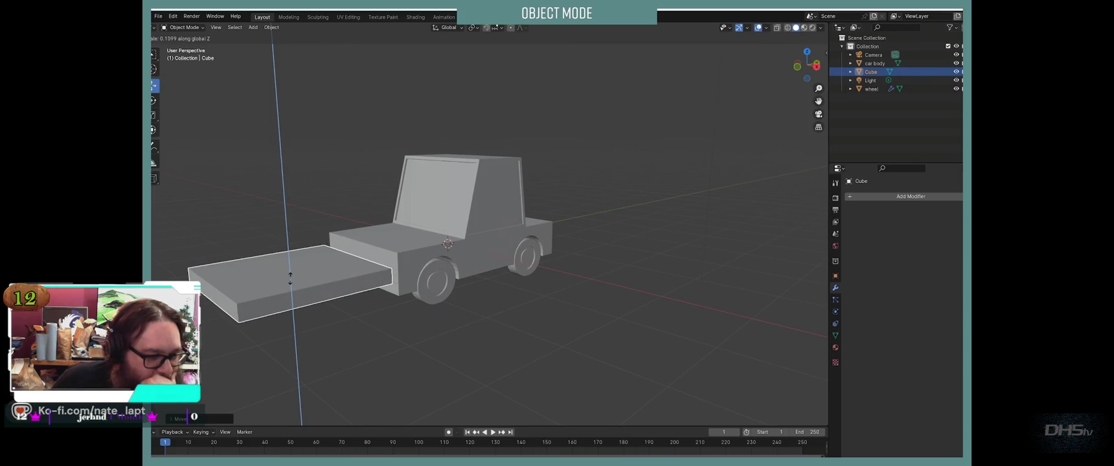
click(290, 278)
key(s)
key(y)
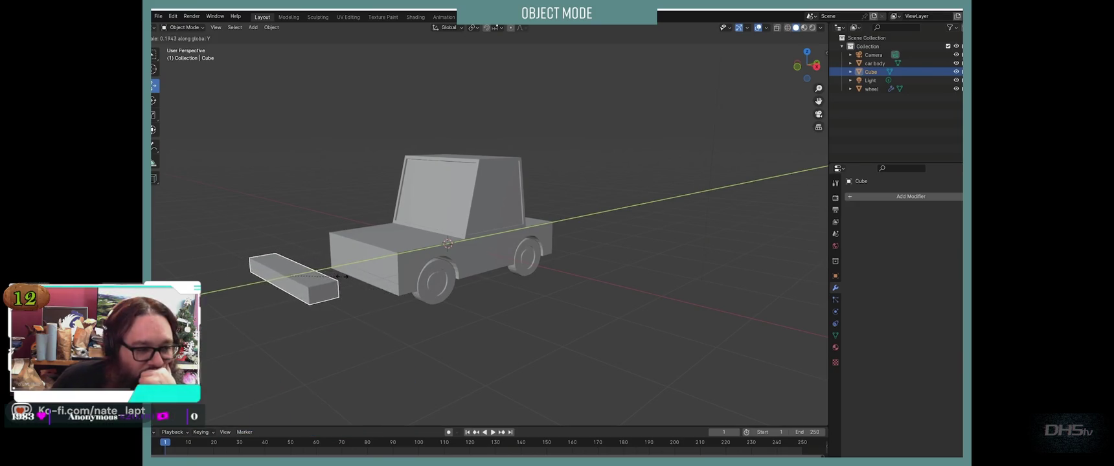
click(291, 277)
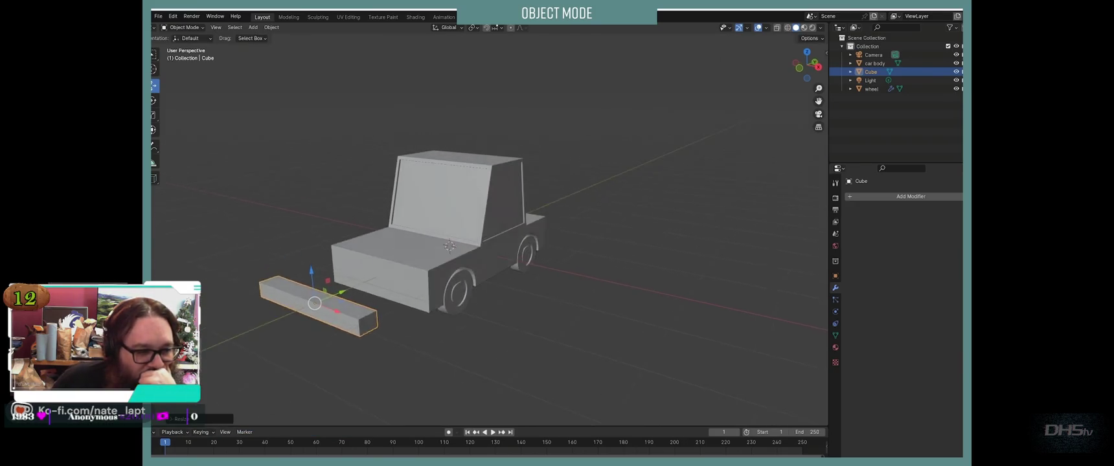
middle_drag(454, 259, 415, 259)
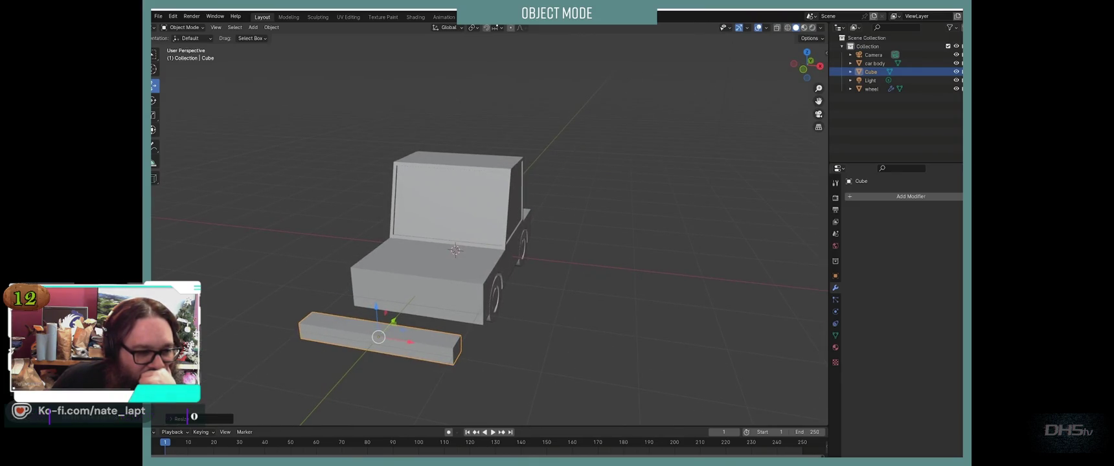
key(s)
key(x)
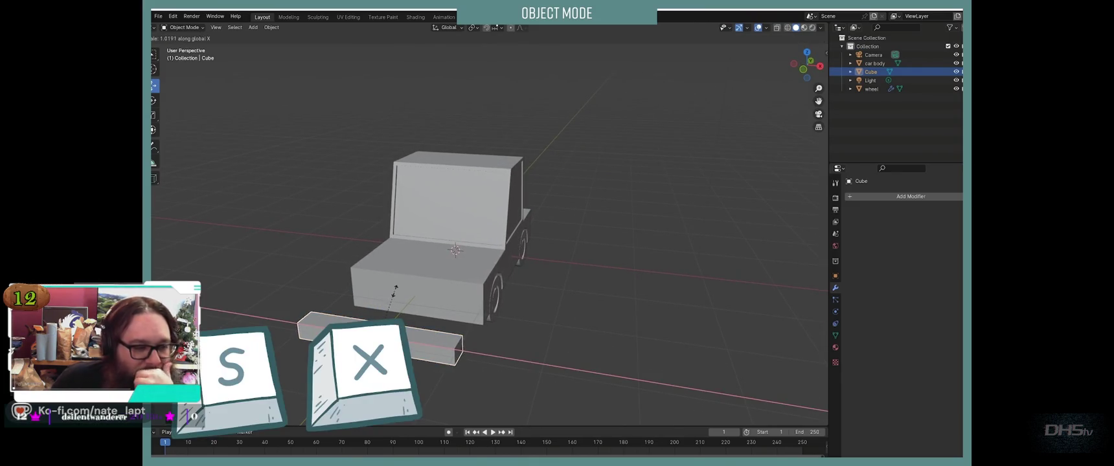
click(386, 288)
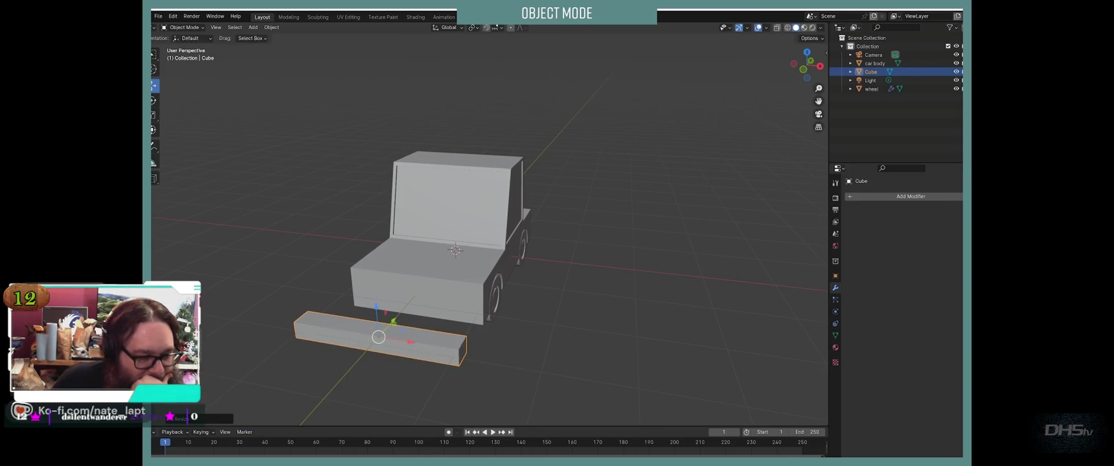
Step: Position the slab at the car's front as a bumper and stretch it along Y
middle_drag(454, 259, 402, 259)
mouse_move(320, 274)
mouse_down()
mouse_move(392, 256)
mouse_move(359, 248)
mouse_up()
middle_drag(454, 292, 418, 262)
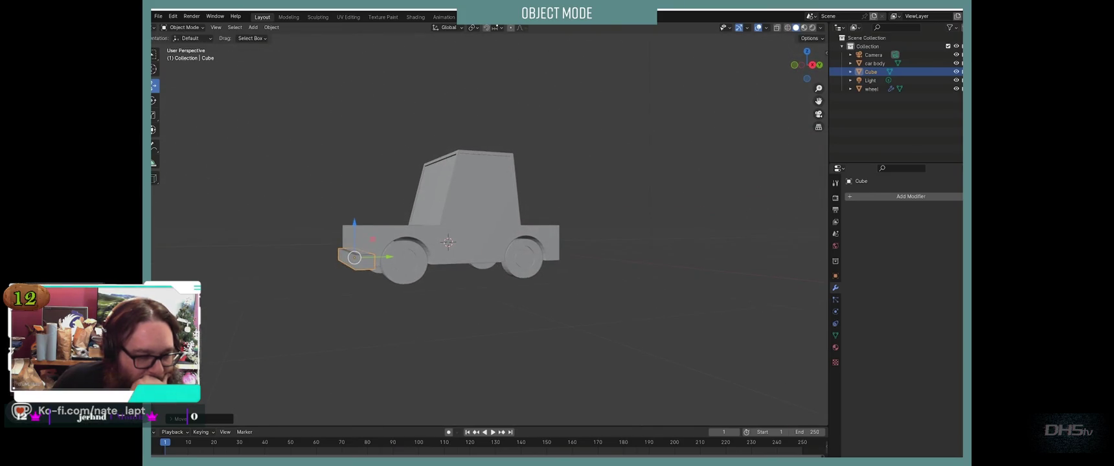
drag(354, 230, 354, 228)
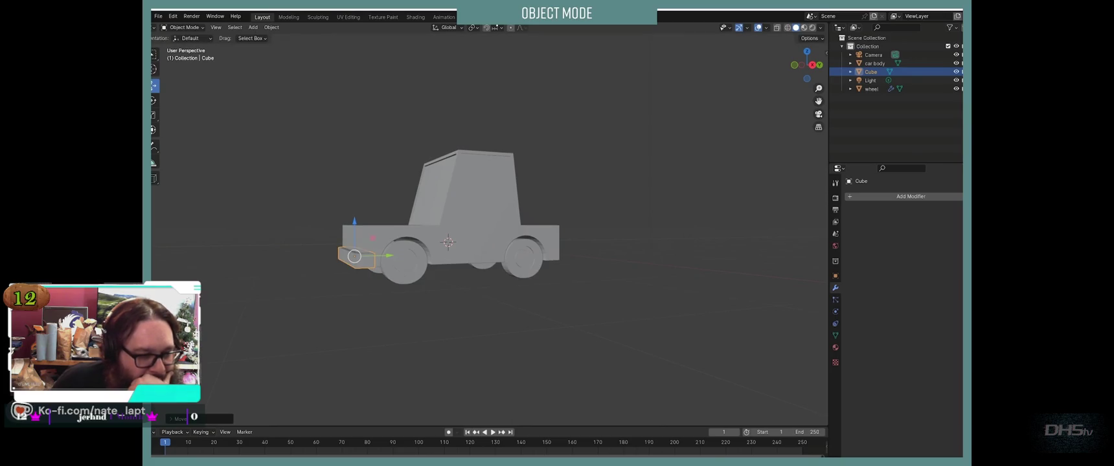
middle_drag(418, 262, 434, 258)
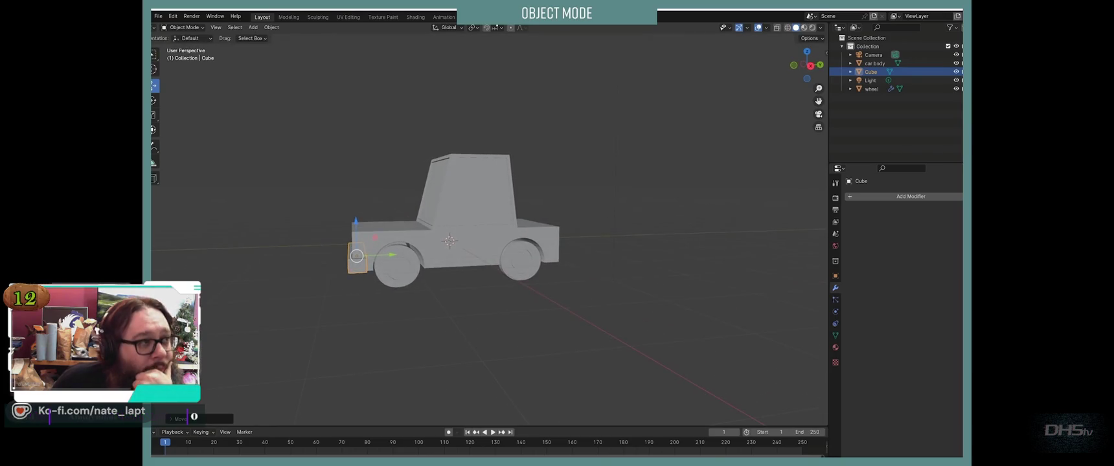
drag(392, 255, 397, 255)
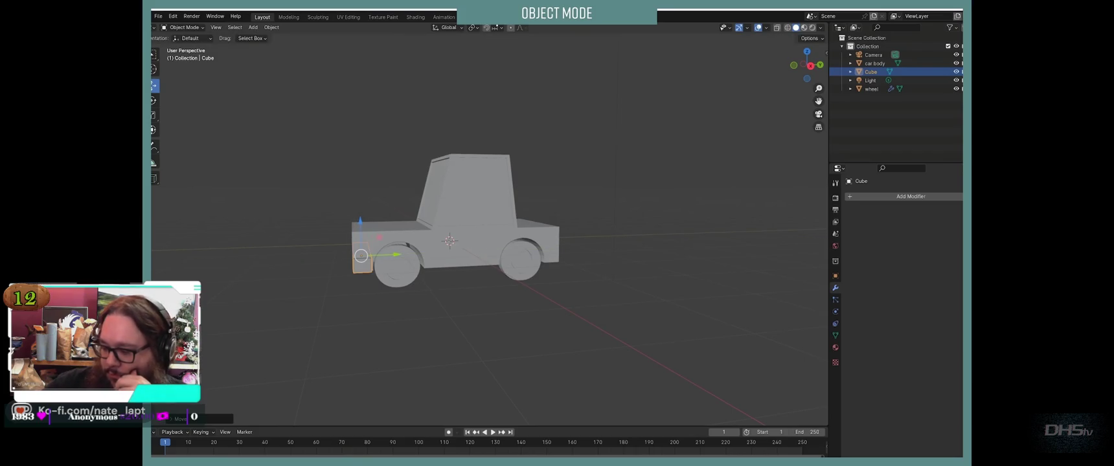
key(s)
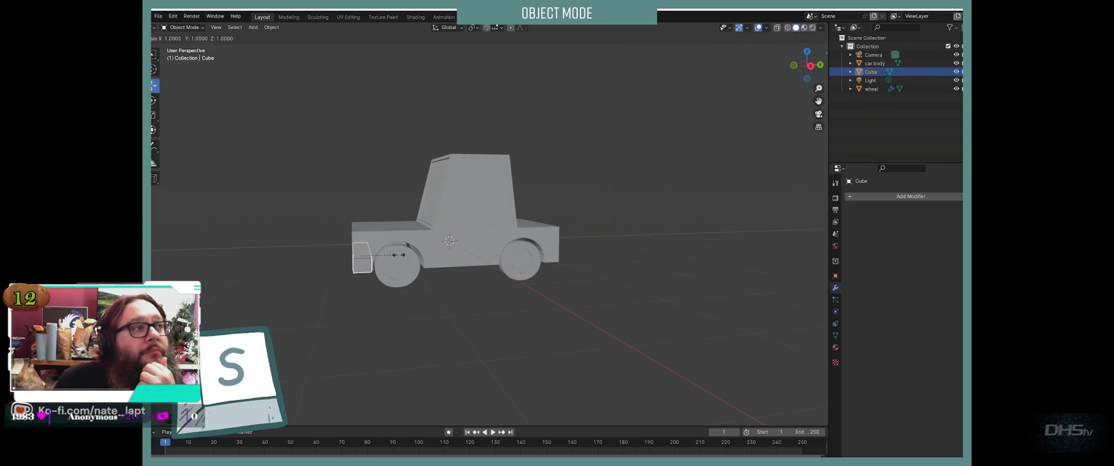
key(y)
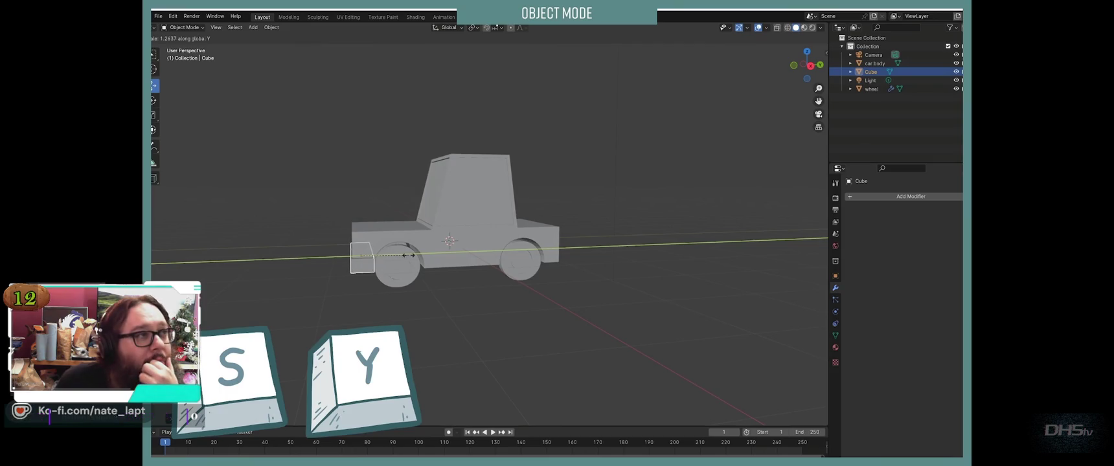
click(409, 255)
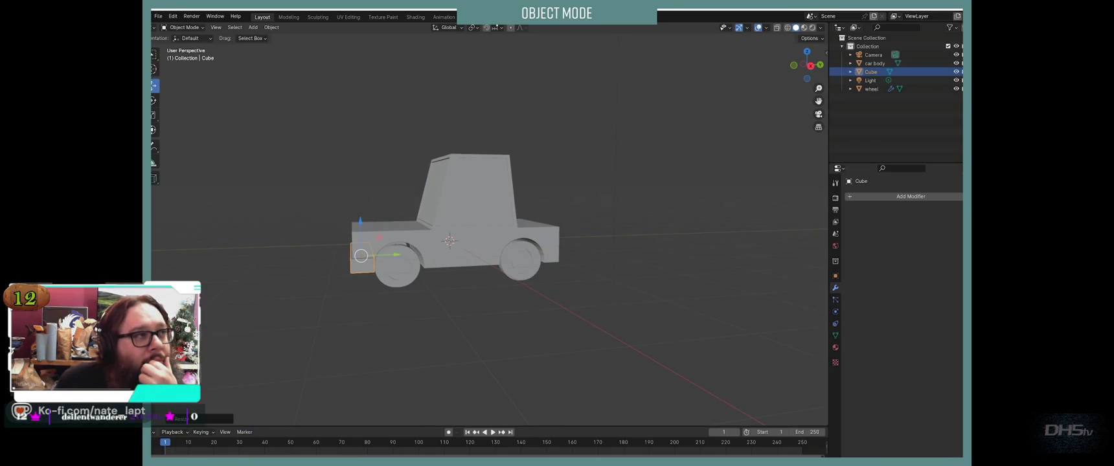
drag(397, 255, 395, 255)
mouse_move(396, 255)
middle_down()
mouse_move(454, 266)
mouse_move(389, 262)
middle_up()
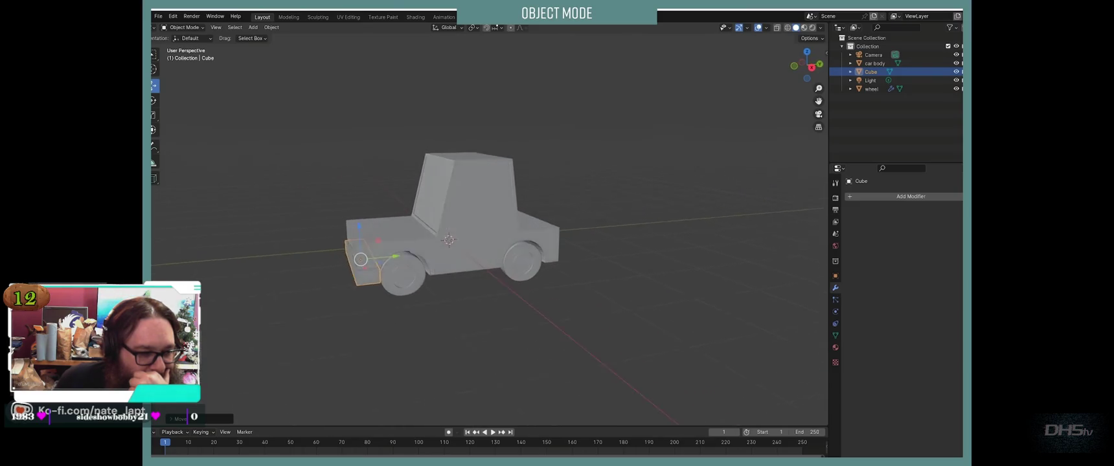
Step: Duplicate the bumper and move the copy to the car's opposite end
key(shift+d)
right_click(361, 257)
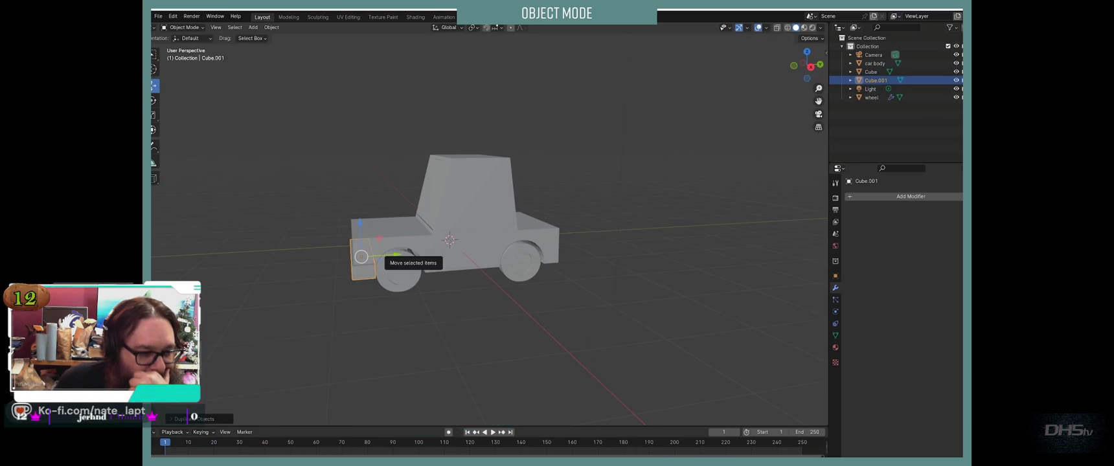
drag(395, 254, 567, 244)
click(567, 244)
mouse_move(567, 243)
middle_down()
mouse_move(536, 262)
mouse_move(515, 243)
middle_up()
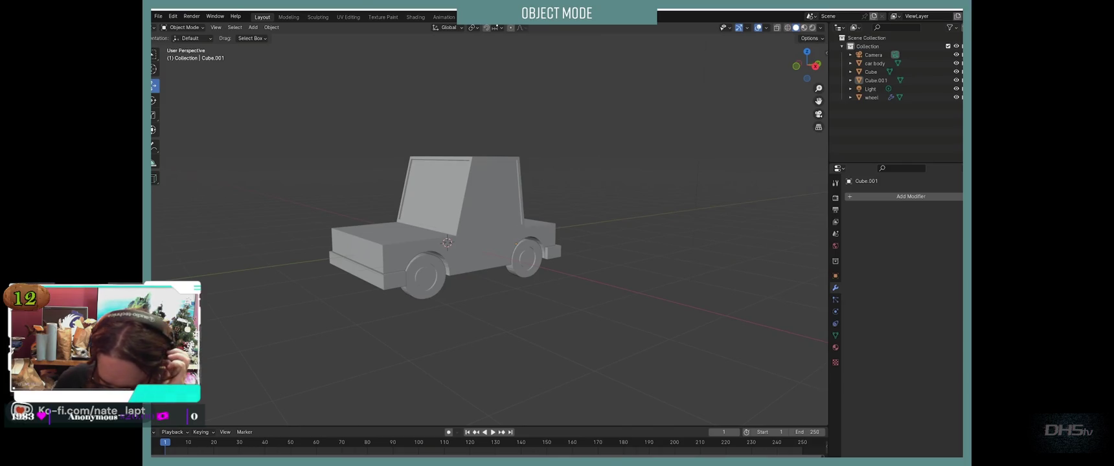
key(shift+a)
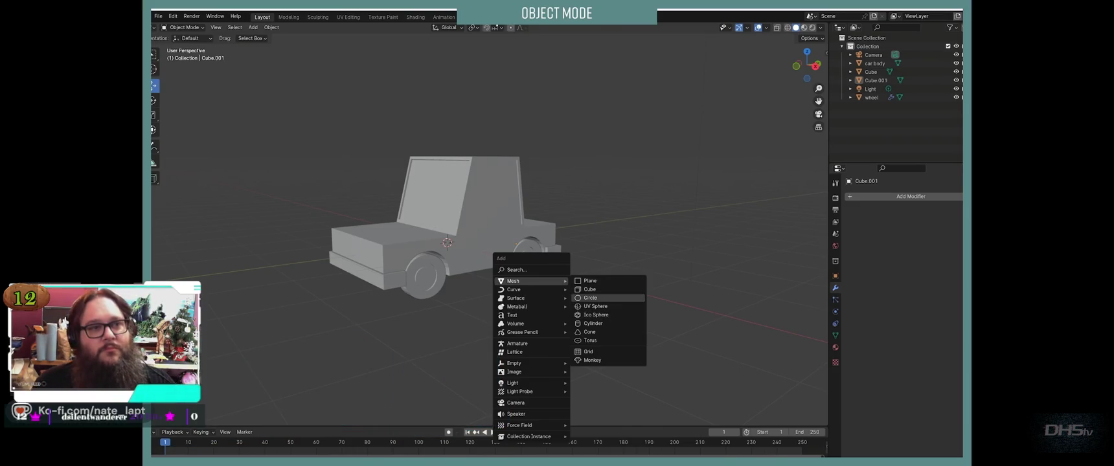
Step: Add a small cube and flatten it along Z and Y
click(590, 289)
key(s)
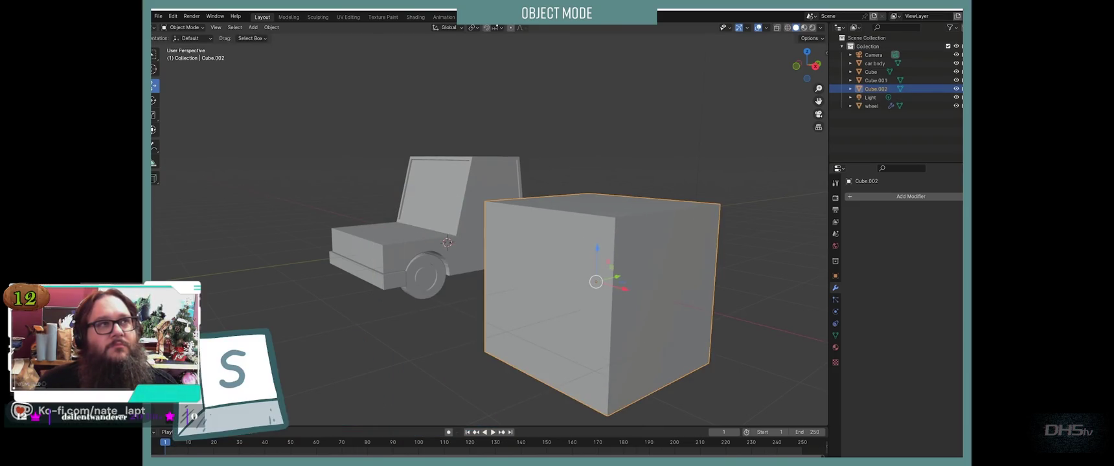
click(596, 282)
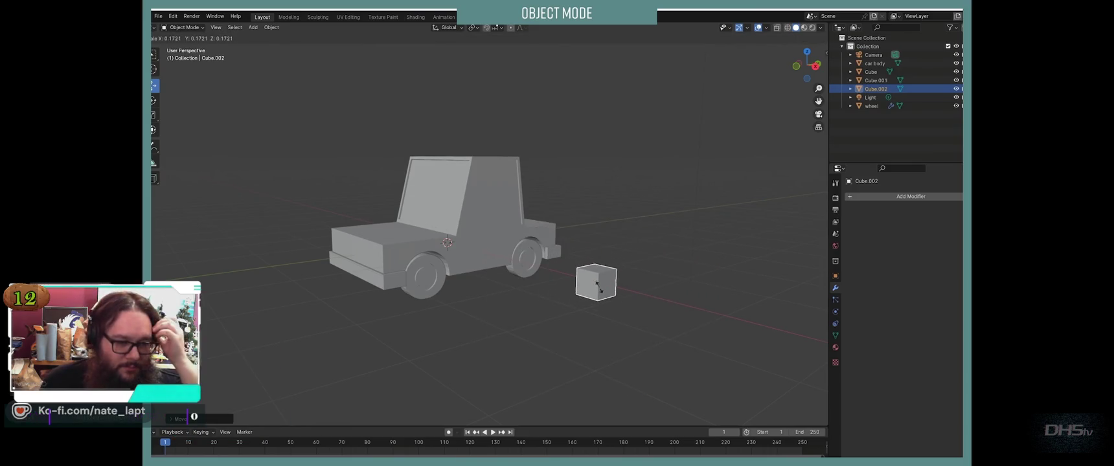
key(s)
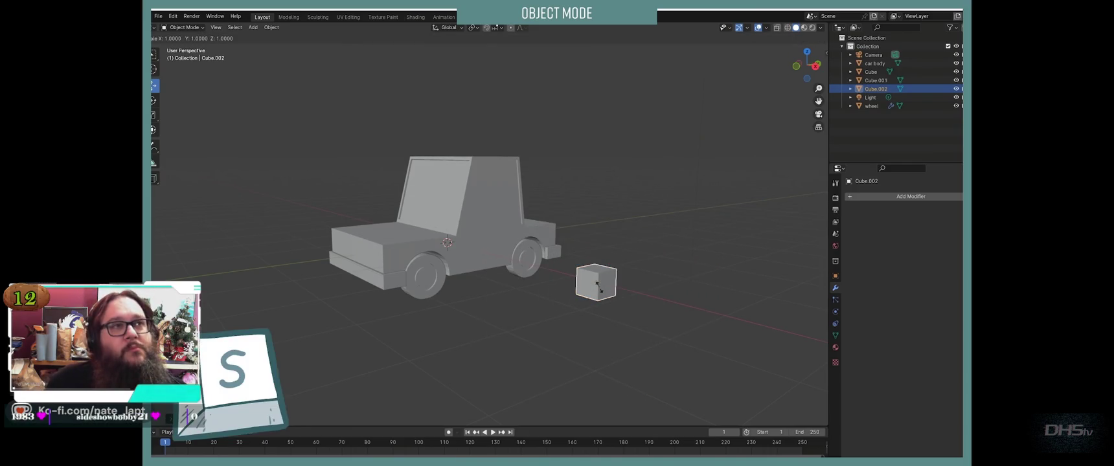
key(z)
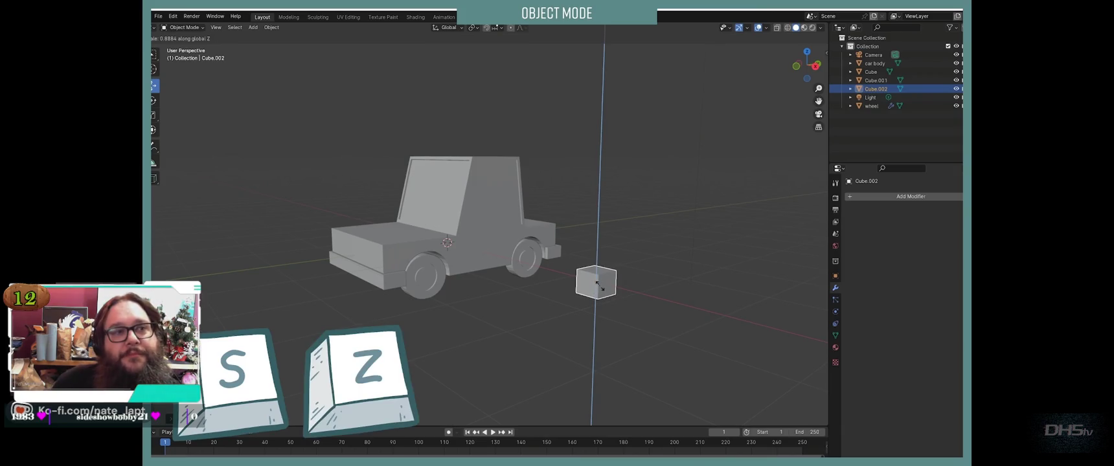
click(596, 283)
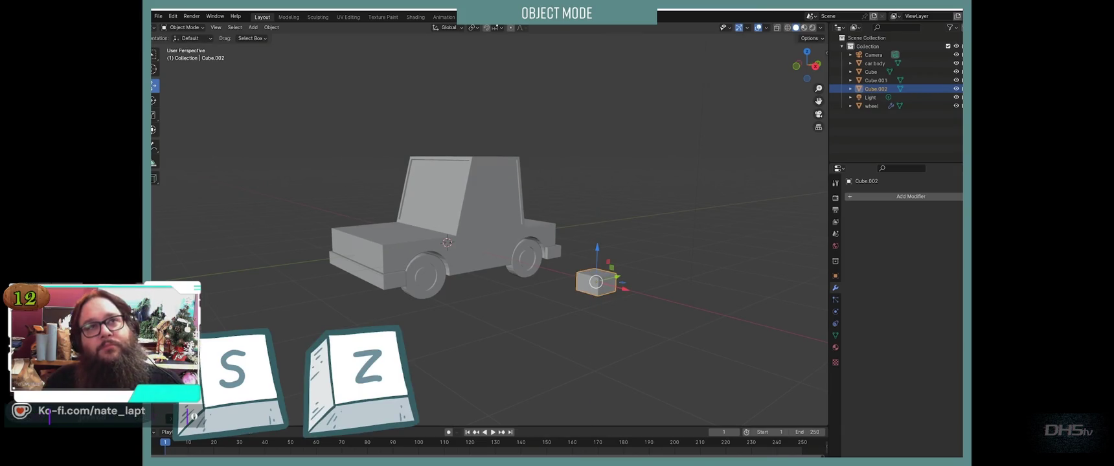
key(y)
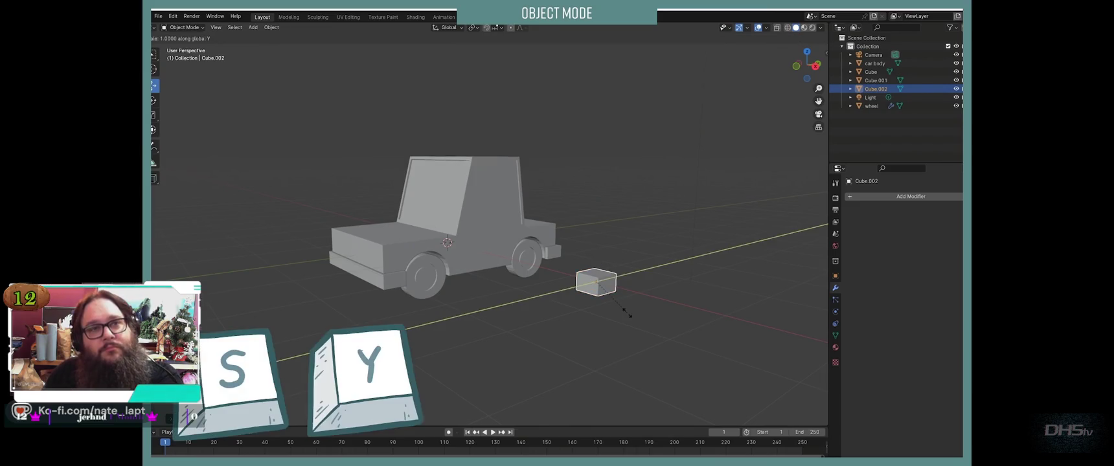
click(622, 308)
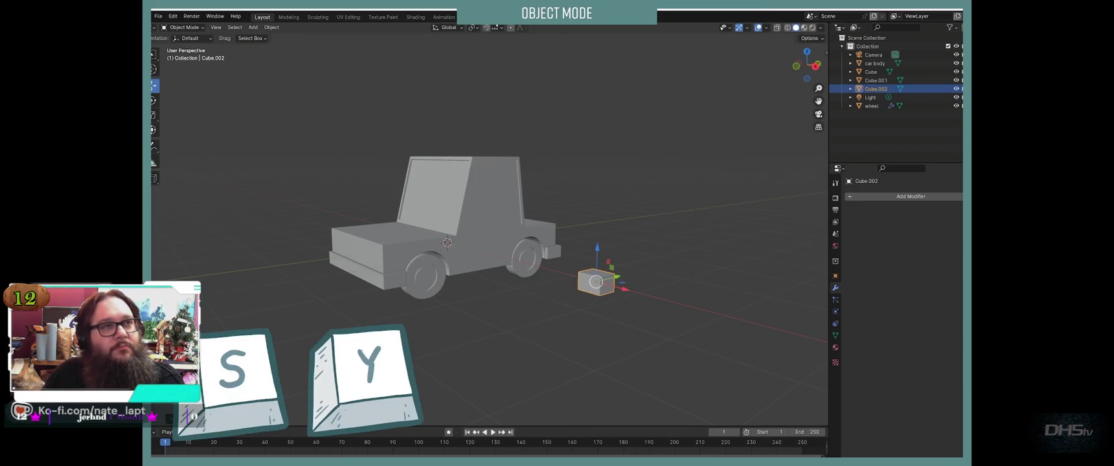
Step: Move the small box along X and Z against the car's side, then enter Edit Mode
middle_drag(622, 307, 674, 305)
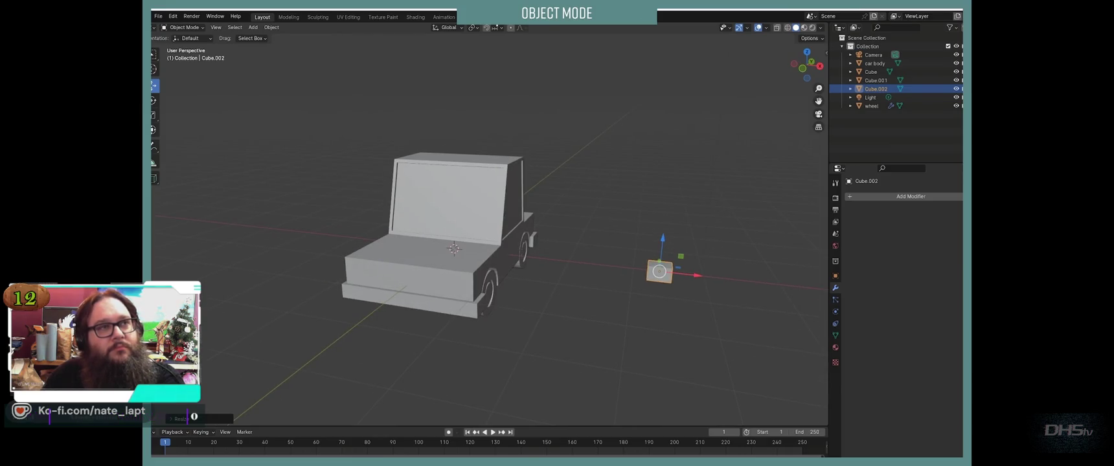
key(g)
key(x)
key(Return)
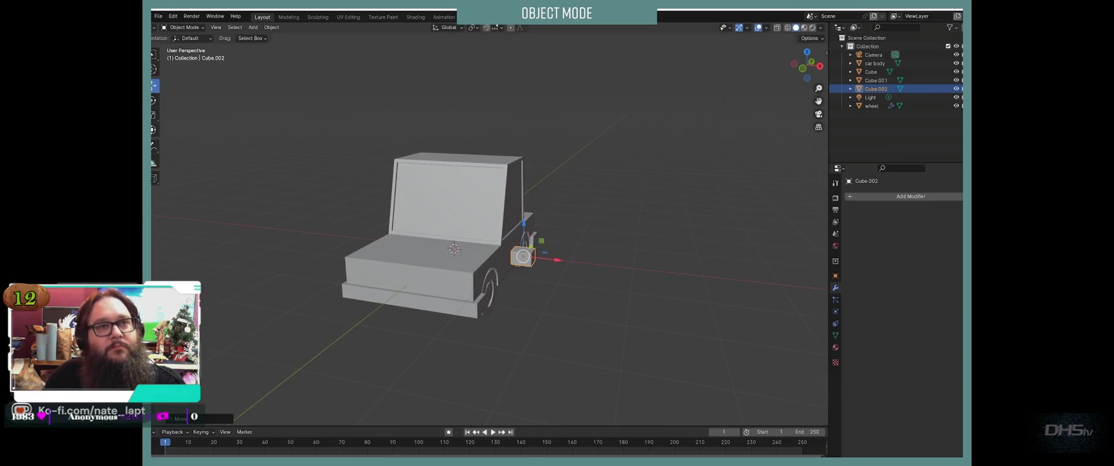
key(g)
key(z)
key(Return)
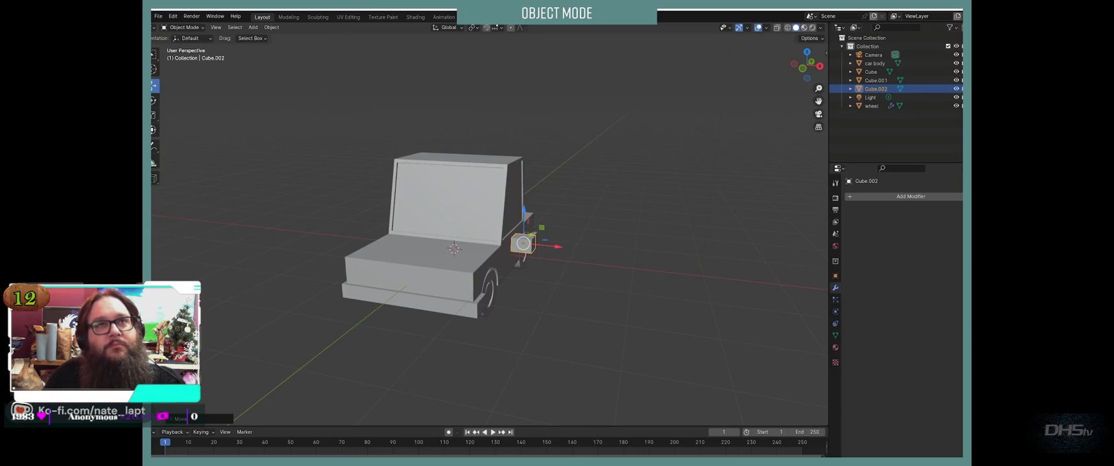
scroll(489, 233, up, 4)
mouse_move(489, 259)
middle_down()
mouse_move(454, 247)
mouse_move(467, 247)
middle_up()
scroll(490, 259, up, 2)
scroll(489, 246, down, 2)
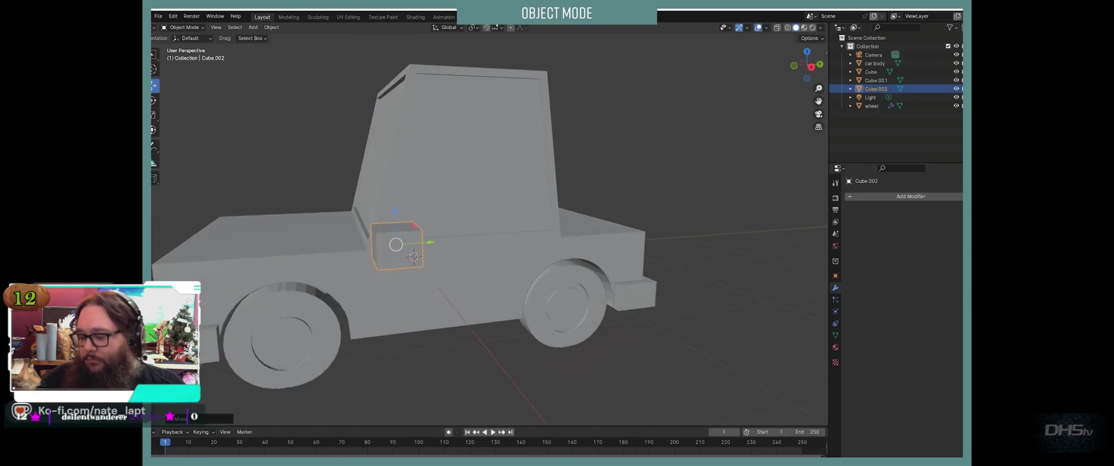
scroll(489, 246, up, 2)
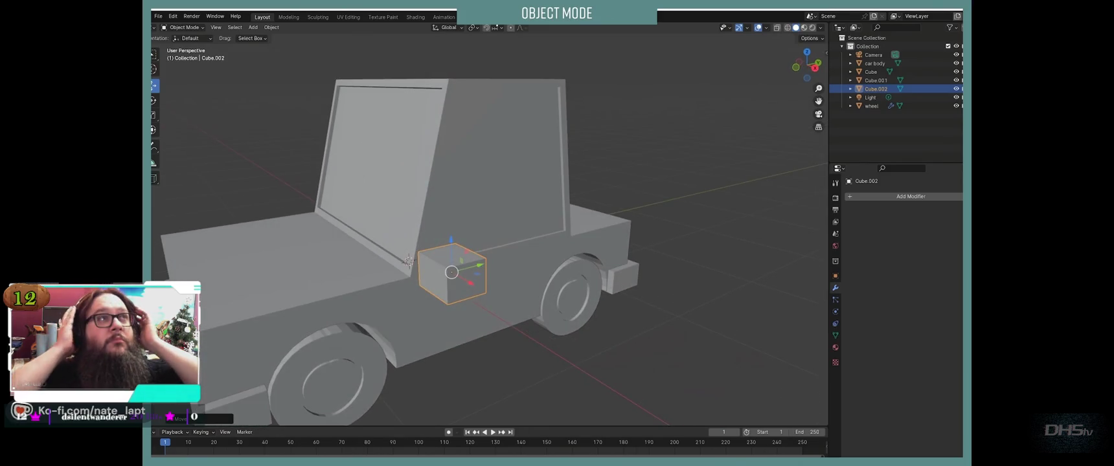
key(Tab)
Step: In vertex mode, shift one corner along Y and lower four corners along Z
key(1)
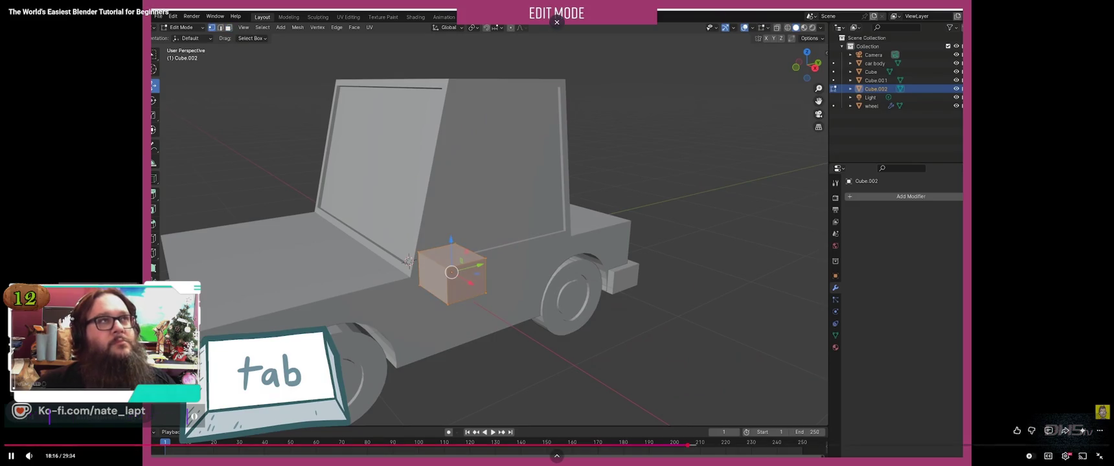
click(418, 252)
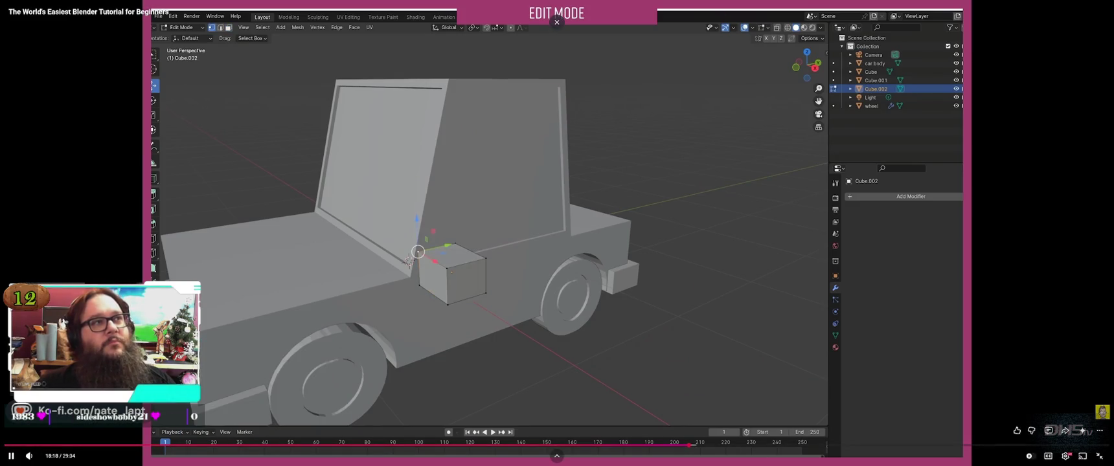
key(g)
key(y)
key(Return)
click(447, 305)
shift+click(420, 285)
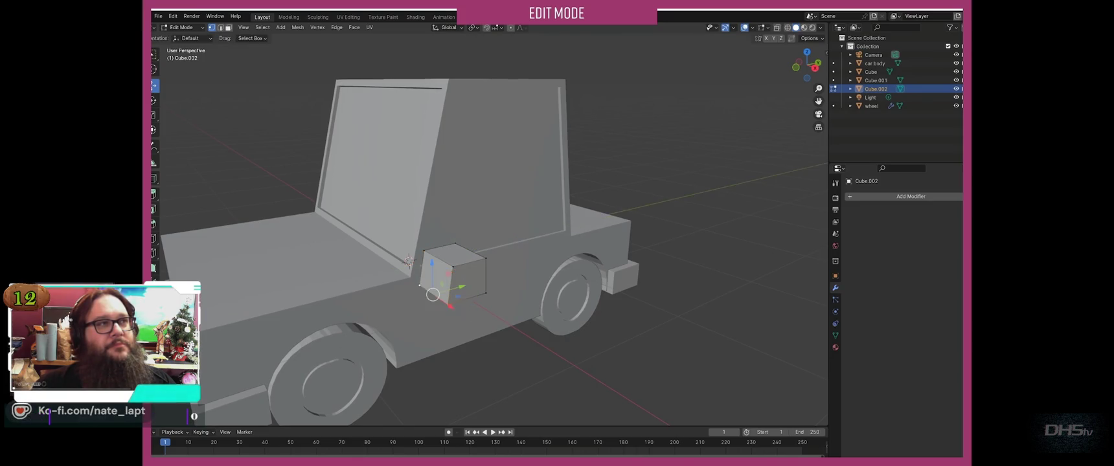
shift+click(424, 251)
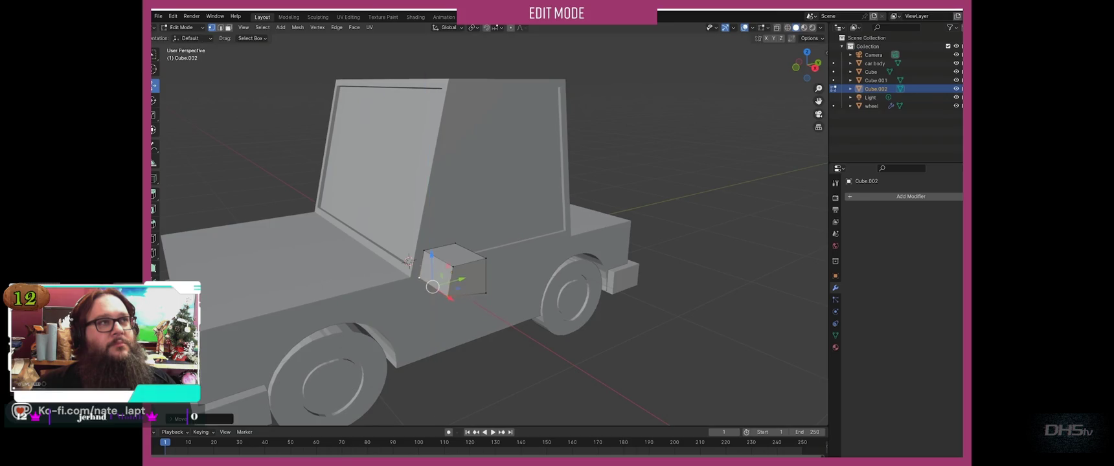
shift+click(486, 258)
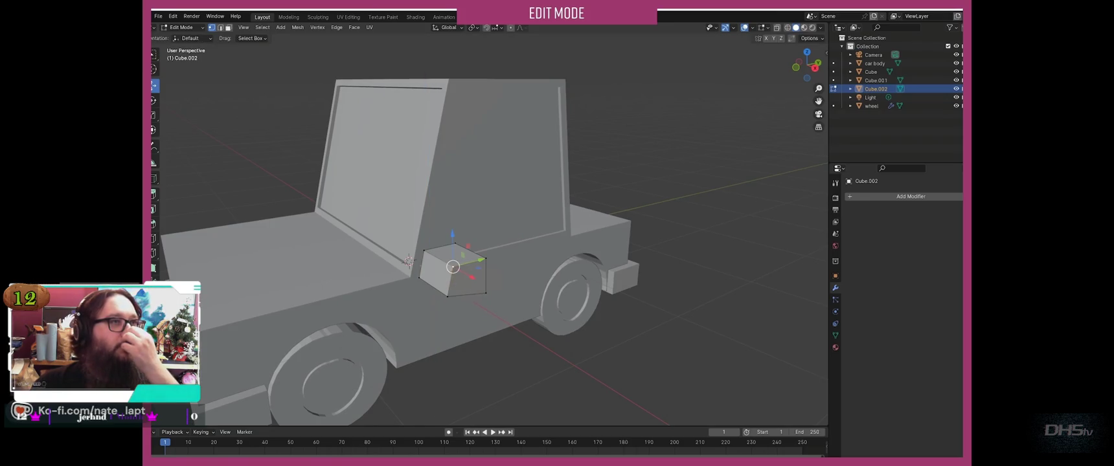
key(g)
key(z)
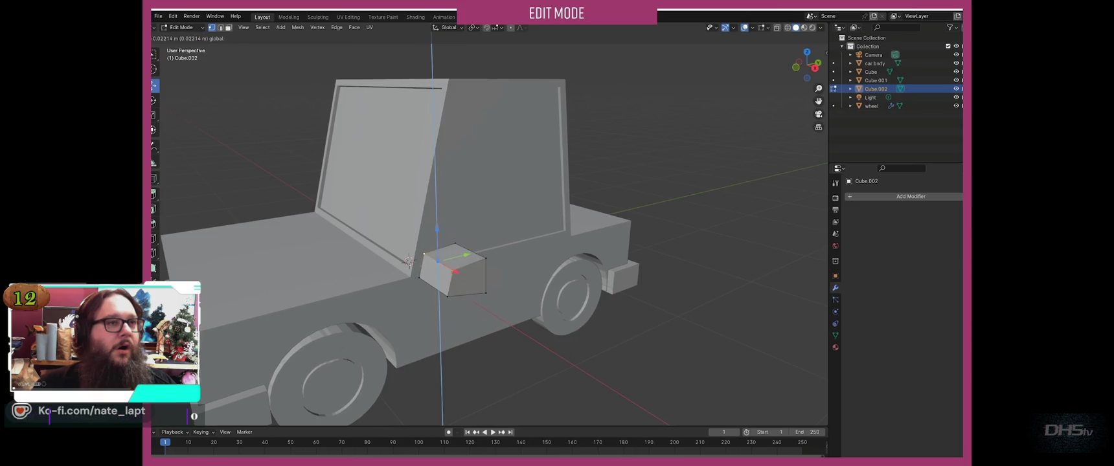
key(Return)
Step: Slide one face of the small box inward along X
mouse_move(453, 259)
middle_down()
mouse_move(531, 266)
mouse_move(596, 246)
middle_up()
scroll(492, 259, down, 3)
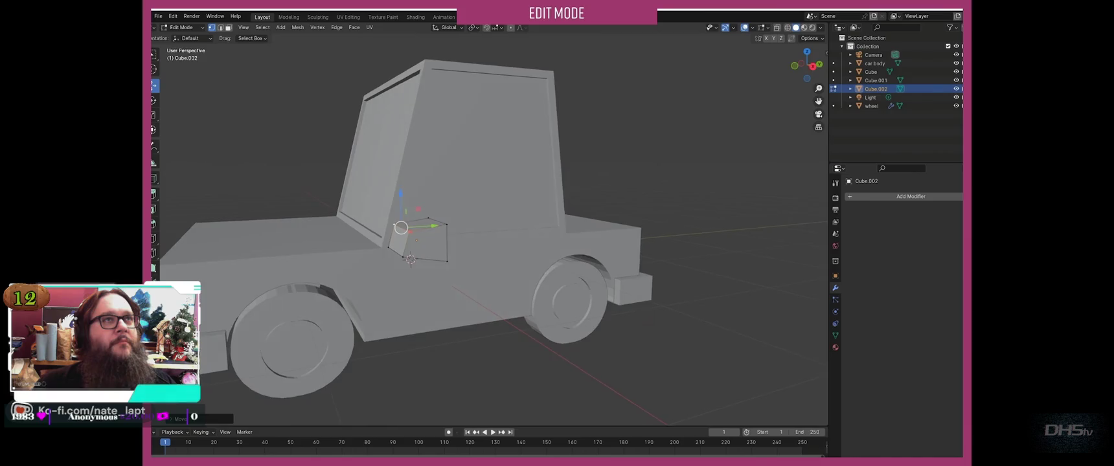
scroll(492, 259, up, 2)
middle_drag(492, 259, 453, 262)
click(562, 290)
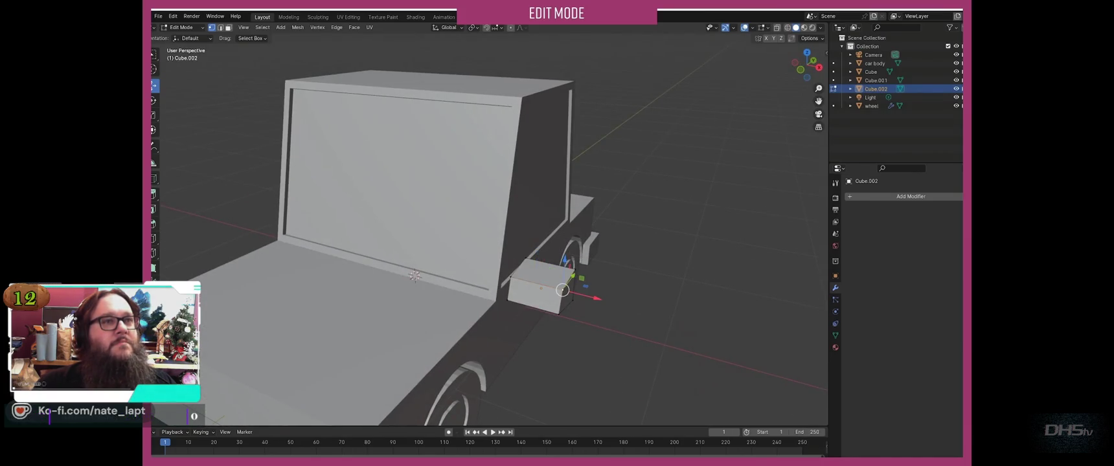
click(568, 294)
key(g)
key(x)
click(555, 291)
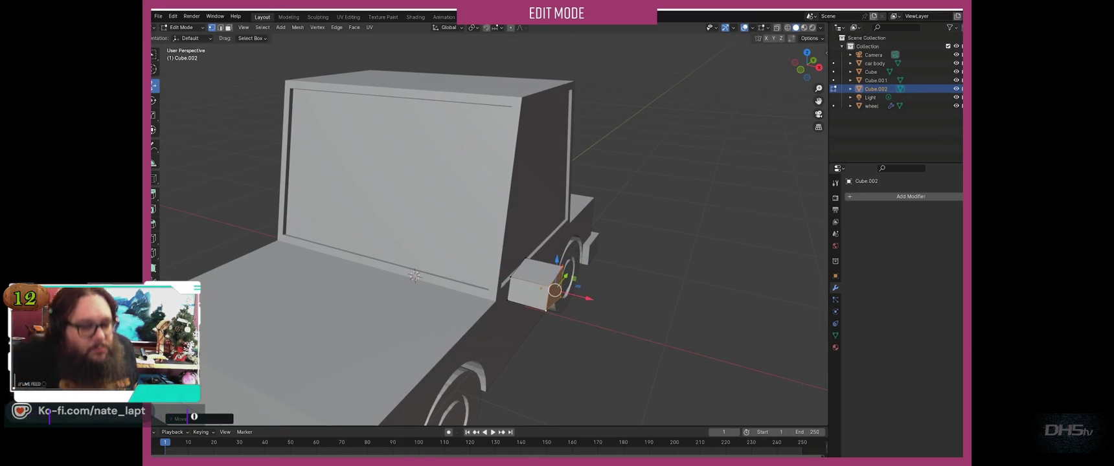
middle_drag(557, 292, 583, 288)
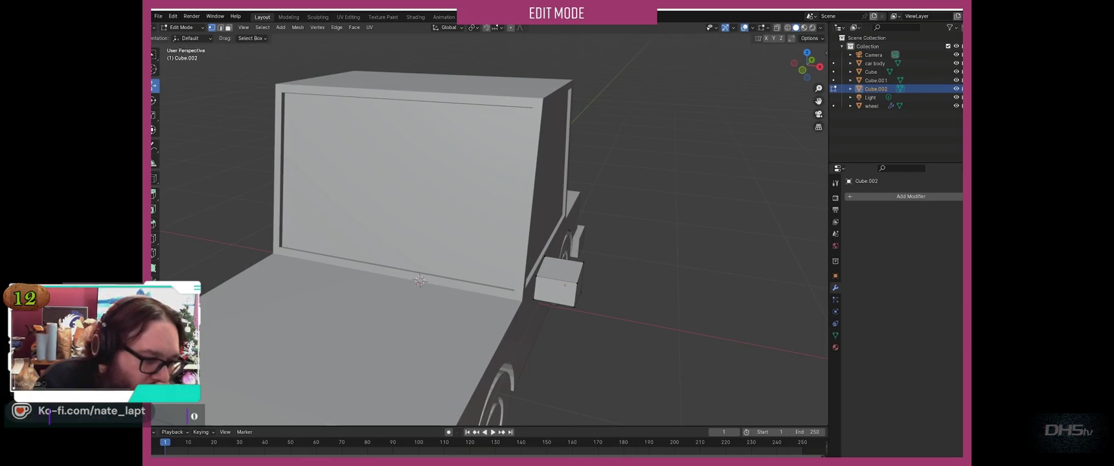
key(shift+a)
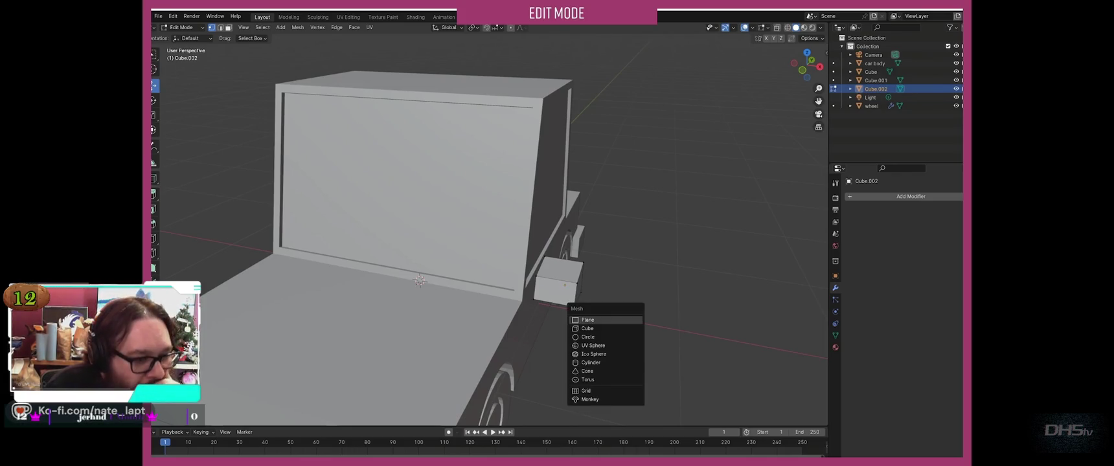
Step: Add a smaller cube to Cube.002 and slide it along X and Y toward the car's side
click(593, 329)
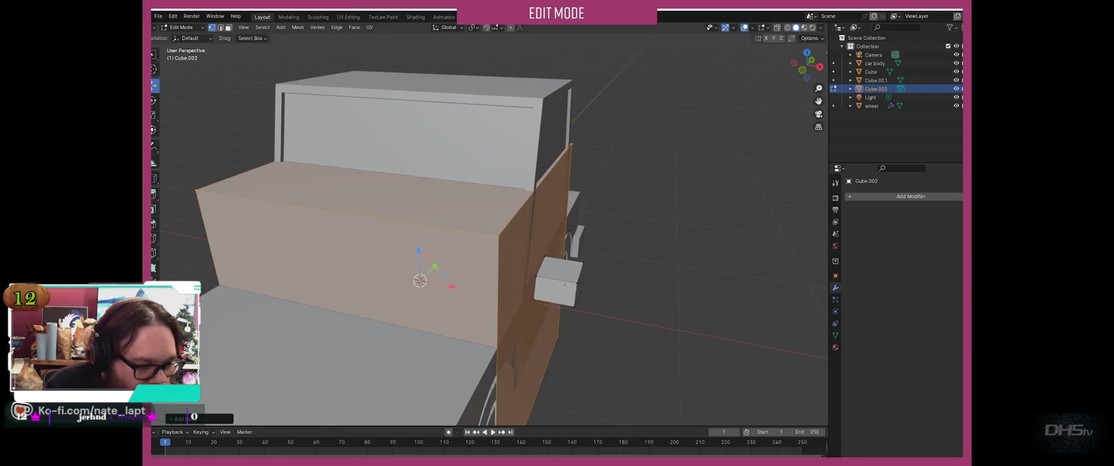
key(s)
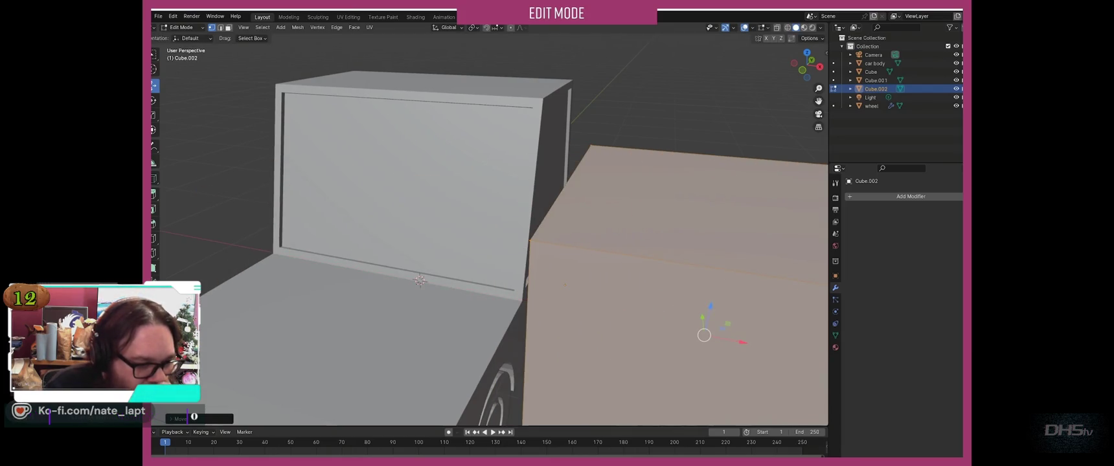
click(707, 328)
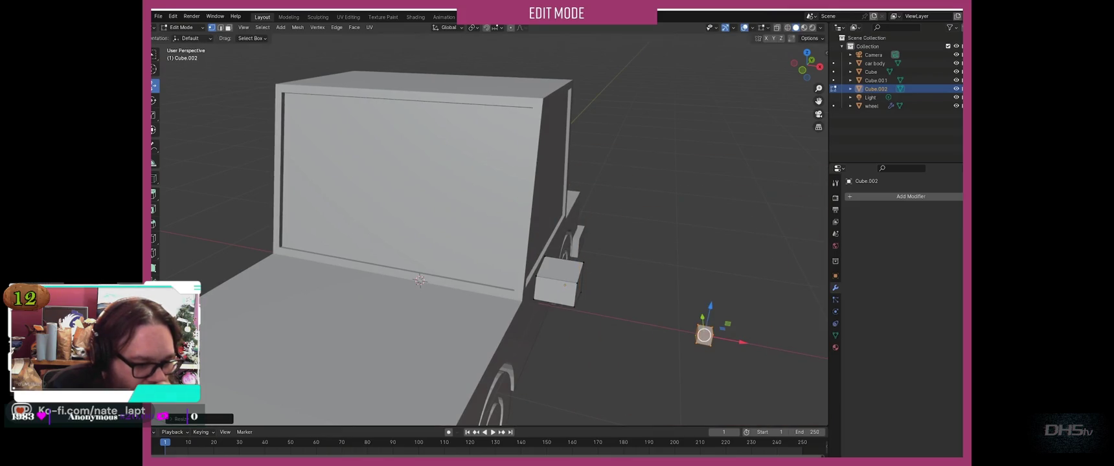
drag(736, 342, 541, 304)
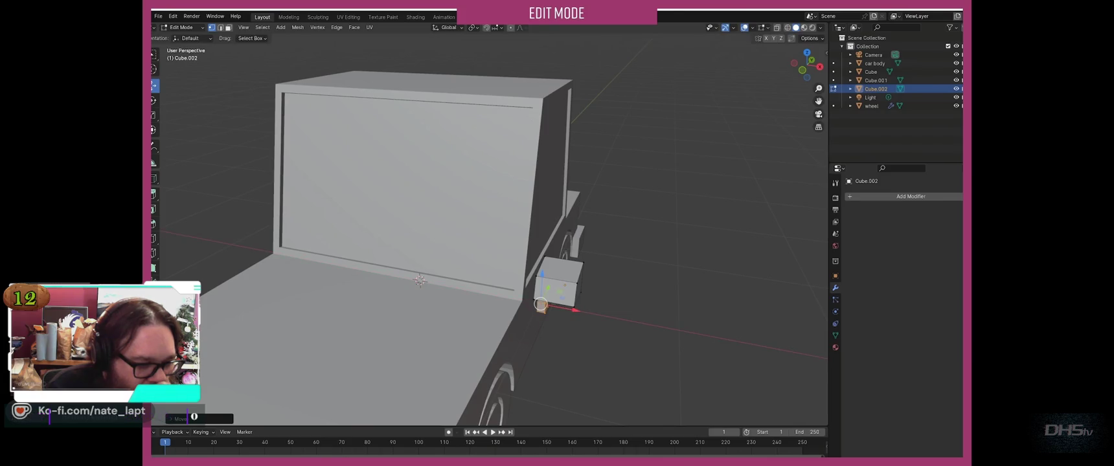
key(Tab)
middle_drag(492, 259, 415, 246)
mouse_move(365, 252)
mouse_down()
mouse_move(412, 259)
mouse_move(380, 257)
mouse_up()
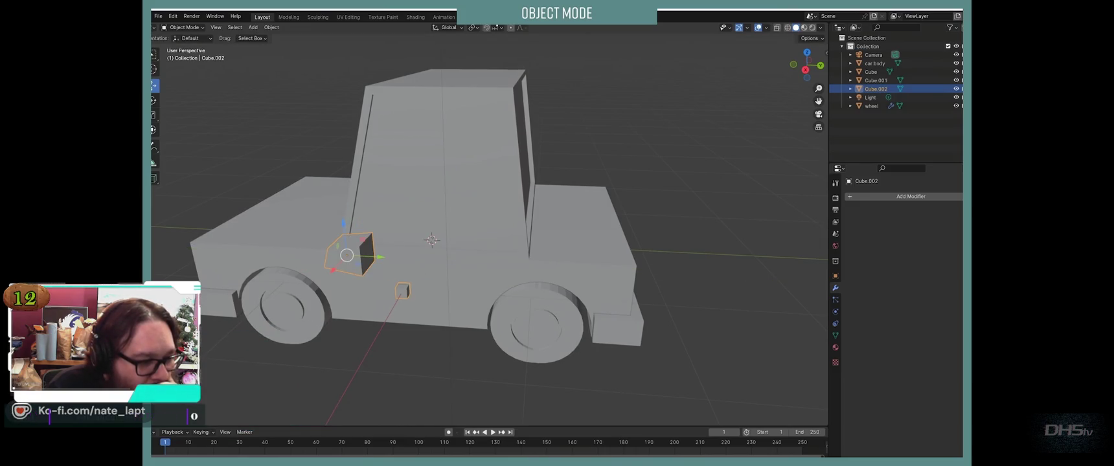
Step: In Edit Mode, adjust the block's height along Z and its position along Y
key(Tab)
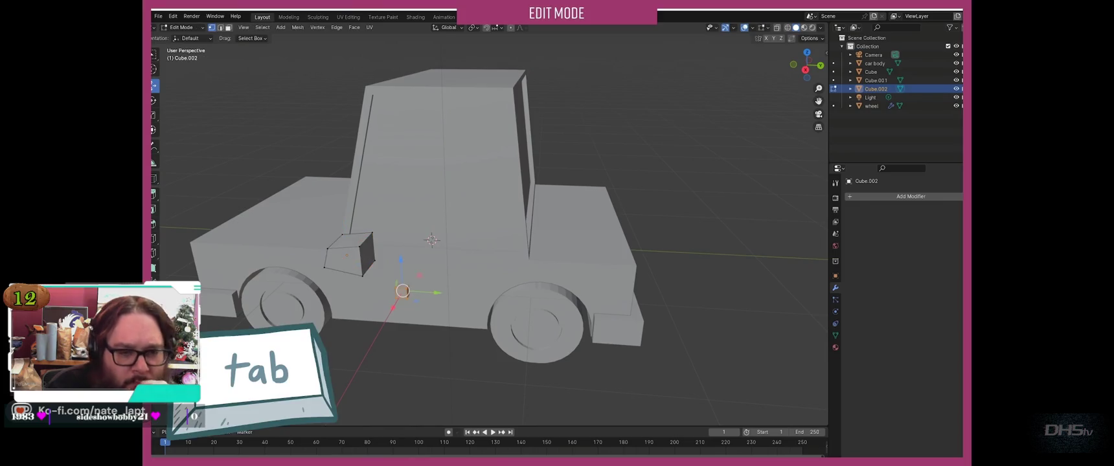
middle_drag(492, 234, 428, 259)
key(g)
key(z)
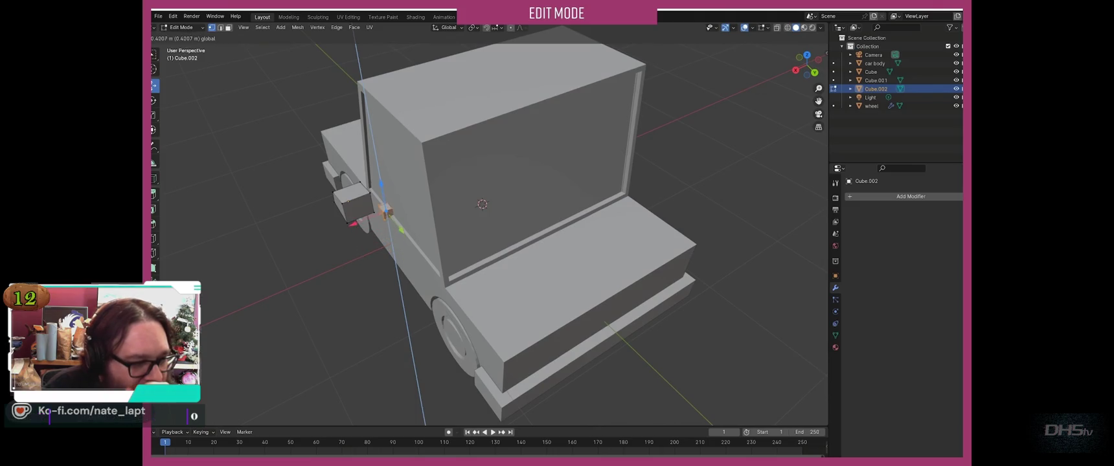
key(Return)
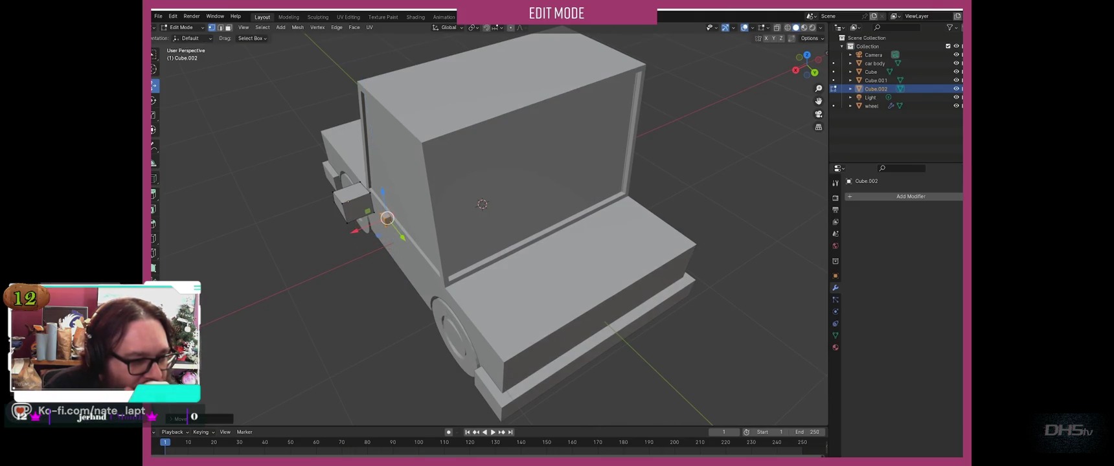
key(g)
key(y)
key(Return)
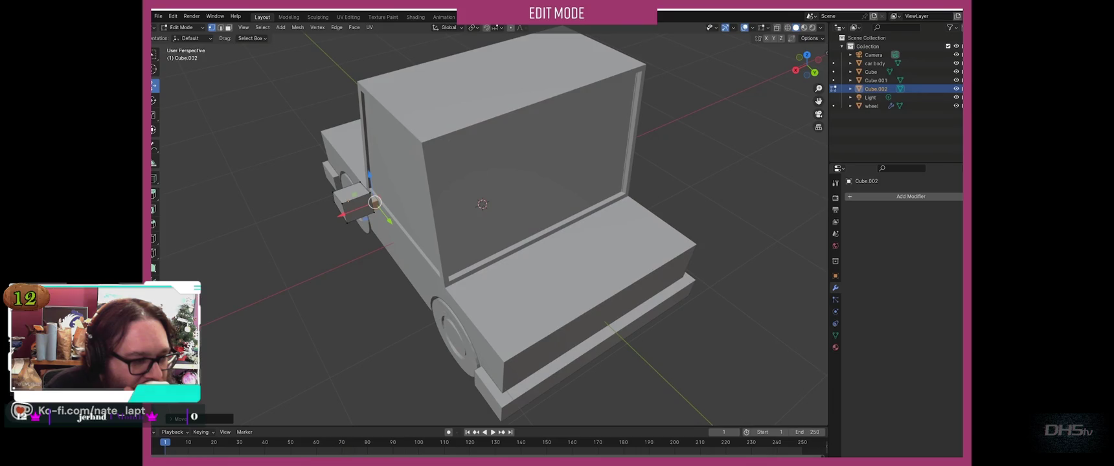
Step: Return to Object Mode and reselect Cube.002
middle_drag(454, 227, 519, 220)
key(Tab)
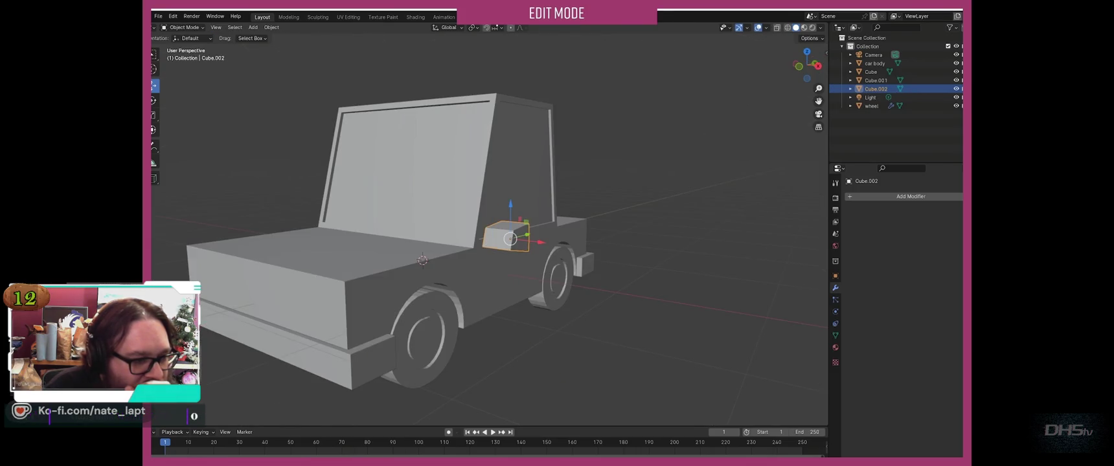
key(alt+a)
middle_drag(492, 260, 454, 253)
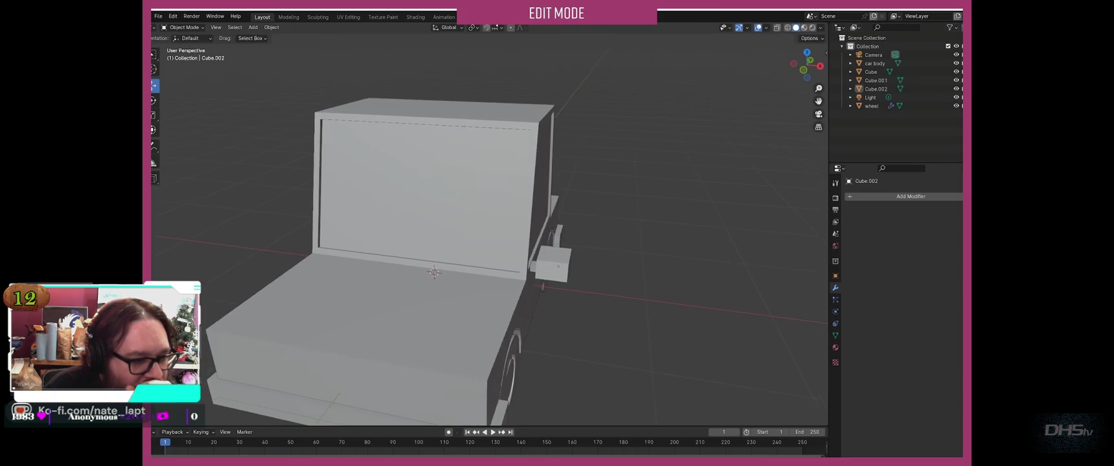
click(497, 266)
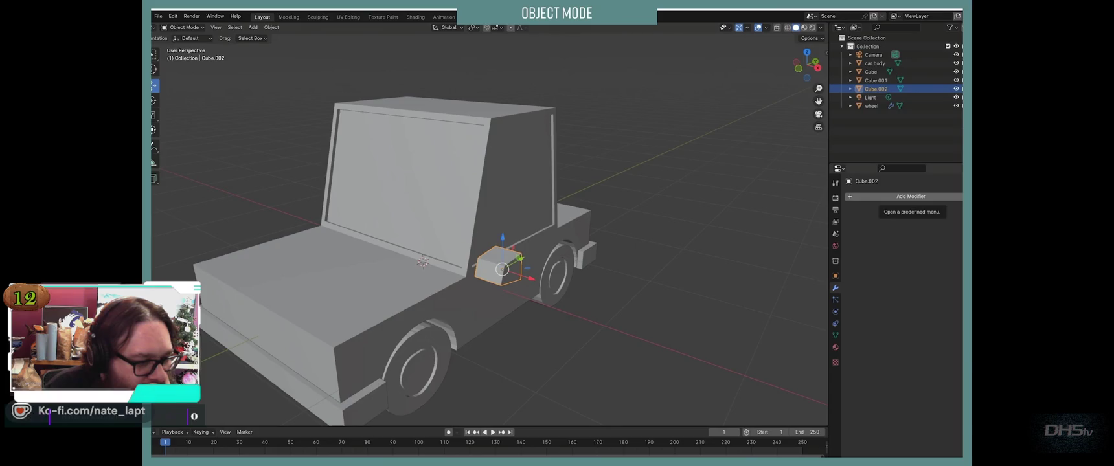
Step: Add a Mirror modifier to Cube.002 with car body as mirror object, then deselect
click(868, 196)
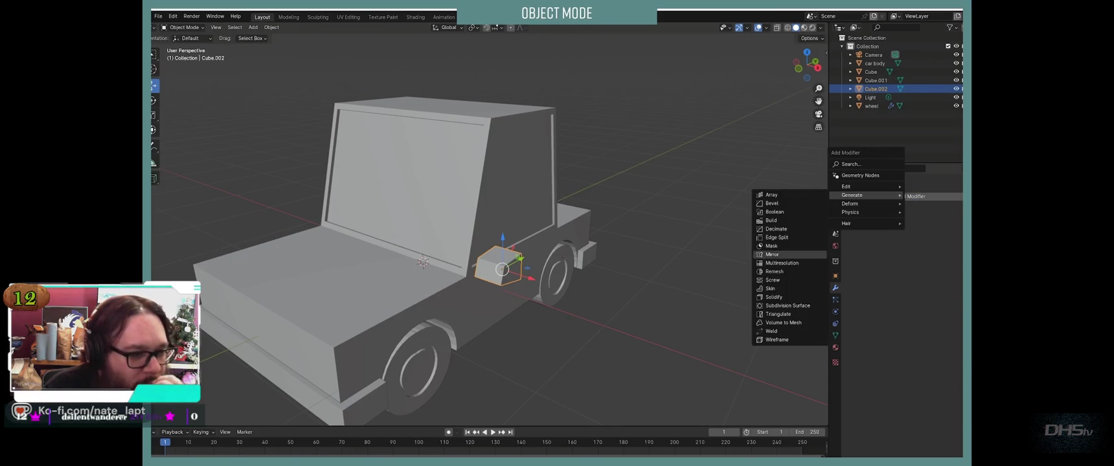
click(773, 255)
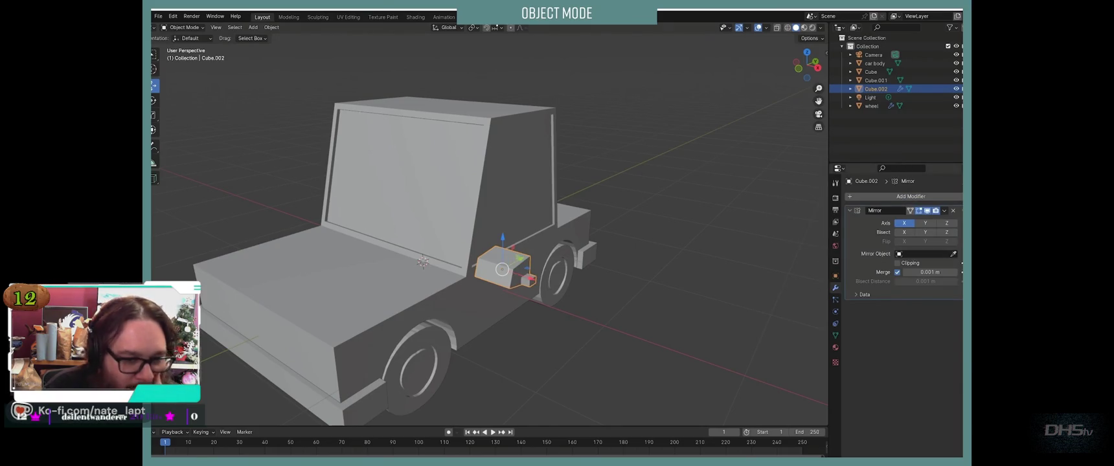
click(360, 201)
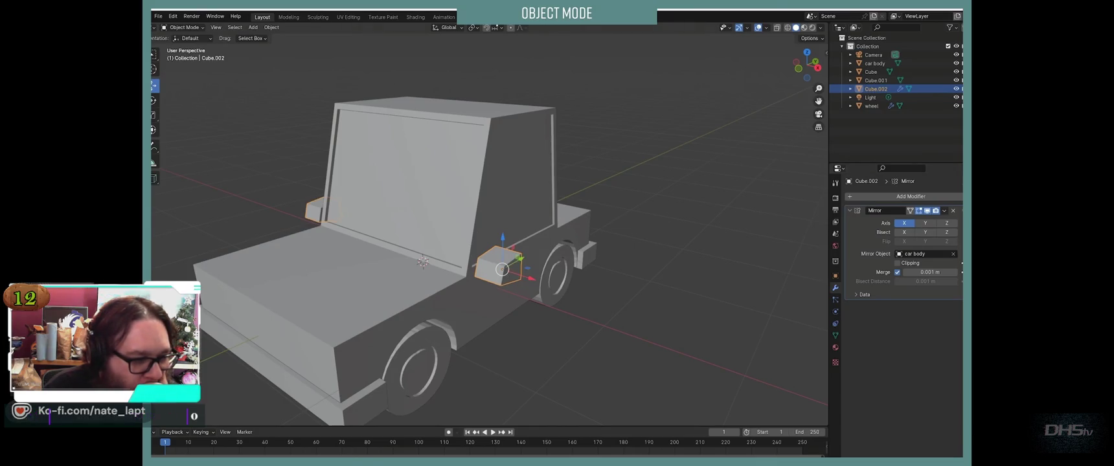
mouse_move(492, 260)
middle_down()
mouse_move(648, 253)
mouse_move(492, 259)
middle_up()
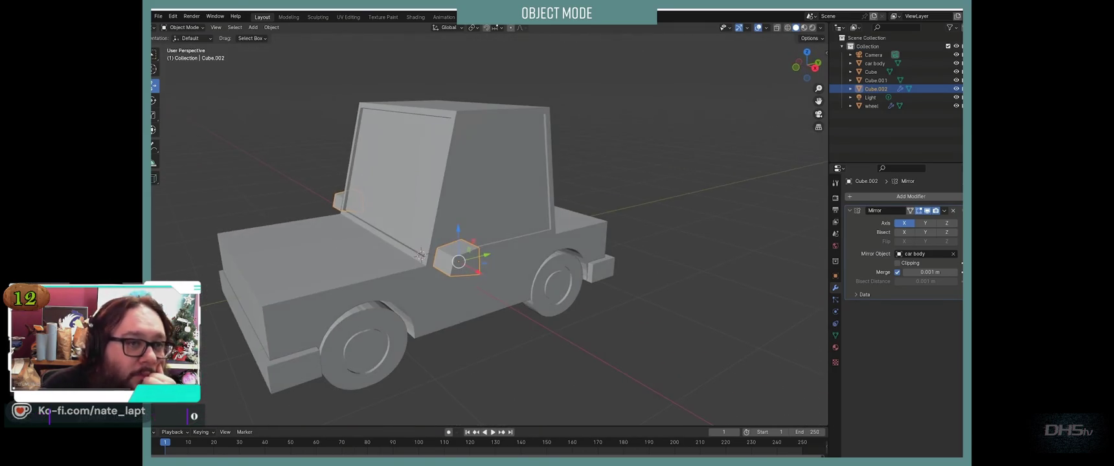
key(alt+a)
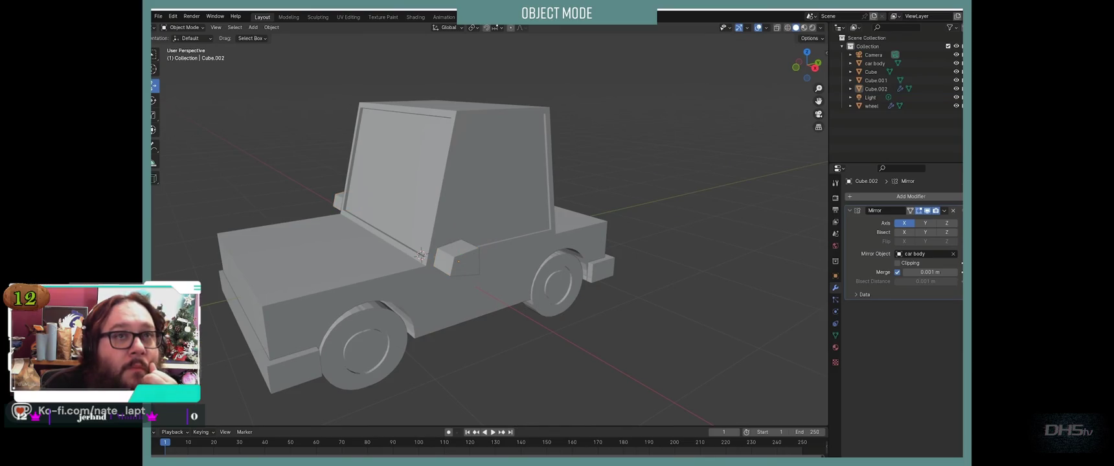
key(shift+a)
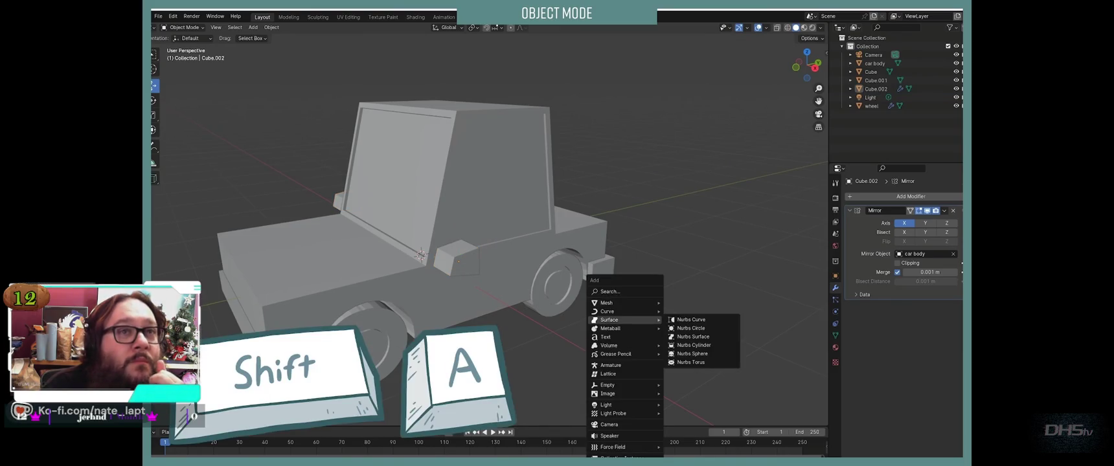
mouse_move(623, 303)
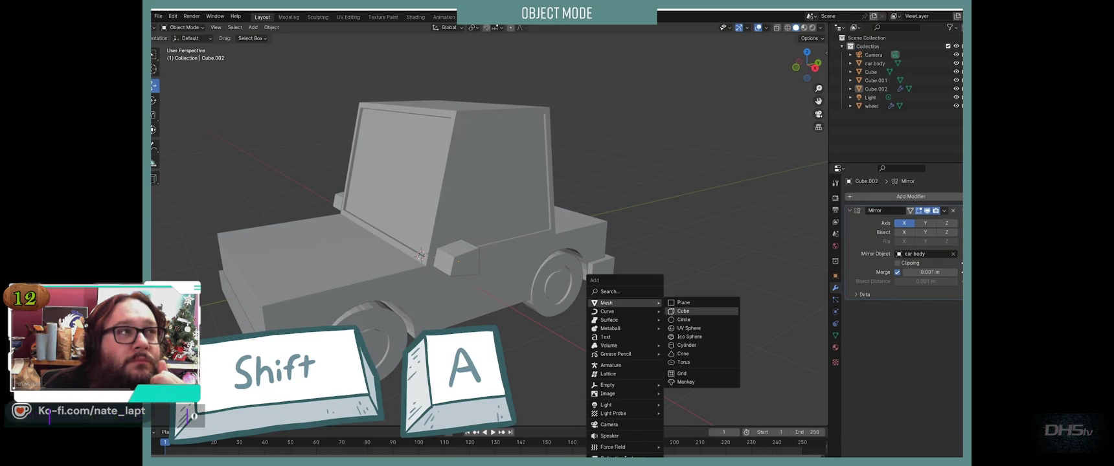
Step: Add a new cube and shrink it to a tiny flat box
click(683, 311)
drag(444, 267, 585, 351)
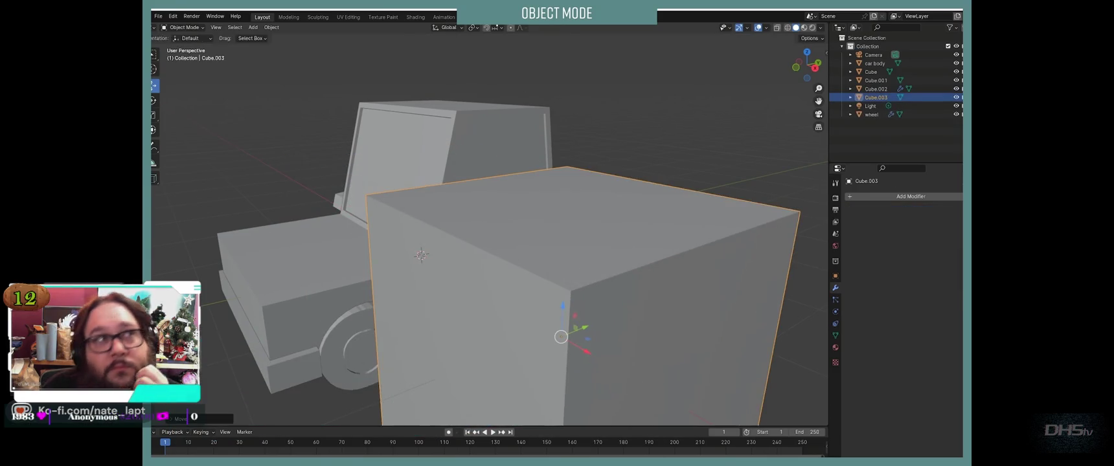
key(s)
click(561, 337)
middle_drag(561, 337, 453, 324)
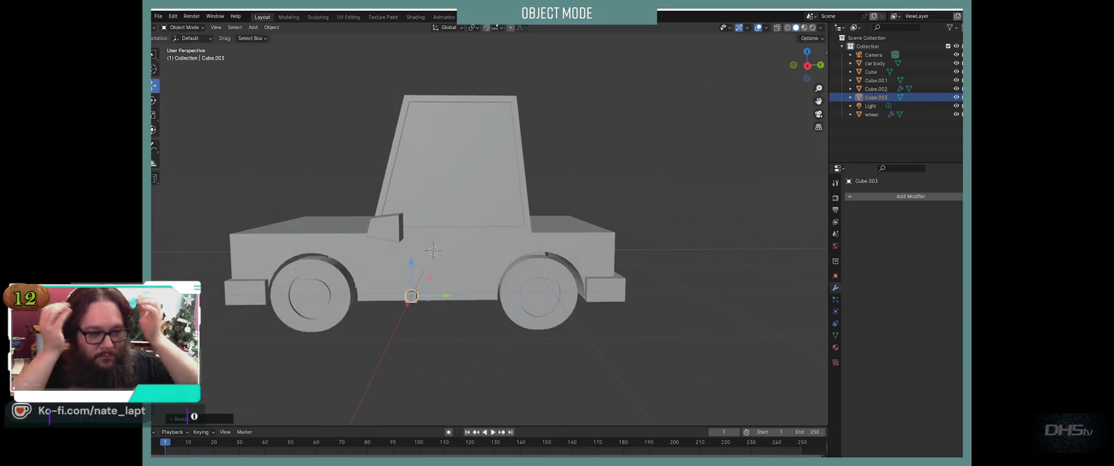
key(s)
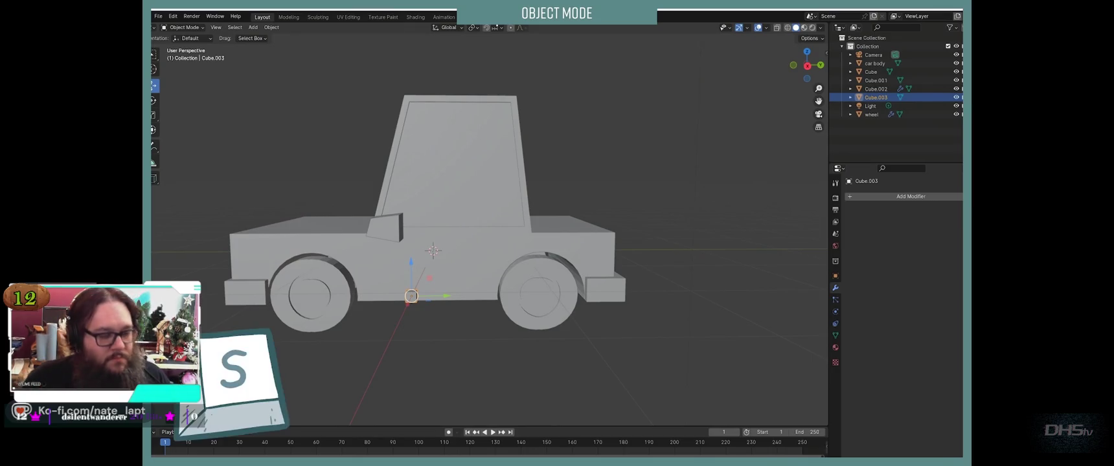
key(y)
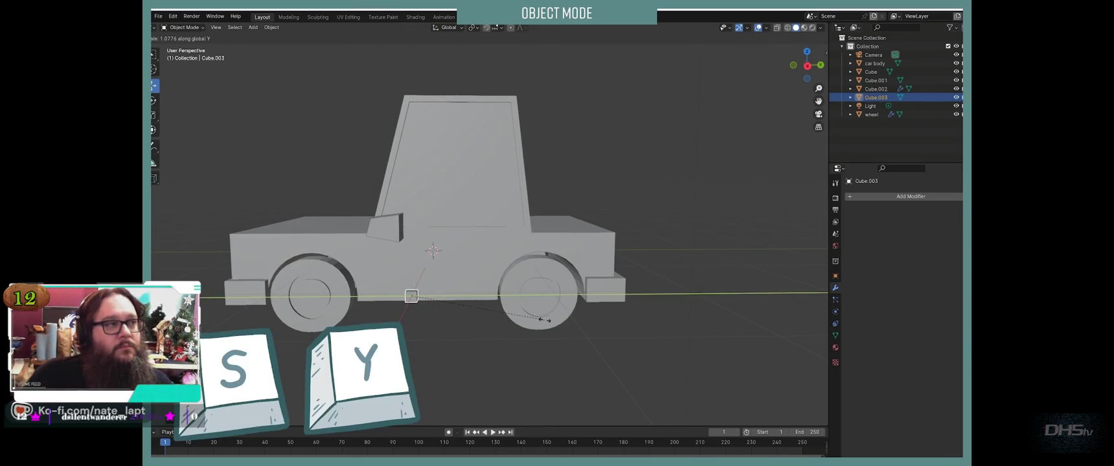
right_click(758, 325)
Step: Move Cube.003 along X and Z onto the car's side ahead of the rear wheel, then reselect it
middle_drag(713, 311, 583, 279)
key(g)
key(x)
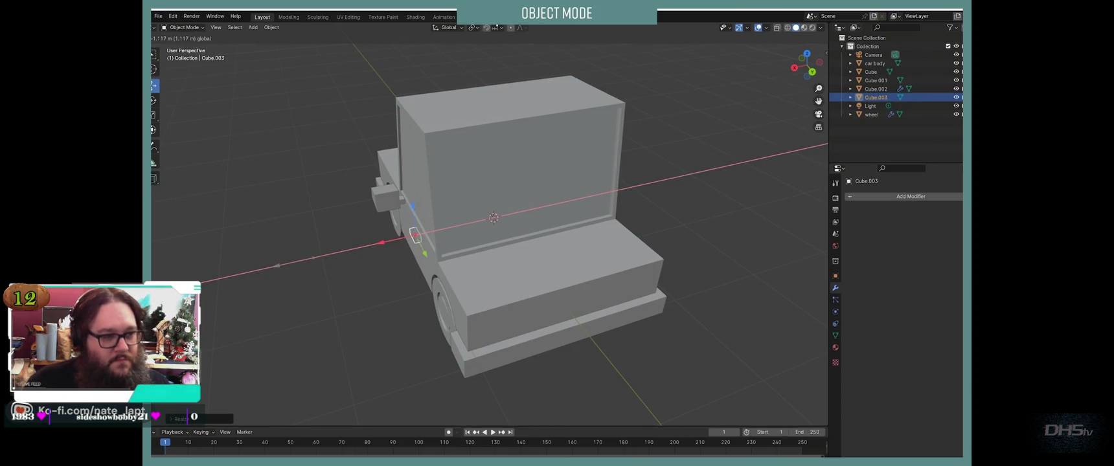
key(Return)
middle_drag(492, 259, 389, 259)
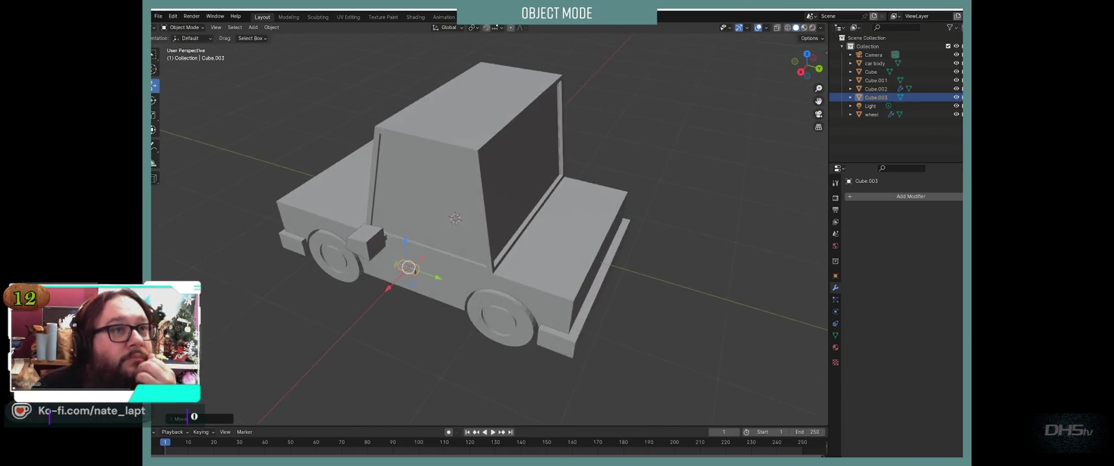
key(g)
key(y)
key(z)
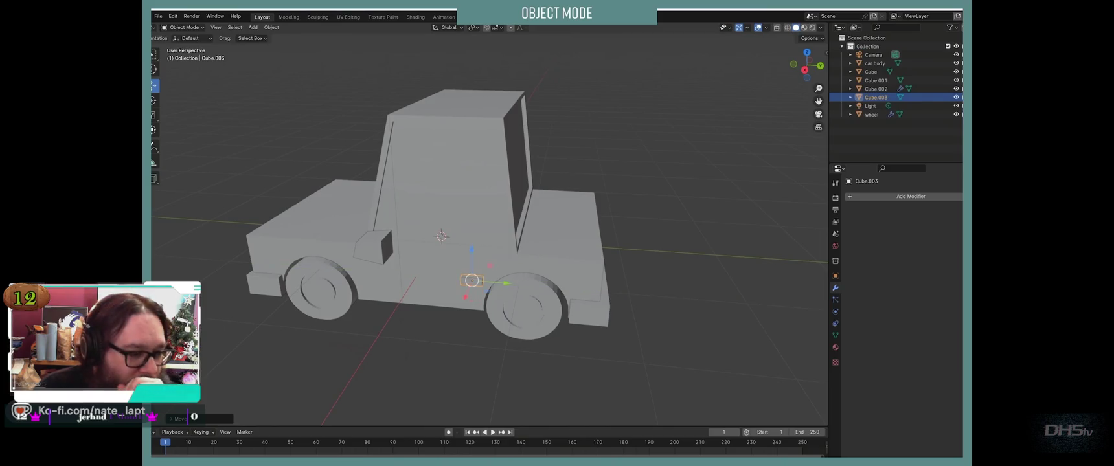
key(Return)
key(alt+a)
middle_drag(415, 259, 583, 285)
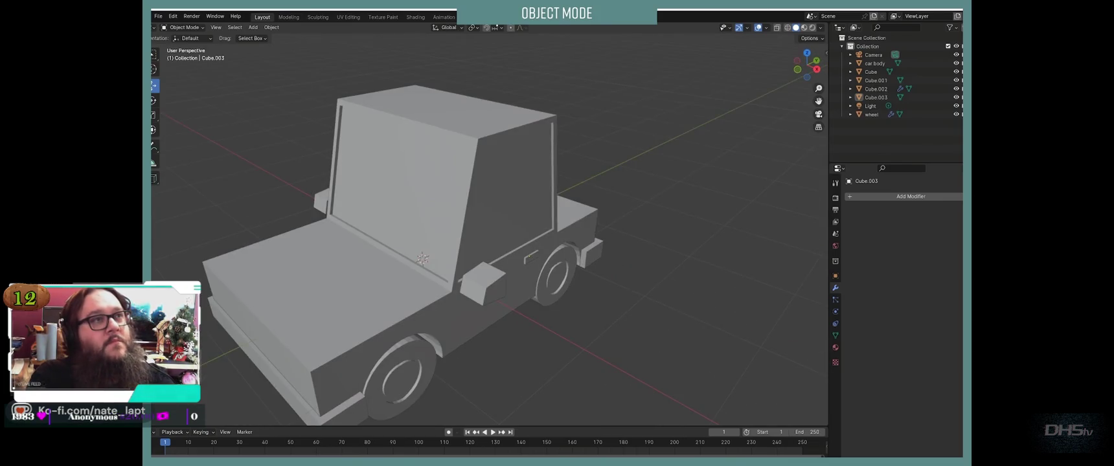
click(530, 256)
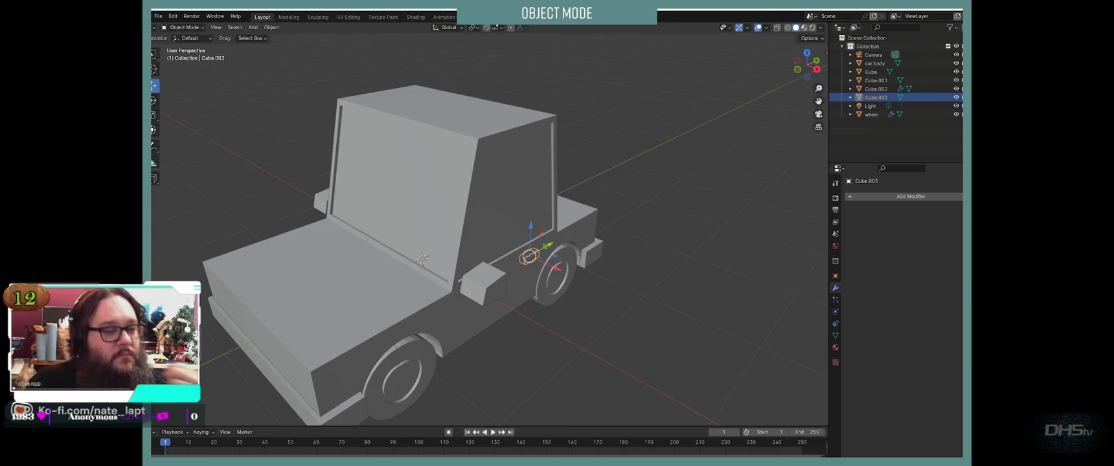
Step: Add a Mirror modifier to Cube.003 targeting car body, then open car body in Edit Mode
click(854, 197)
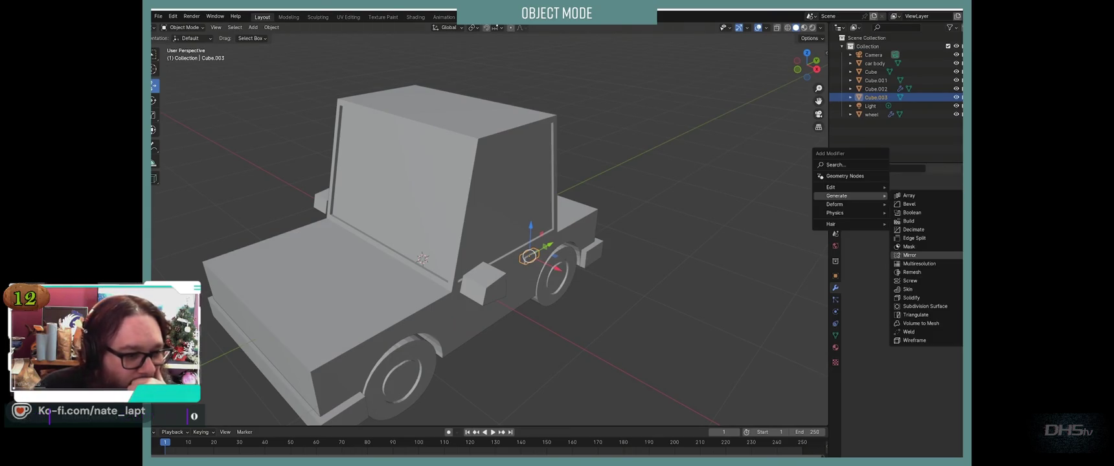
click(910, 255)
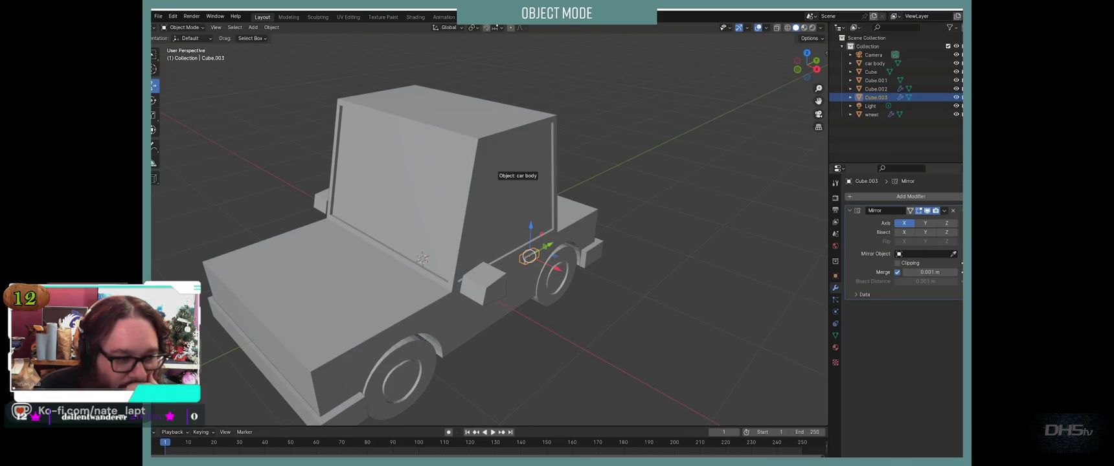
click(515, 188)
middle_drag(515, 188, 389, 194)
mouse_move(509, 289)
middle_down()
mouse_move(453, 278)
mouse_move(473, 259)
mouse_move(337, 256)
middle_up()
click(376, 259)
key(Tab)
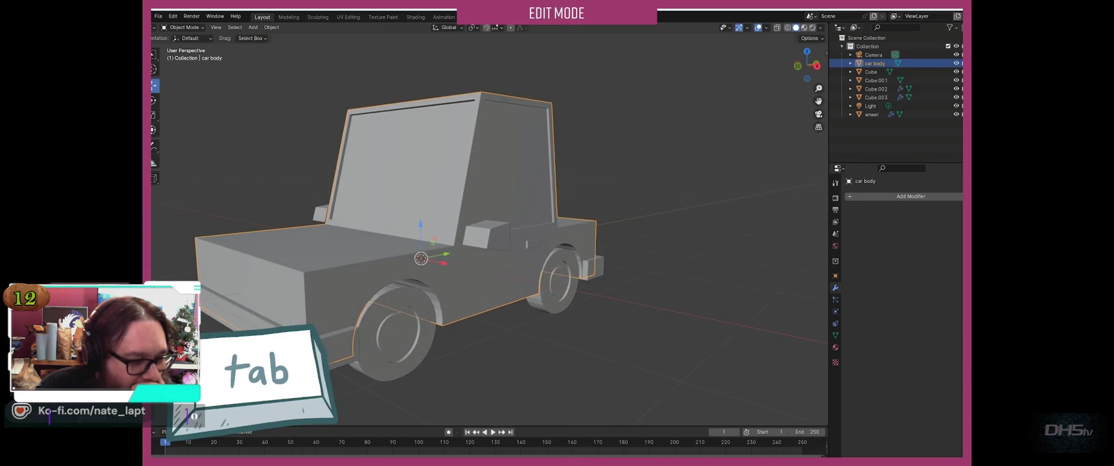
Step: Select the hood's two front corner vertices and shift that edge along Y
click(195, 238)
shift+click(304, 273)
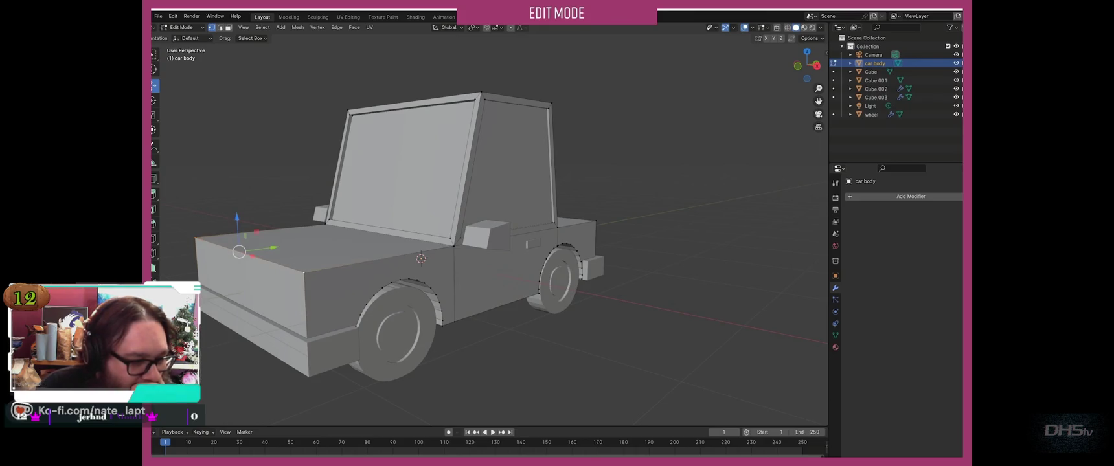
key(g)
key(z)
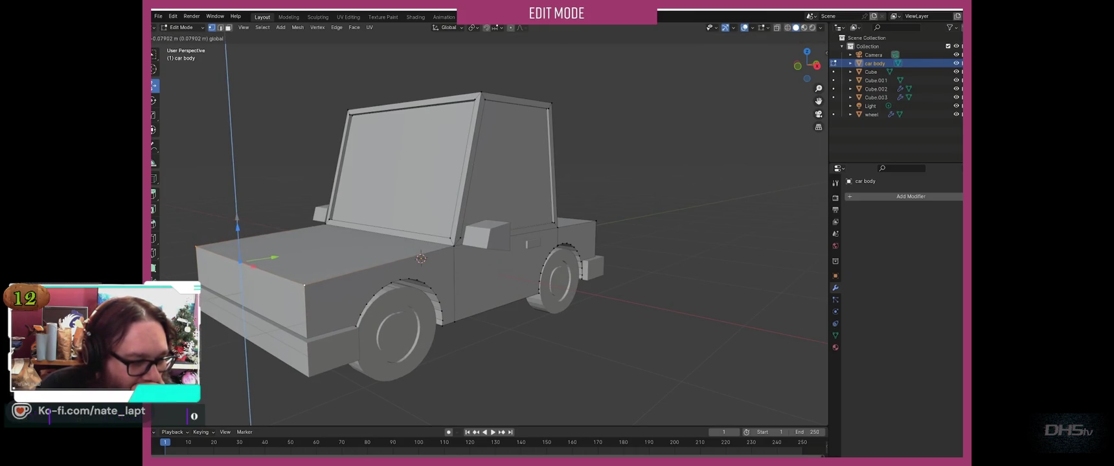
key(Escape)
key(g)
key(y)
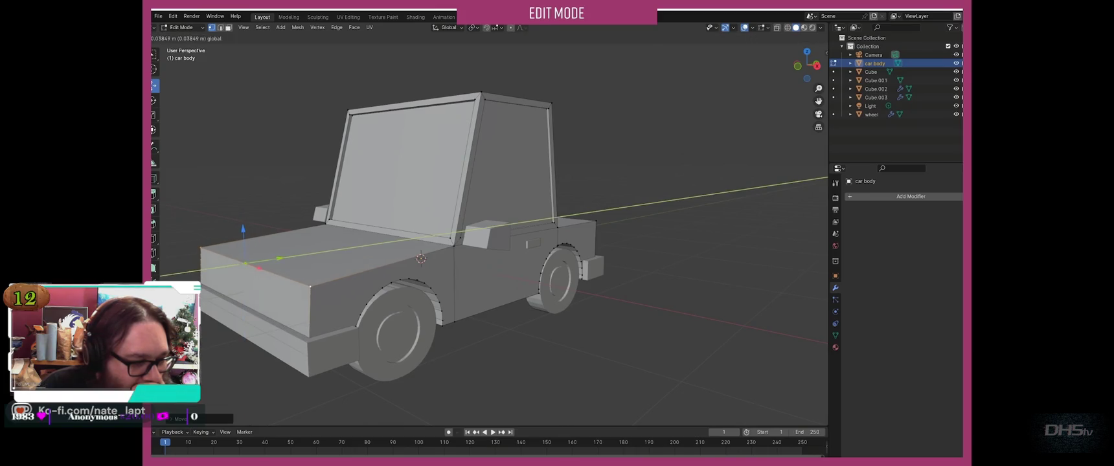
key(Return)
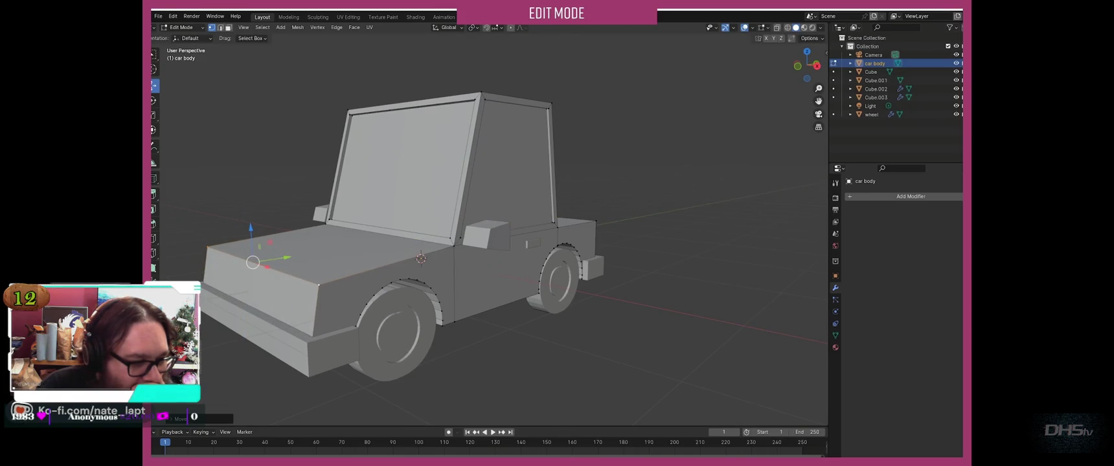
Step: Inset the car body's front face and extrude it slightly inward, then return to Object Mode
key(3)
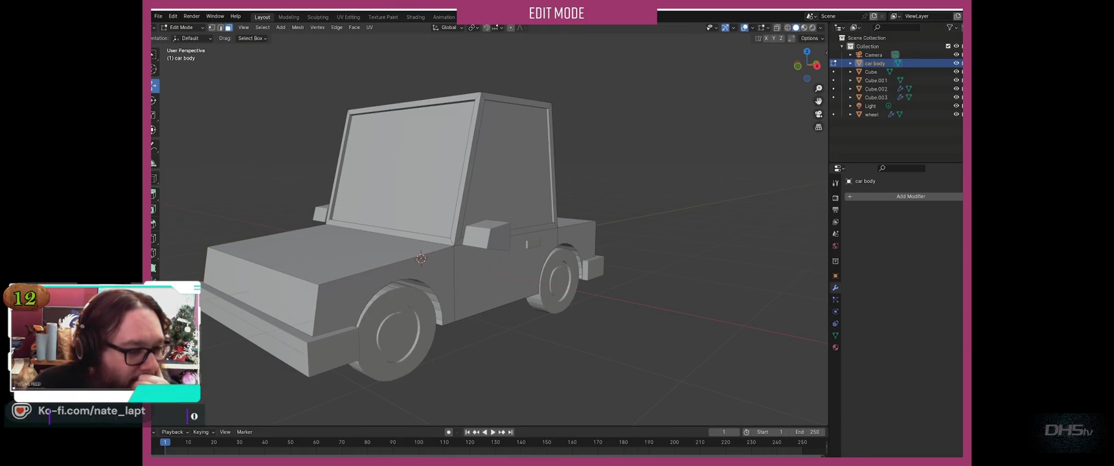
click(248, 284)
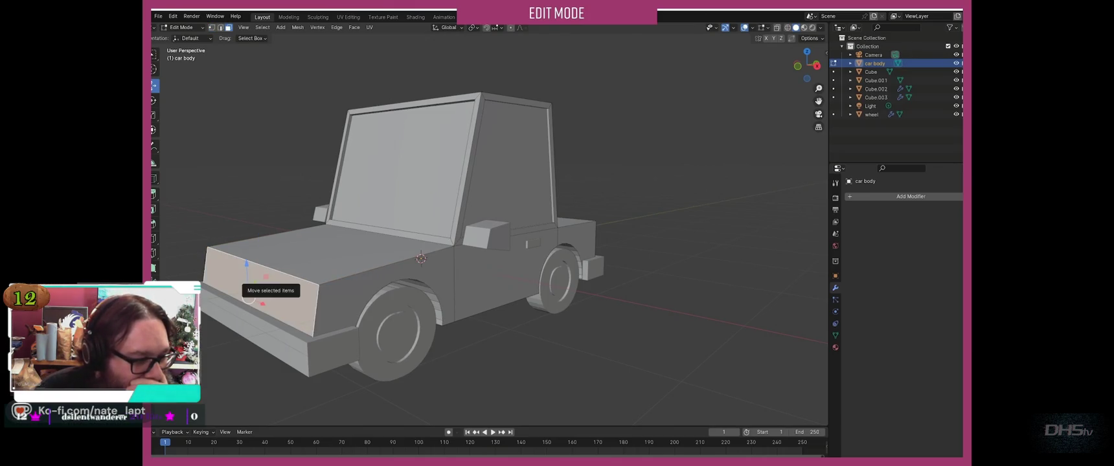
key(i)
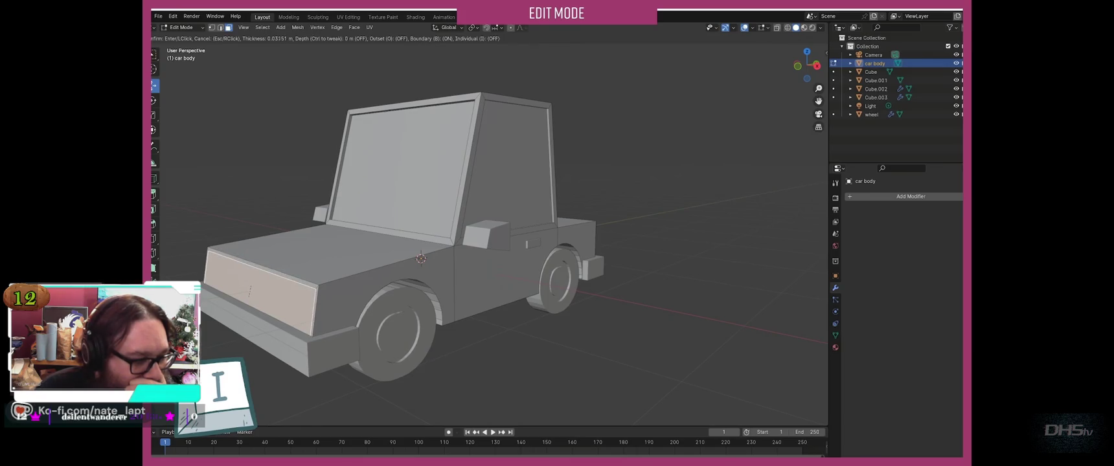
click(247, 293)
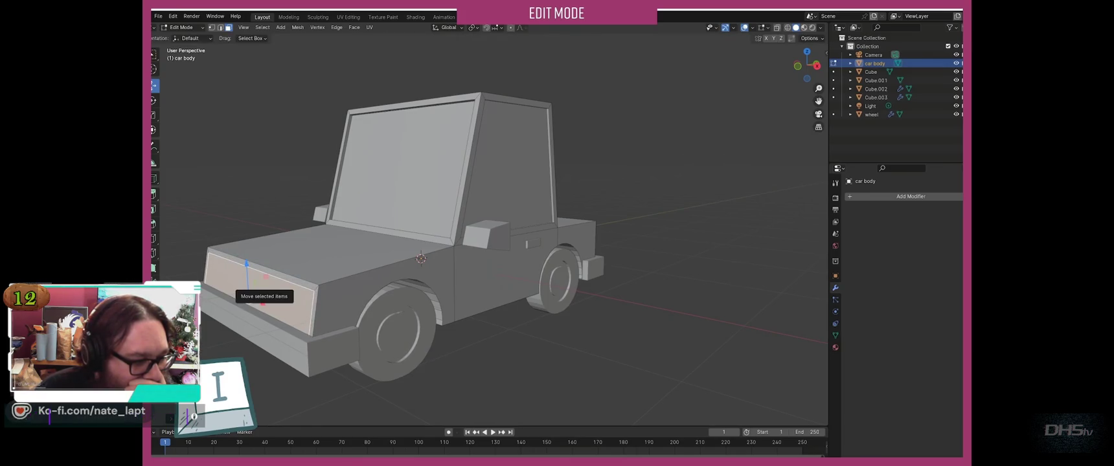
key(e)
key(Return)
key(Tab)
mouse_move(428, 260)
middle_down()
mouse_move(467, 259)
mouse_move(389, 259)
middle_up()
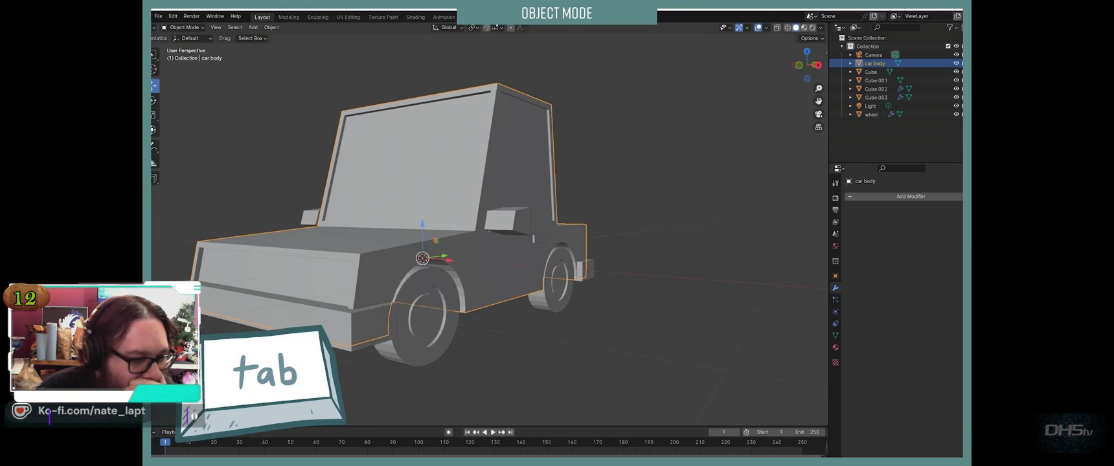
Step: Add a new cube and shrink it to a small box
key(shift+a)
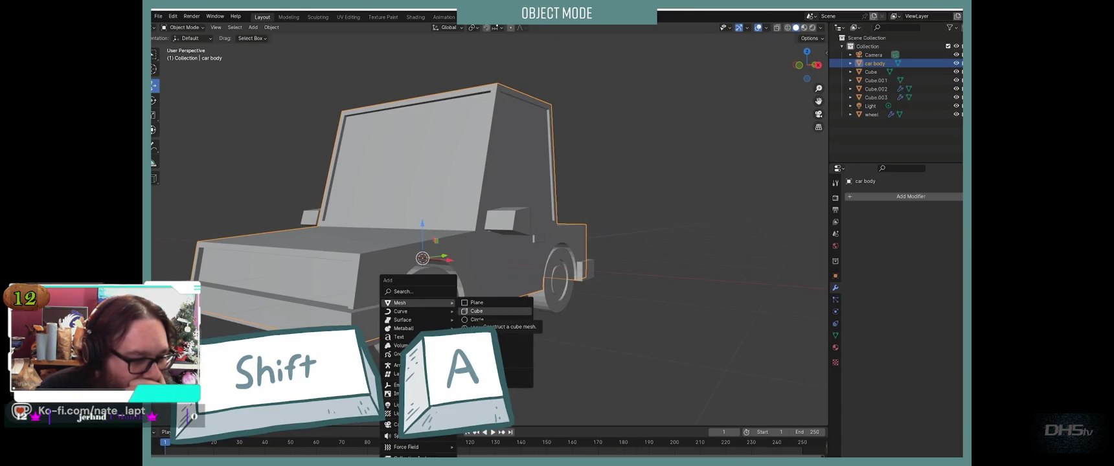
click(480, 313)
key(g)
key(y)
key(Return)
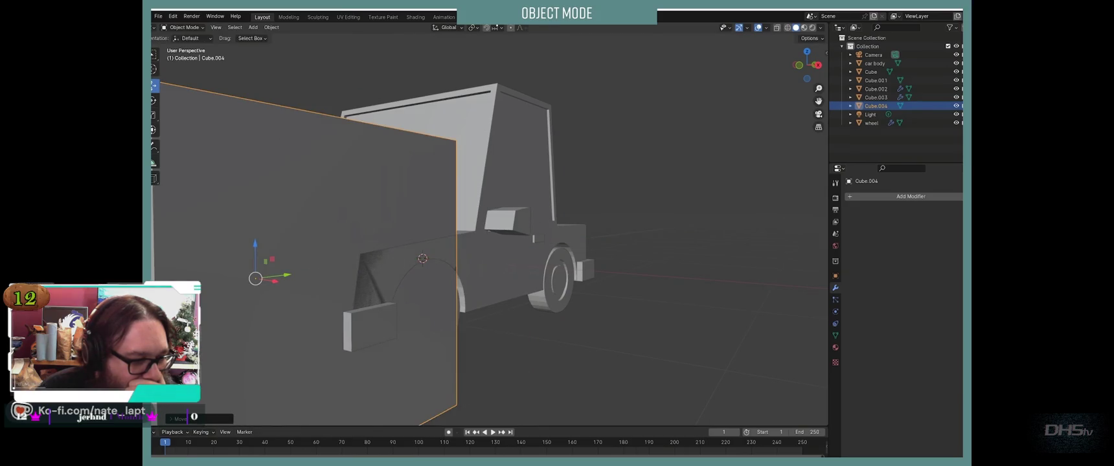
key(s)
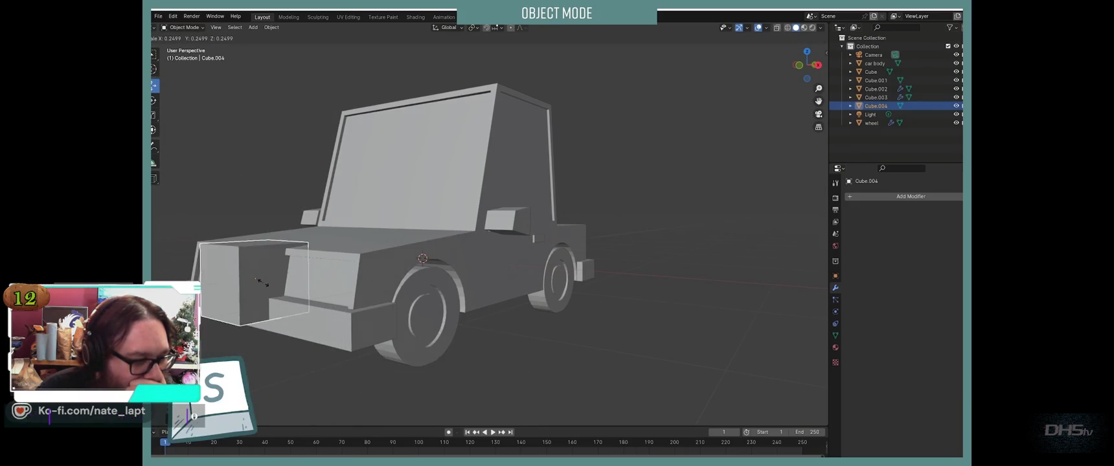
click(261, 279)
Step: In front view, move the box along X to the front's left side and shrink it slightly
key(KP_1)
key(g)
key(x)
click(334, 274)
key(s)
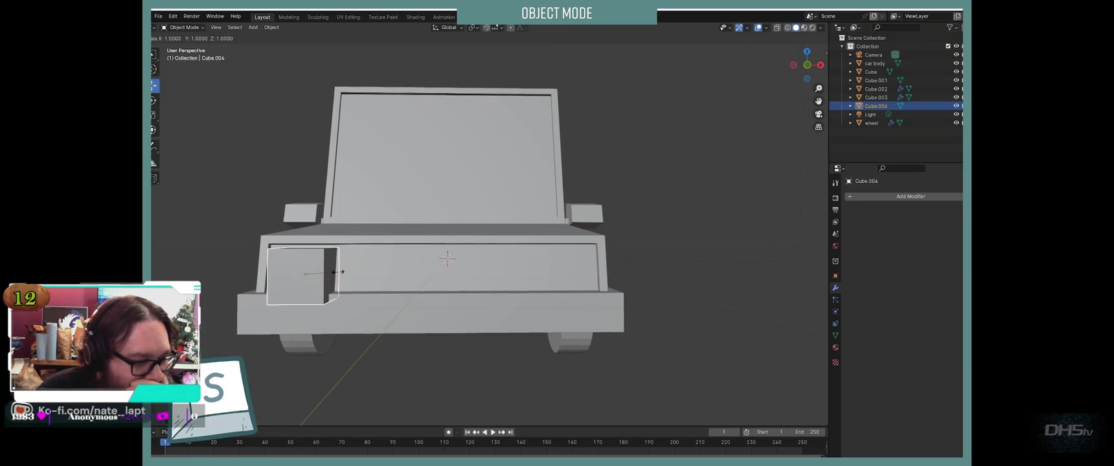
click(331, 273)
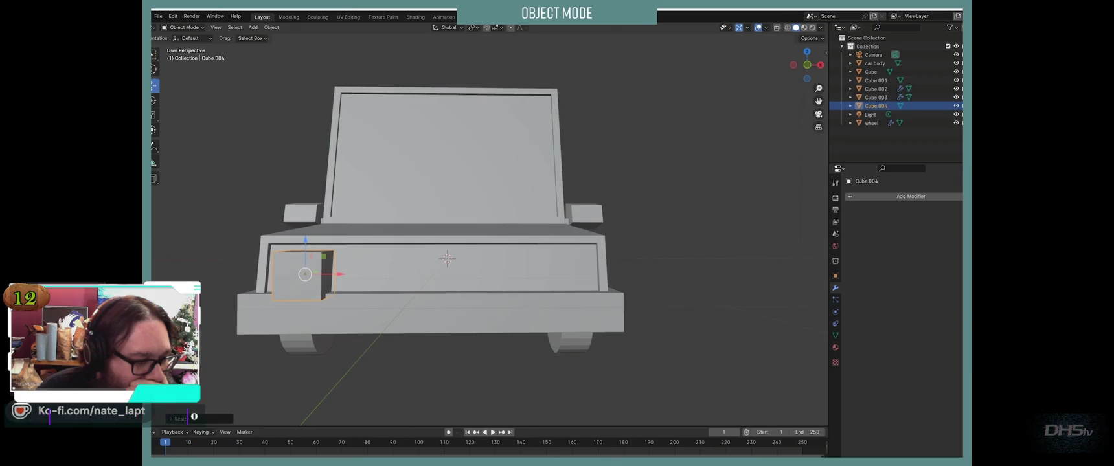
Step: Widen the box along X and set its front-to-back position along Y
middle_drag(447, 291, 473, 305)
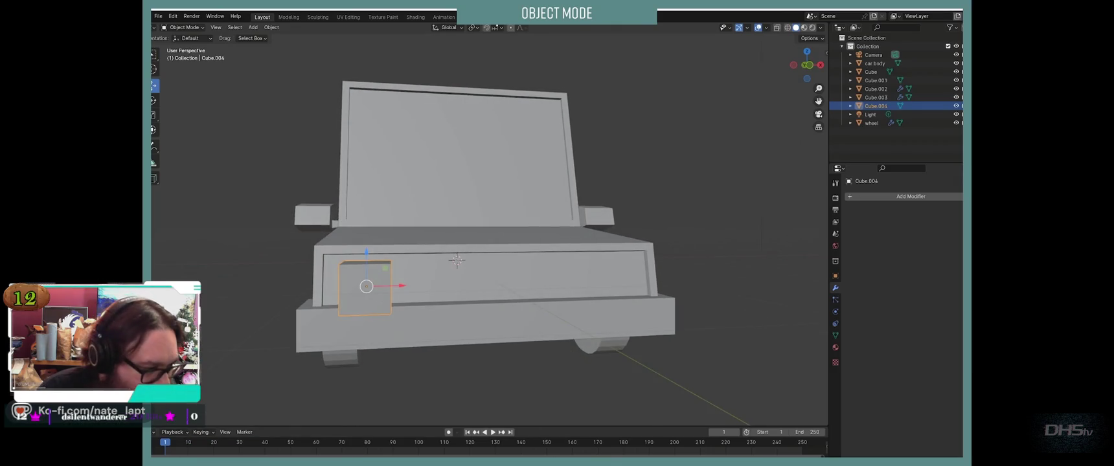
key(s)
key(x)
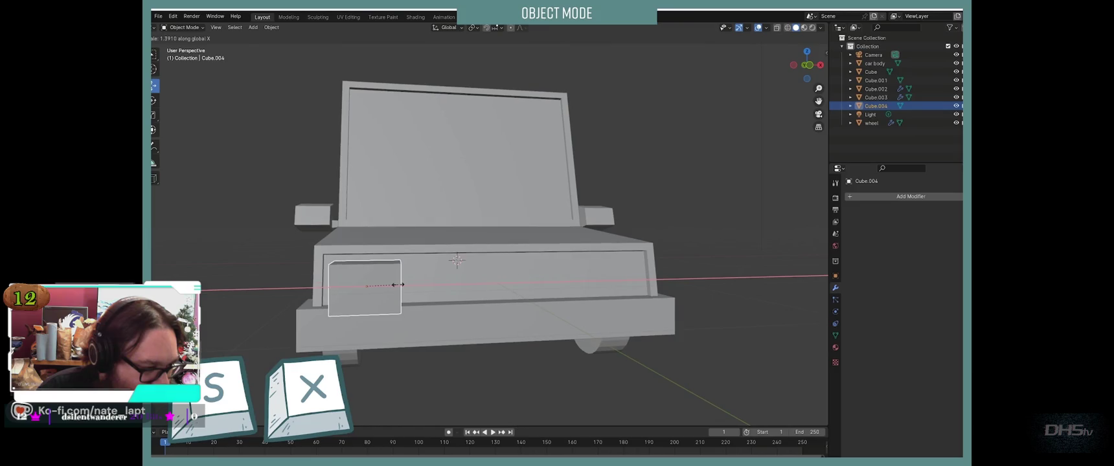
click(399, 284)
middle_drag(398, 284, 375, 311)
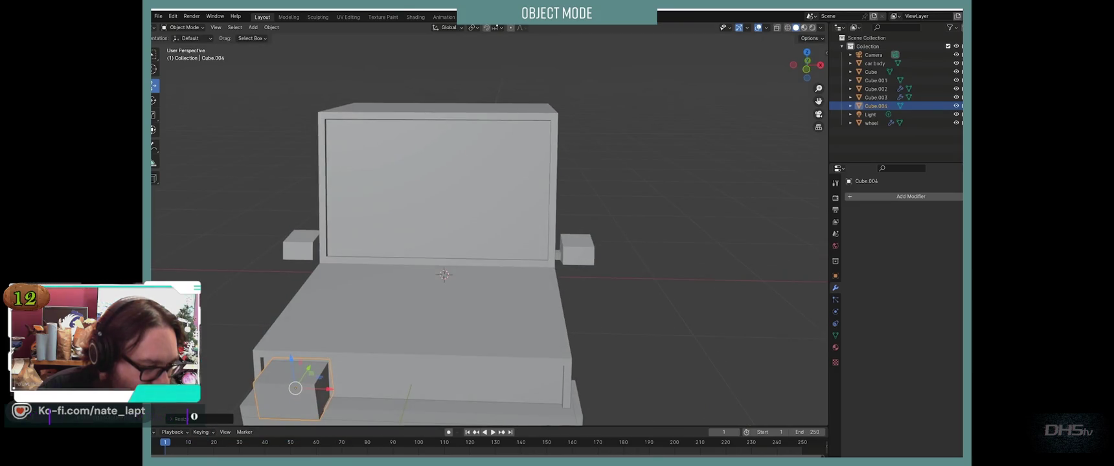
key(g)
key(y)
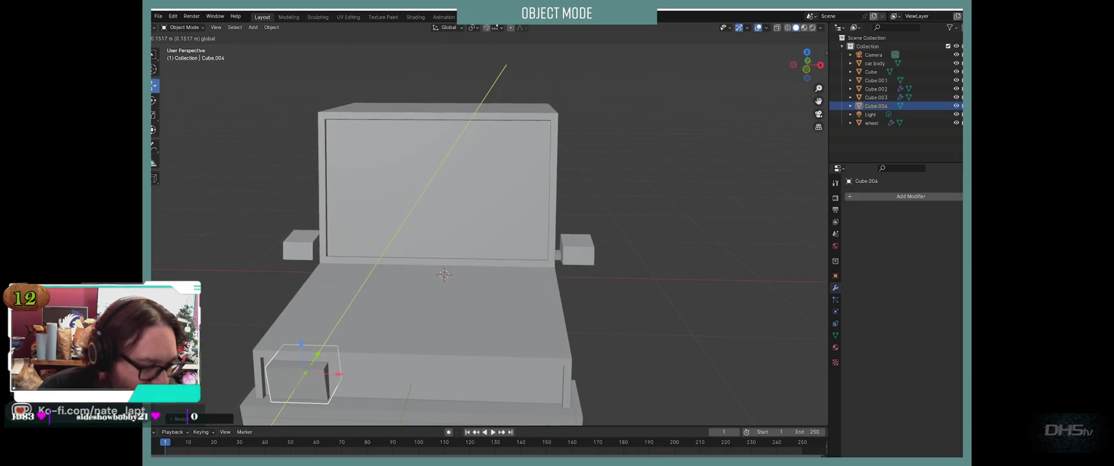
key(Return)
mouse_move(444, 292)
middle_down()
mouse_move(447, 259)
mouse_move(389, 272)
mouse_move(440, 266)
middle_up()
click(911, 196)
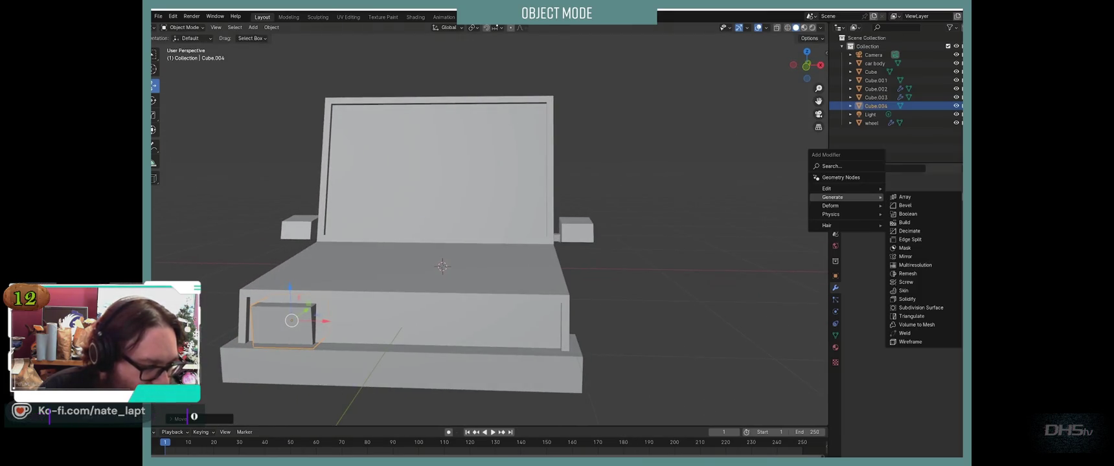
Step: Give Cube.004 a Mirror modifier with car body as mirror object, then deselect it
click(920, 257)
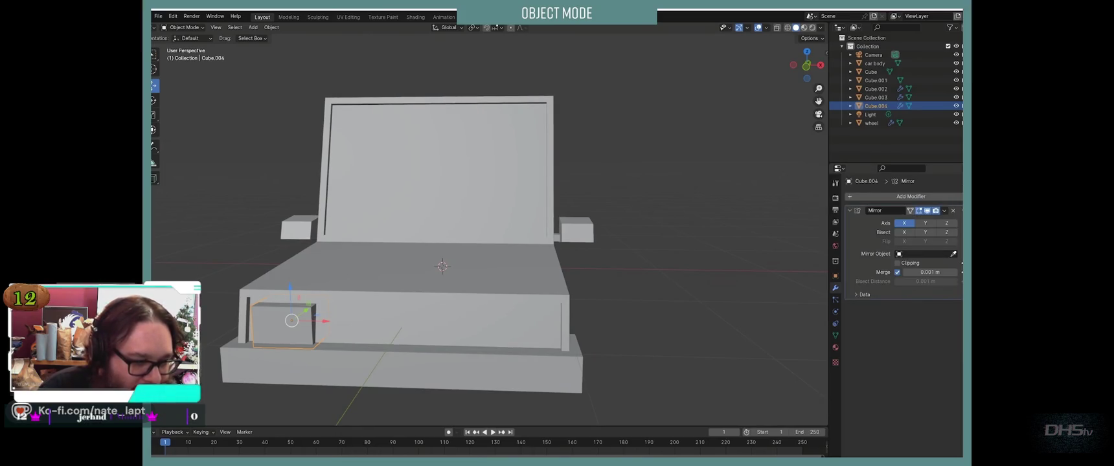
click(479, 312)
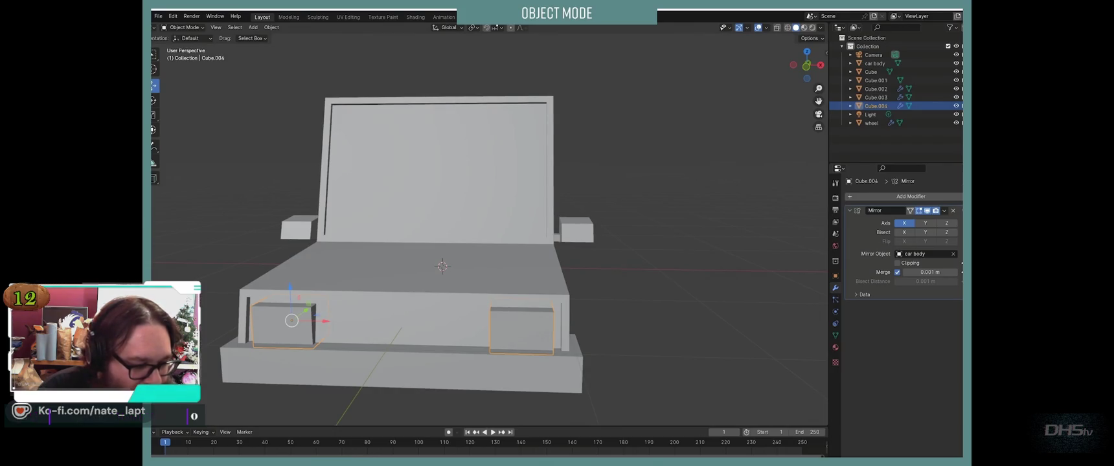
key(alt+a)
middle_drag(454, 259, 519, 246)
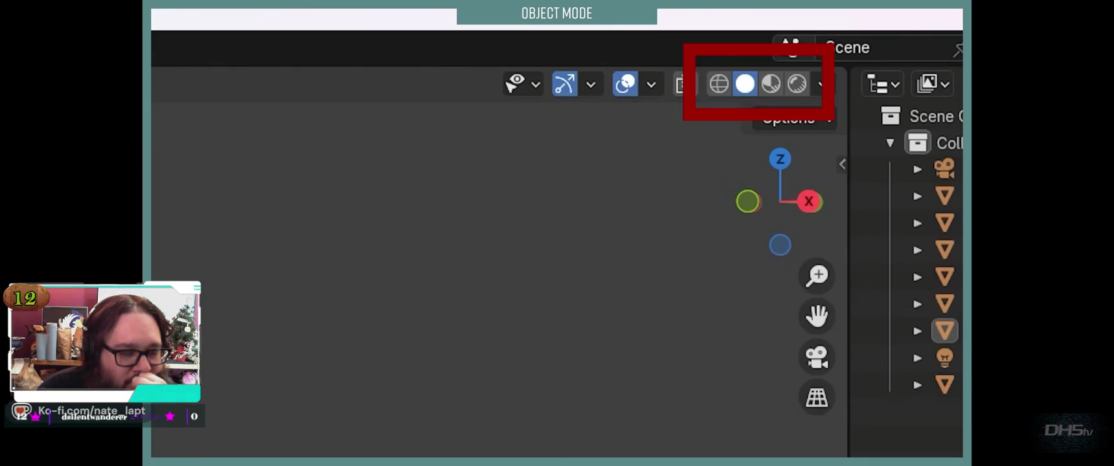
Step: Toggle wireframe and back, switch to Material Preview, pause the video, and return to Blender
key(shift+z)
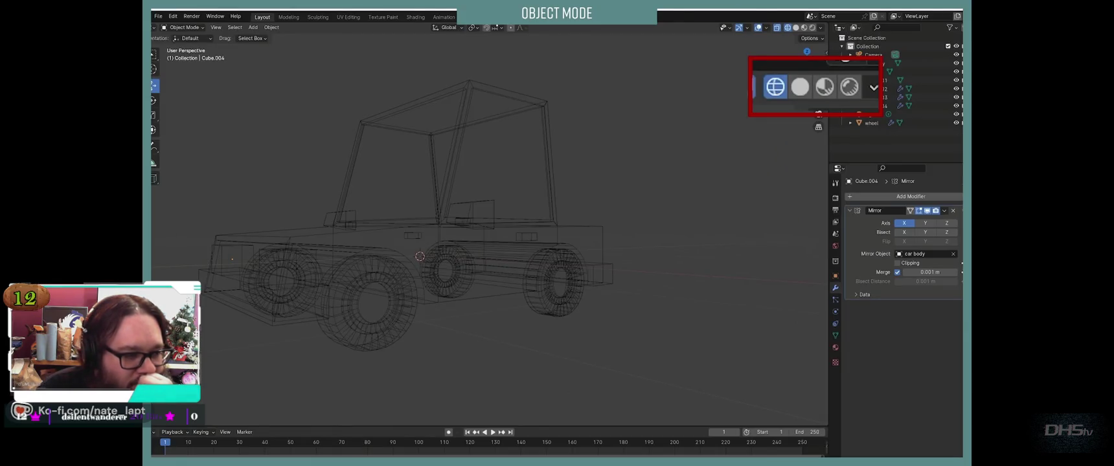
key(shift+z)
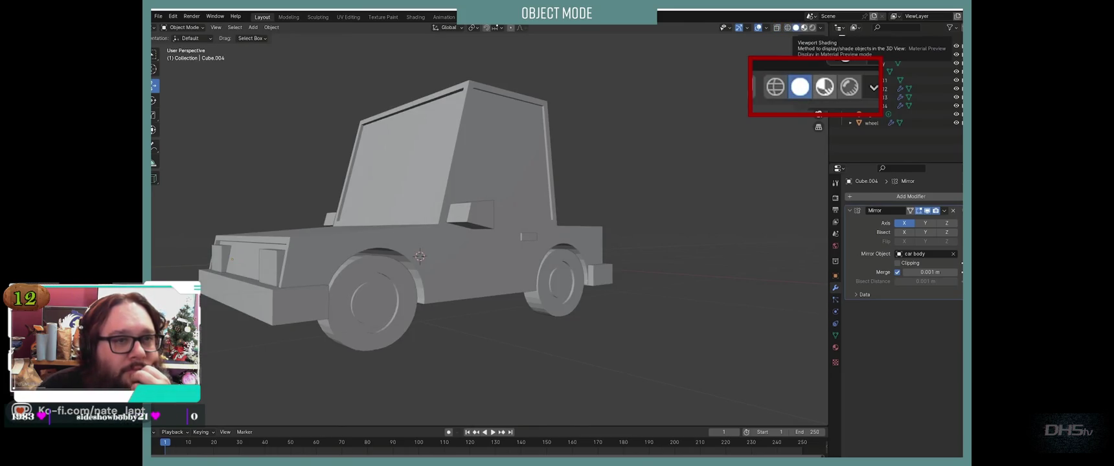
click(804, 27)
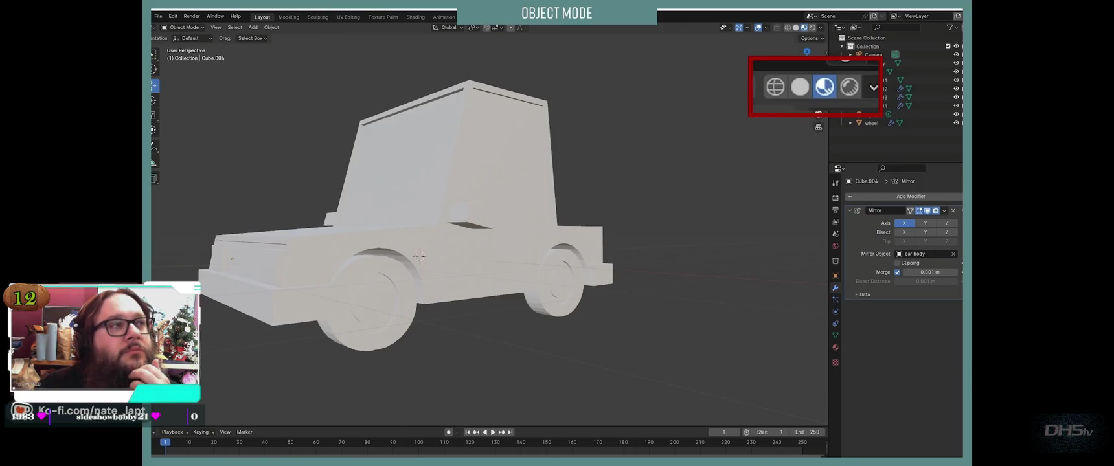
click(506, 195)
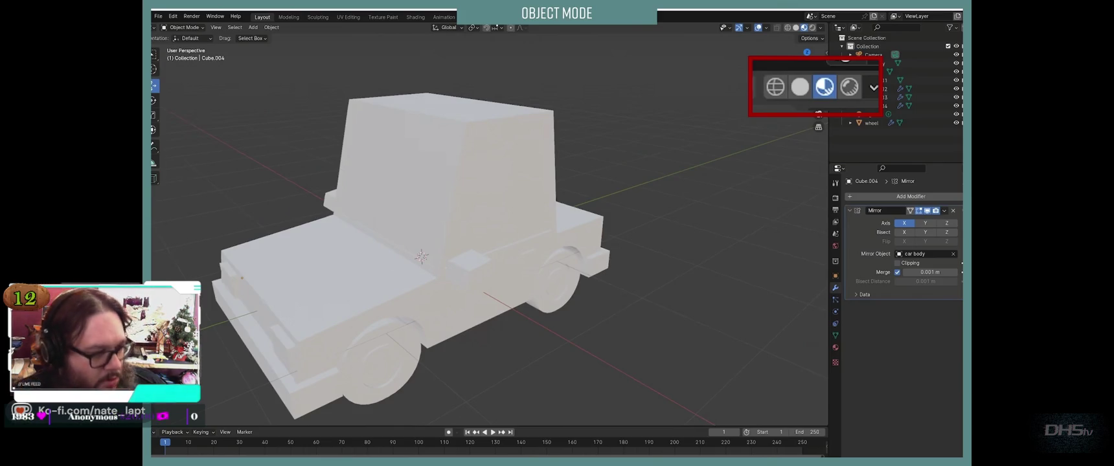
key(alt+Tab)
key(alt+Tab)
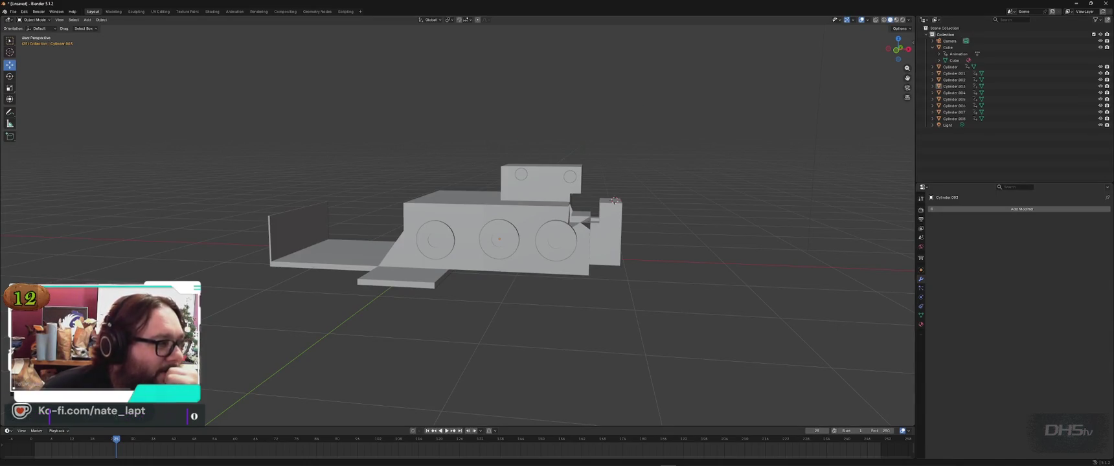
Step: Open Edit > Preferences, move the window to screen centre, and show the System section
click(12, 11)
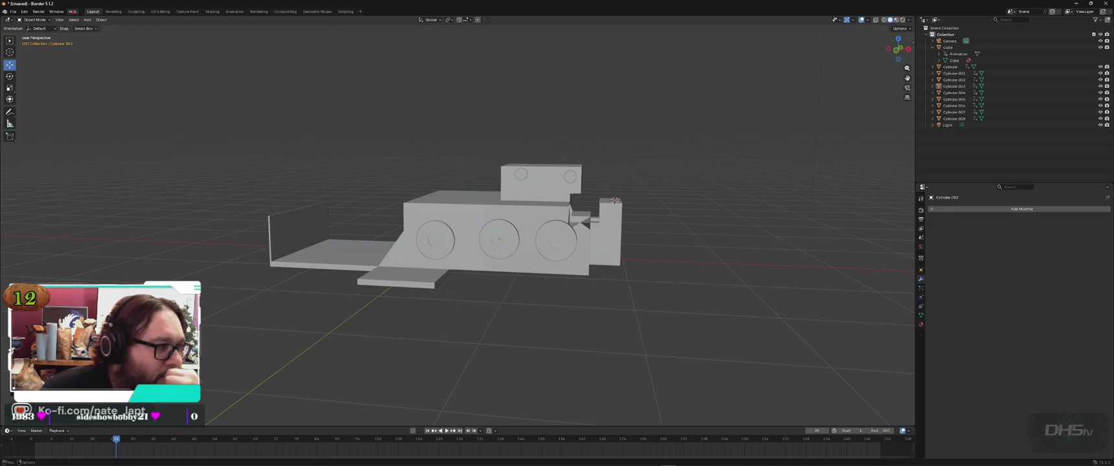
click(24, 11)
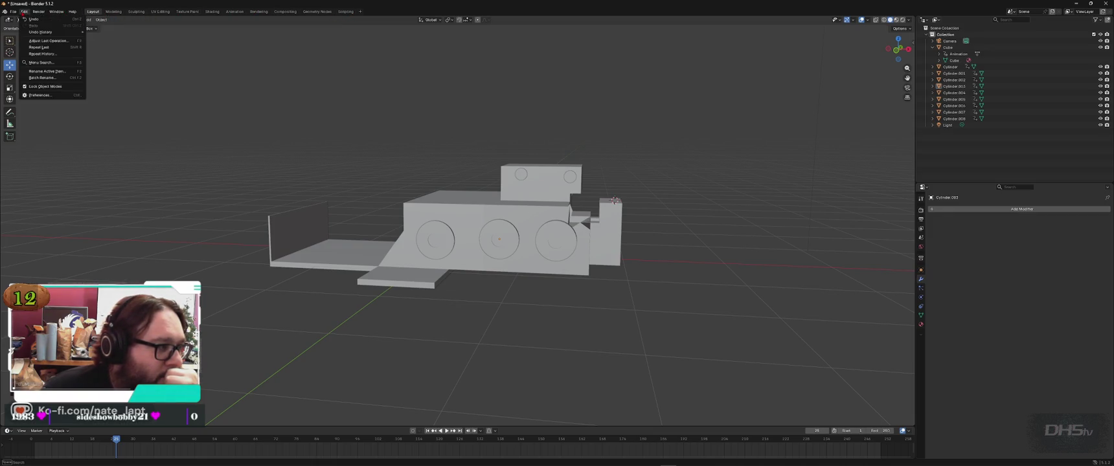
click(39, 95)
mouse_move(205, 287)
mouse_down()
mouse_move(562, 69)
mouse_move(462, 96)
mouse_up()
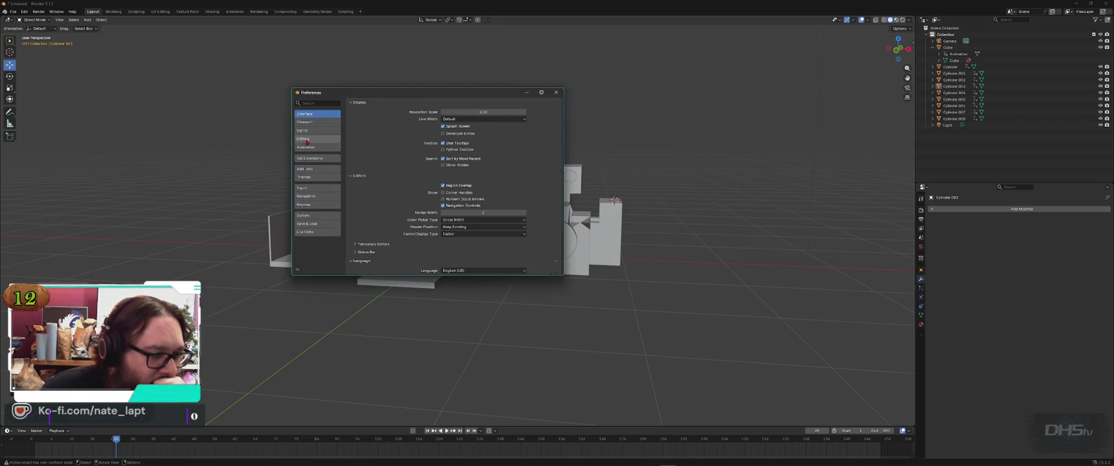
click(308, 215)
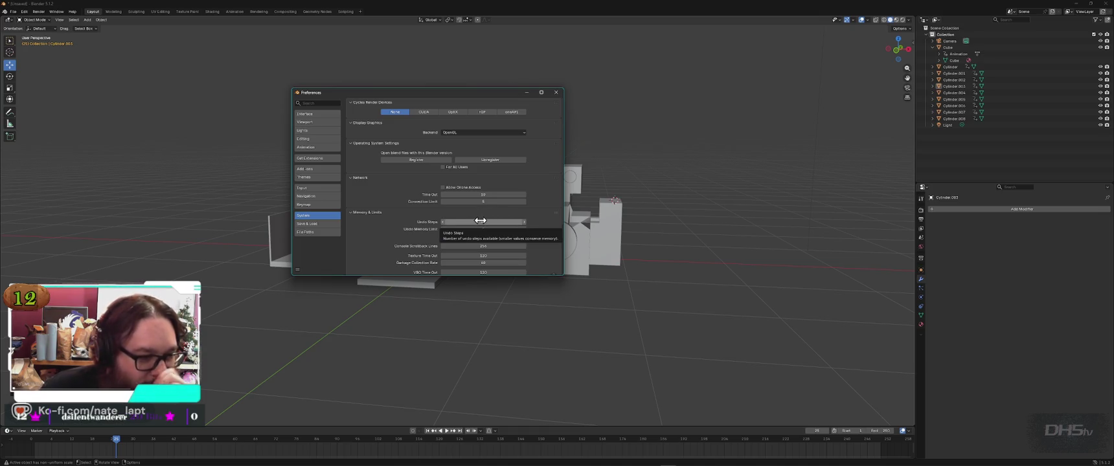
Step: Set Undo Steps to 120, then scroll through the System preferences
click(497, 222)
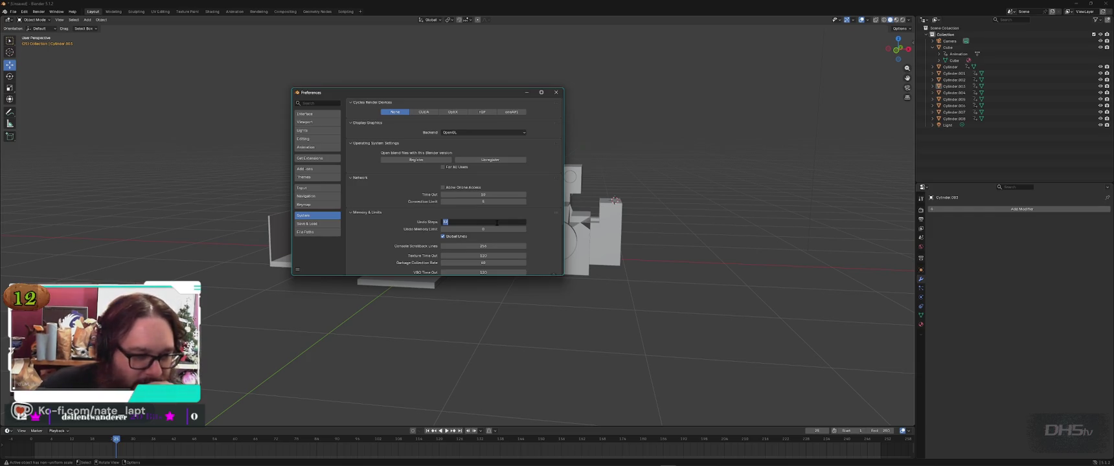
key(Return)
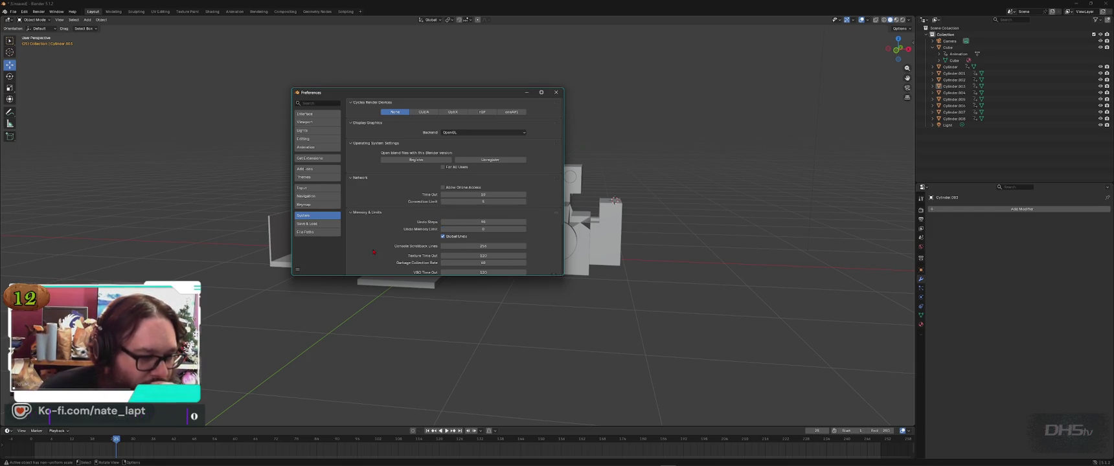
click(494, 222)
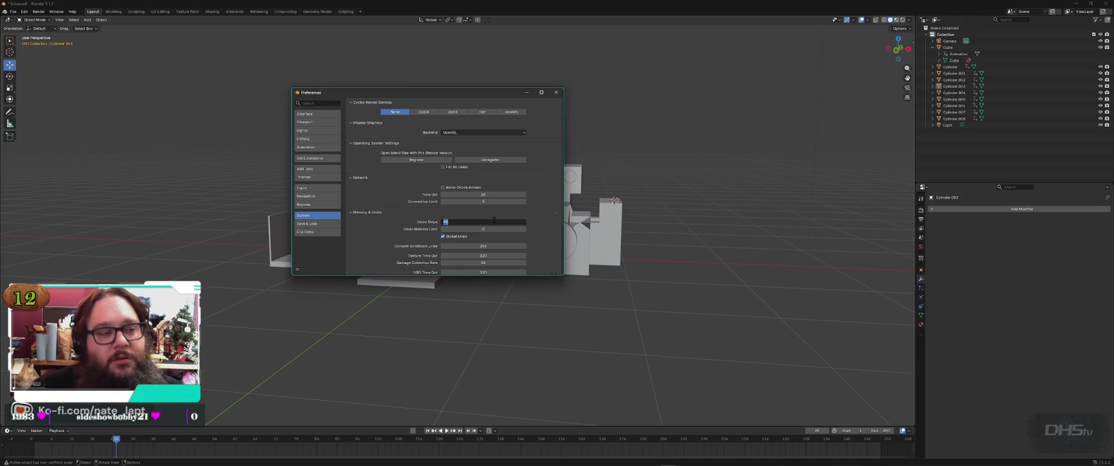
text(0)
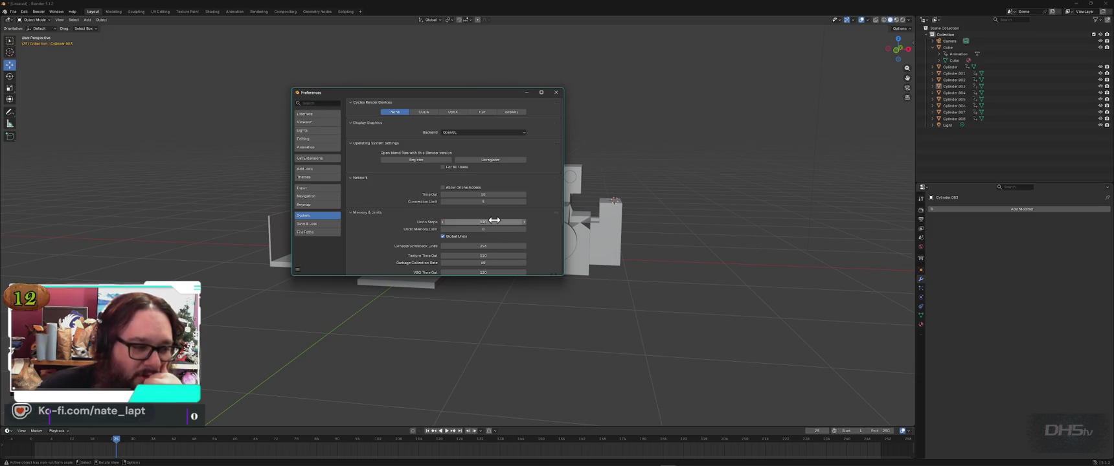
key(Return)
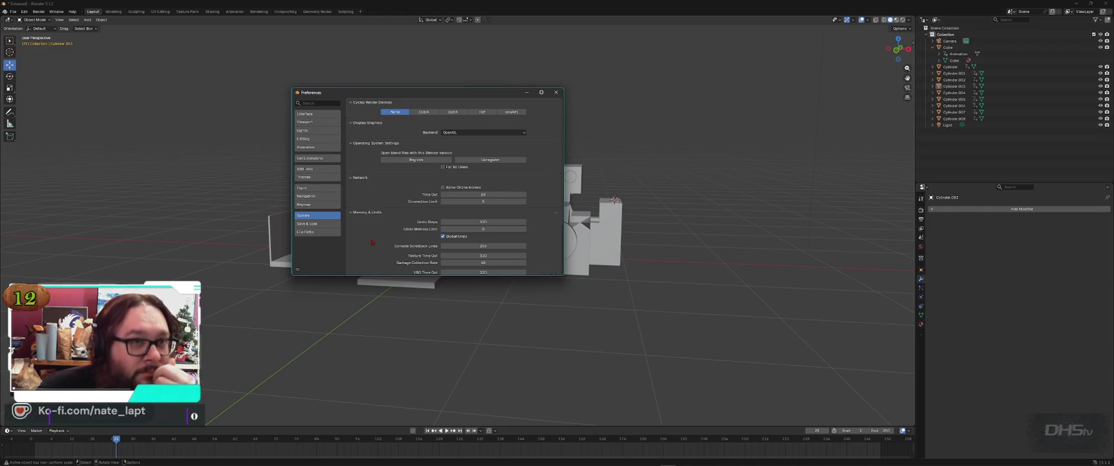
scroll(372, 242, down, 2)
scroll(372, 243, down, 2)
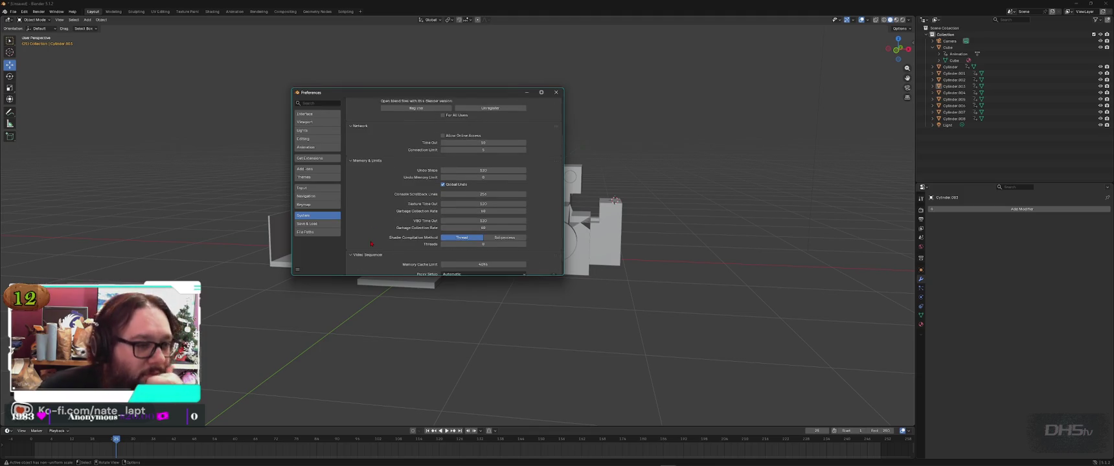
scroll(371, 243, up, 2)
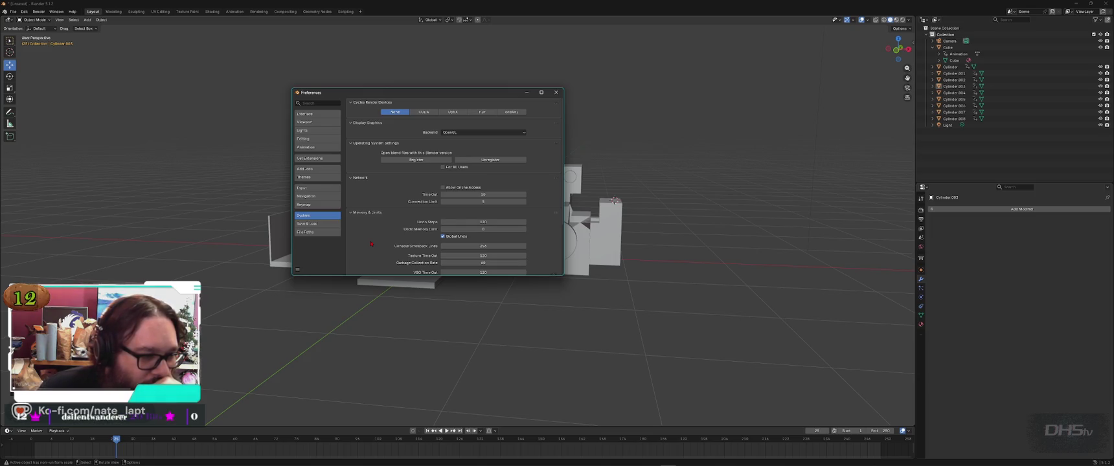
scroll(372, 244, down, 3)
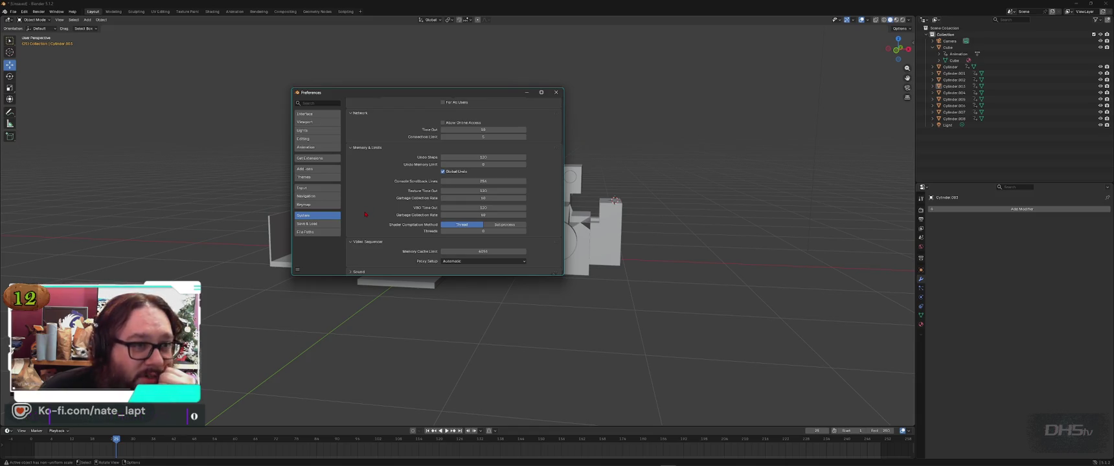
scroll(366, 214, down, 1)
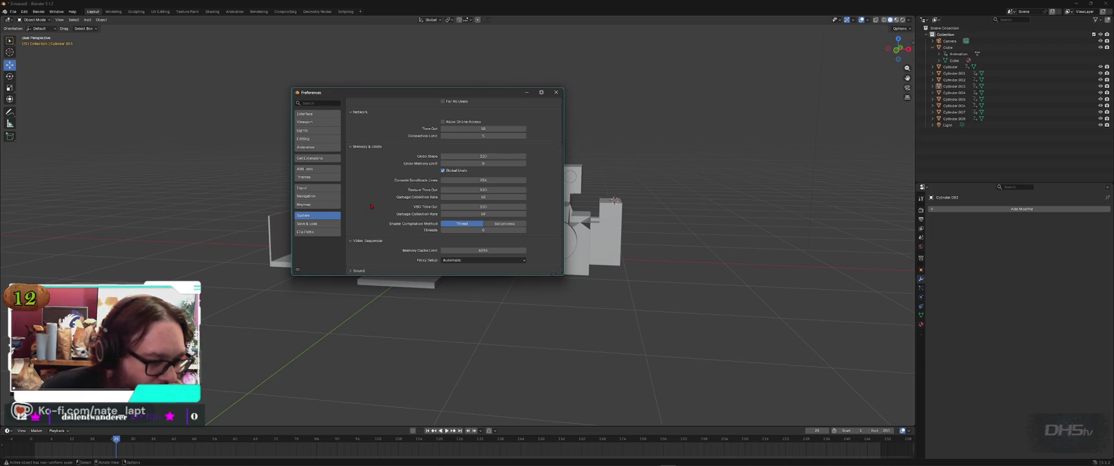
scroll(366, 263, down, 3)
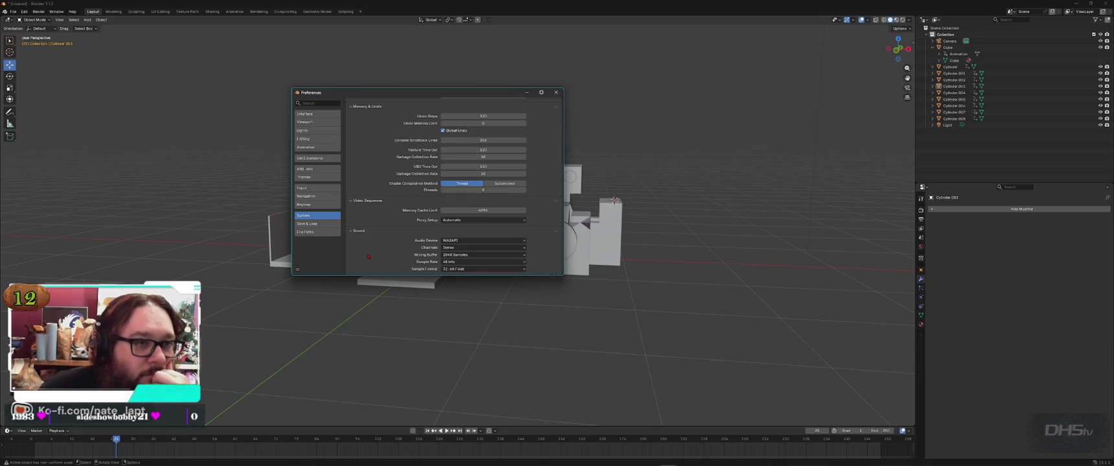
scroll(370, 256, up, 3)
scroll(370, 255, up, 2)
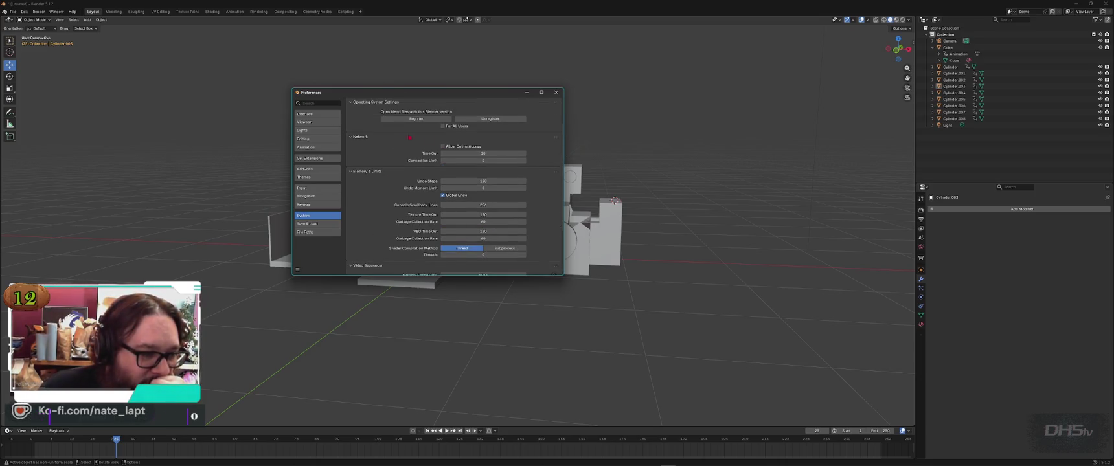
Step: Set Undo Steps in the System preferences to 256
click(473, 181)
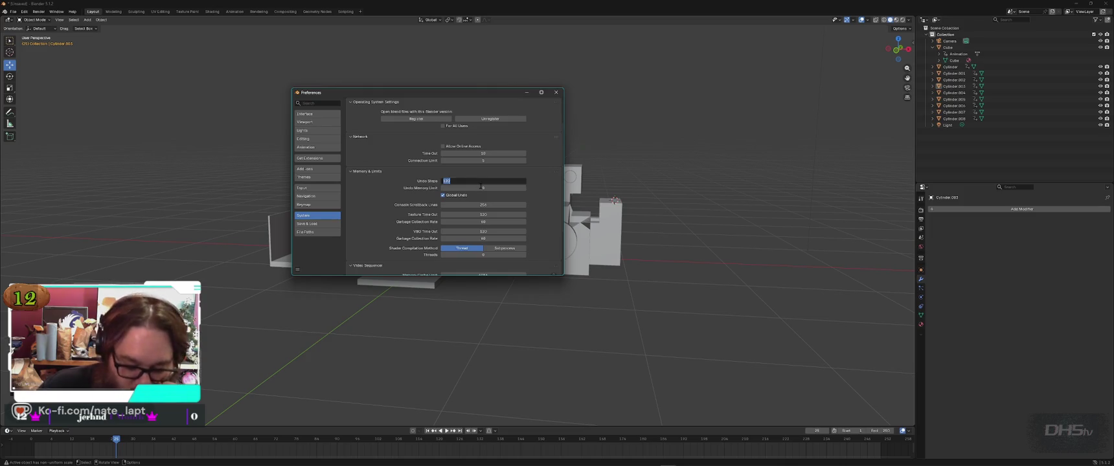
text(256)
key(Return)
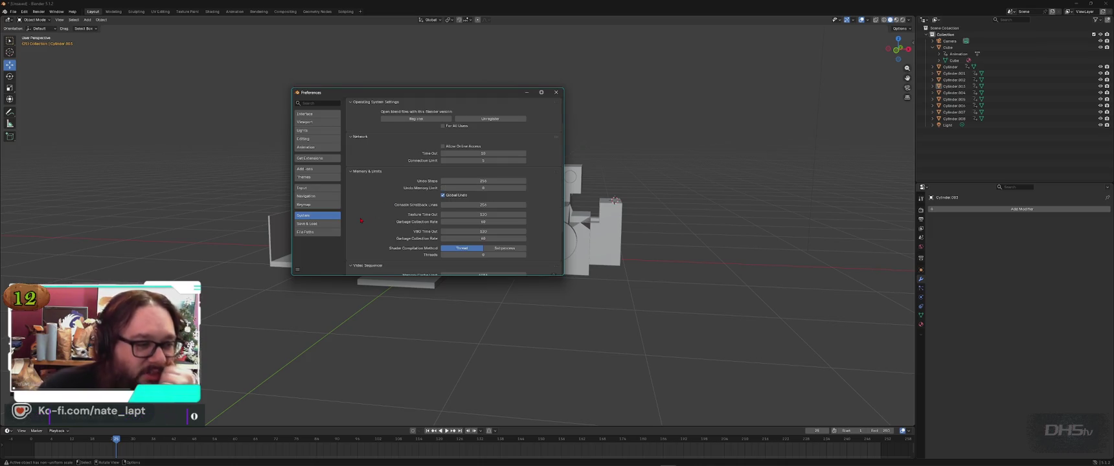
scroll(364, 217, down, 3)
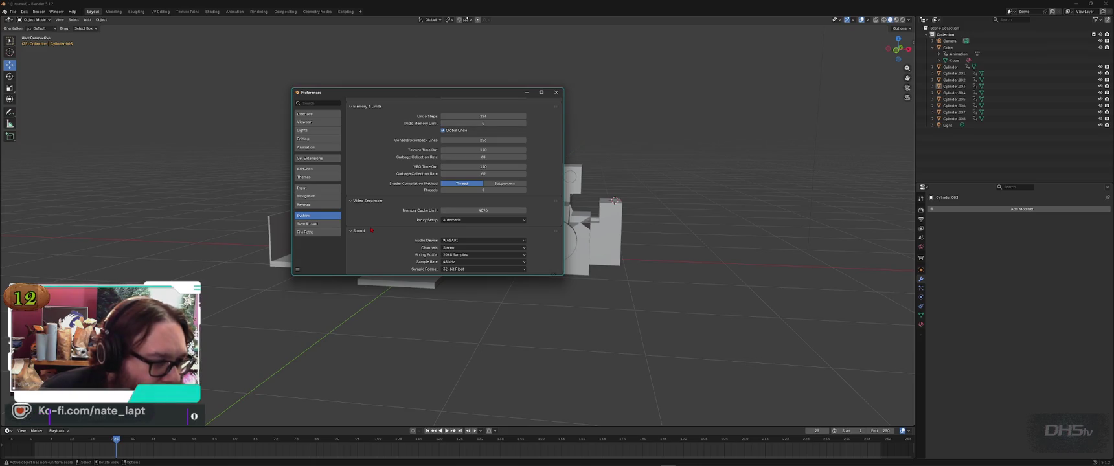
scroll(372, 230, up, 5)
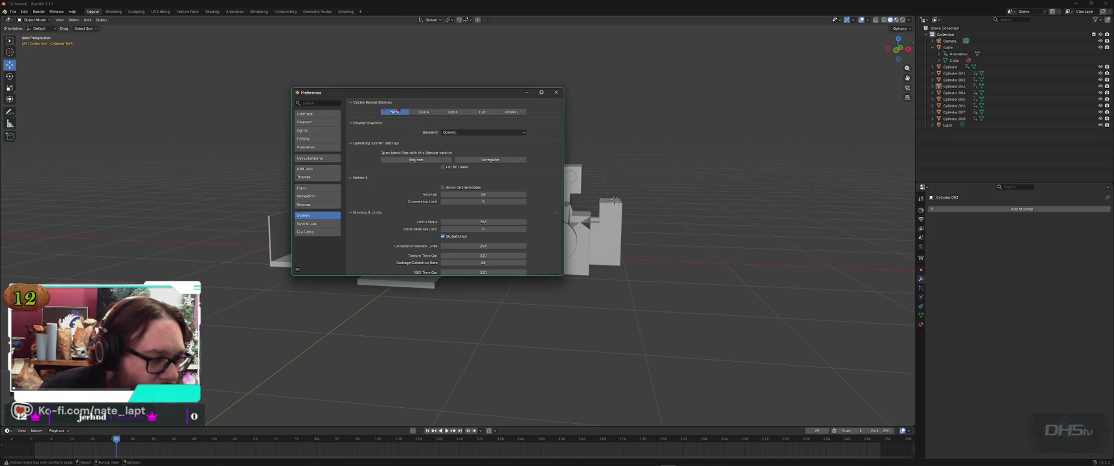
Step: Choose CUDA as the Cycles render device for the NVIDIA GPU
click(425, 112)
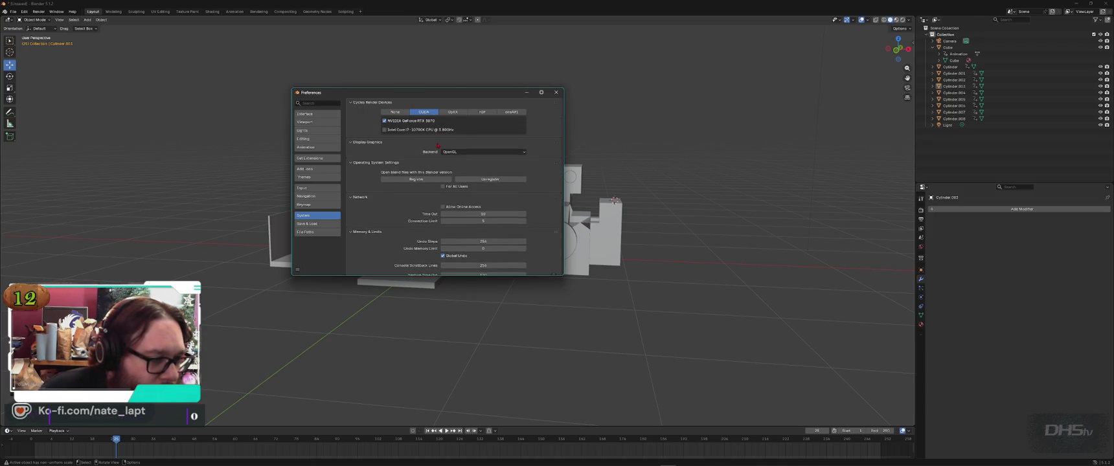
click(457, 113)
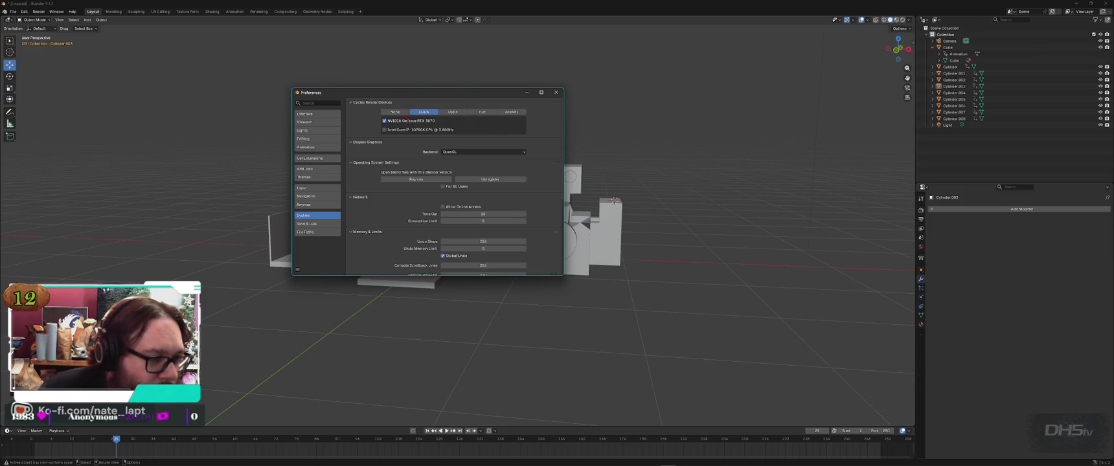
click(356, 102)
click(469, 120)
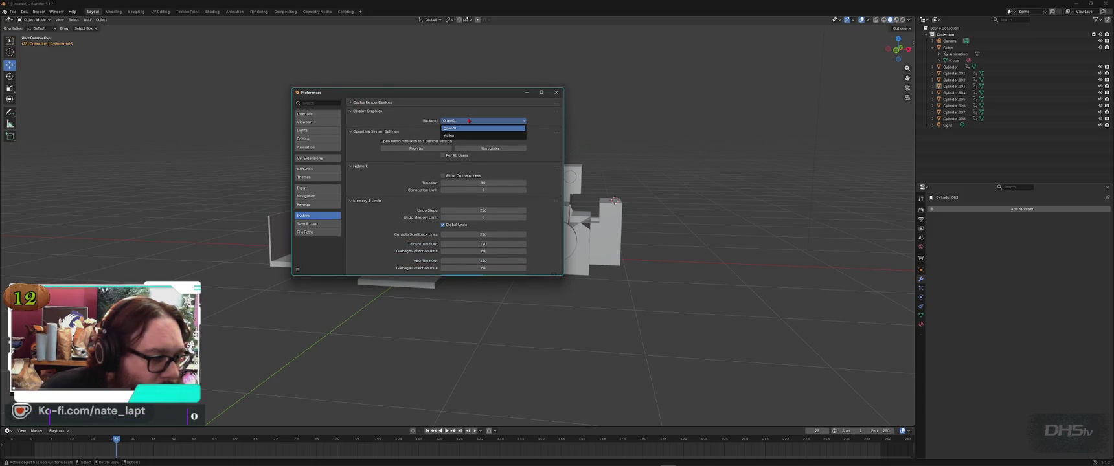
click(444, 111)
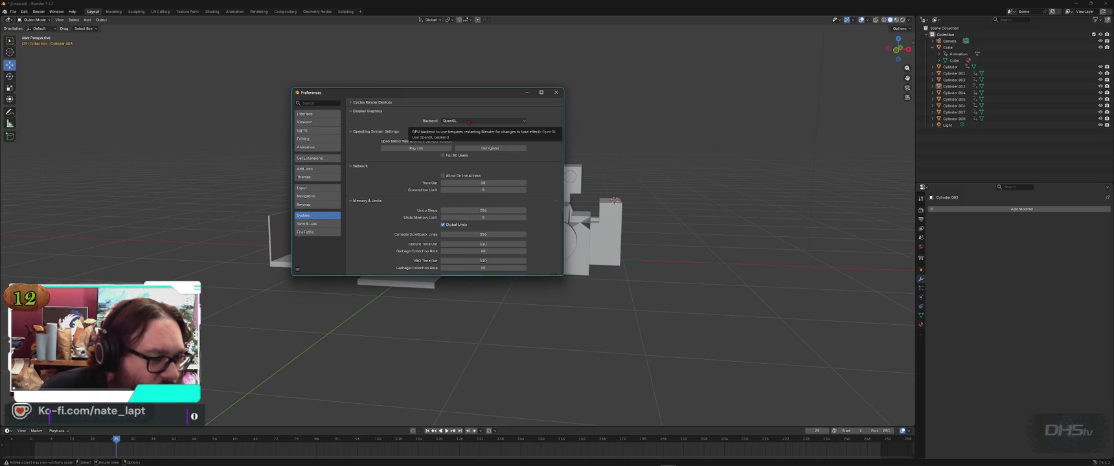
click(388, 102)
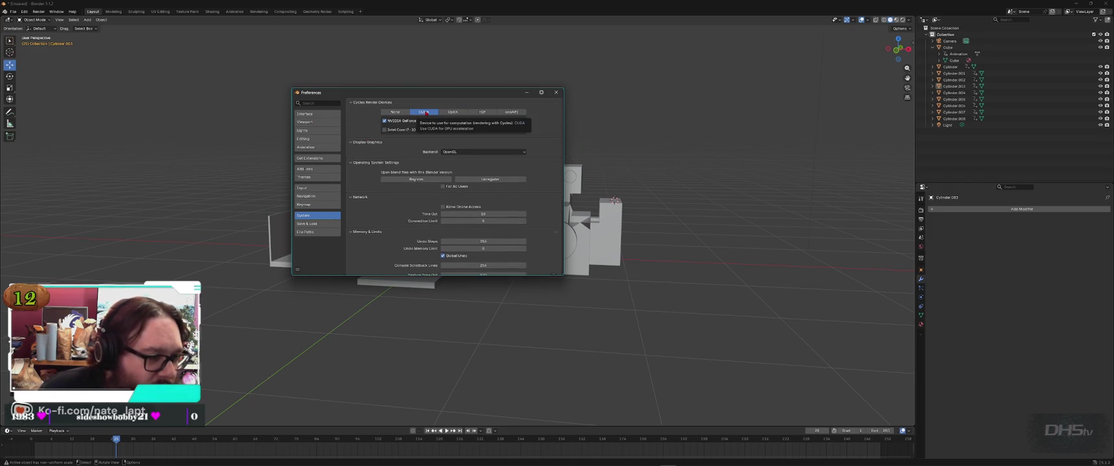
click(389, 102)
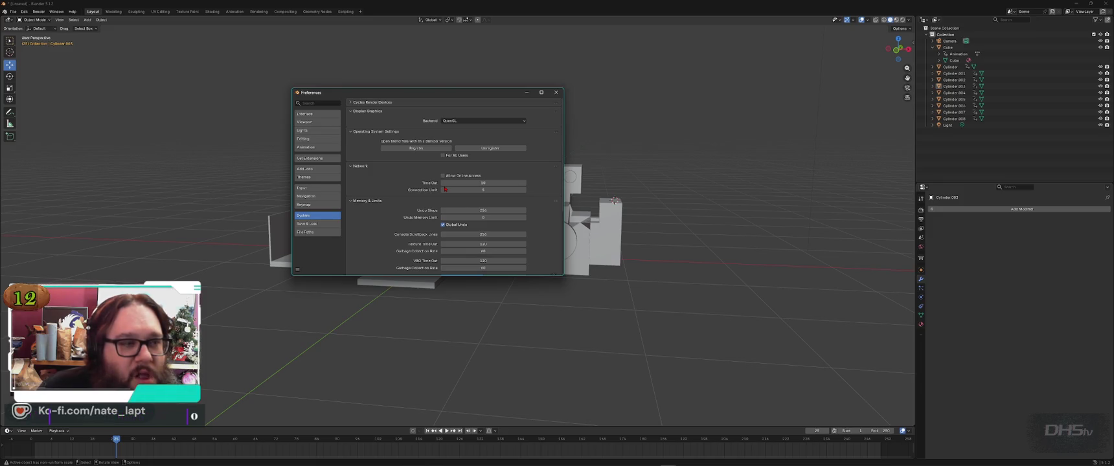
Step: Set the Display Graphics Backend to Vulkan and show the Save & Load preferences
click(476, 121)
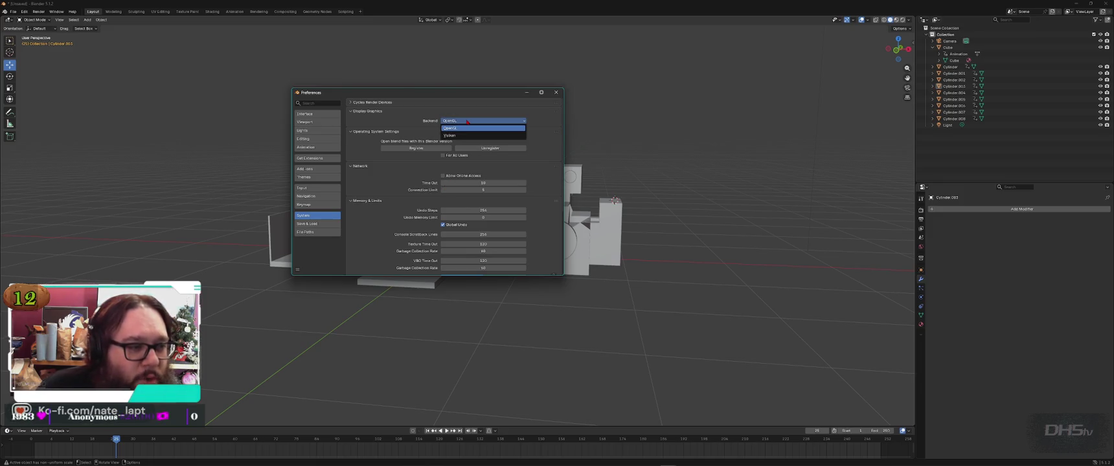
click(457, 136)
scroll(369, 236, down, 2)
scroll(371, 235, down, 2)
scroll(374, 234, down, 2)
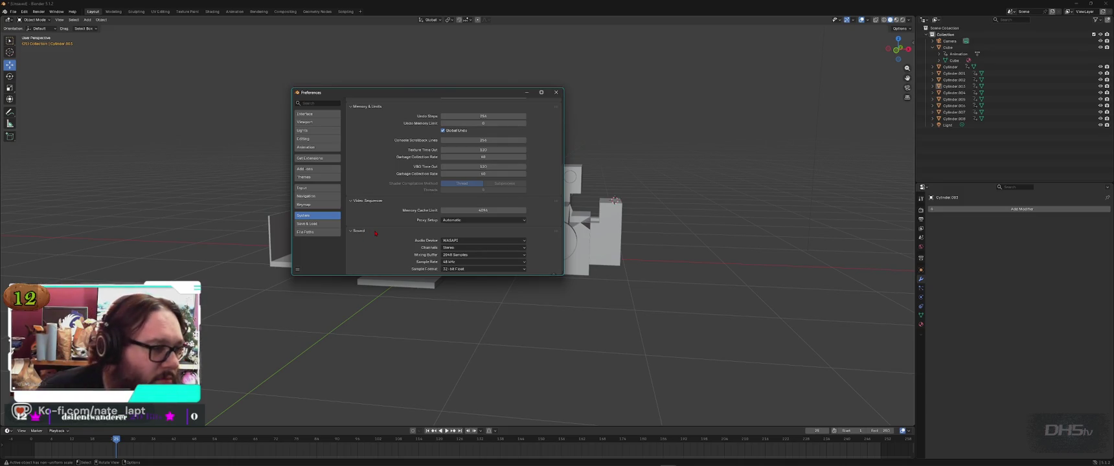
click(317, 223)
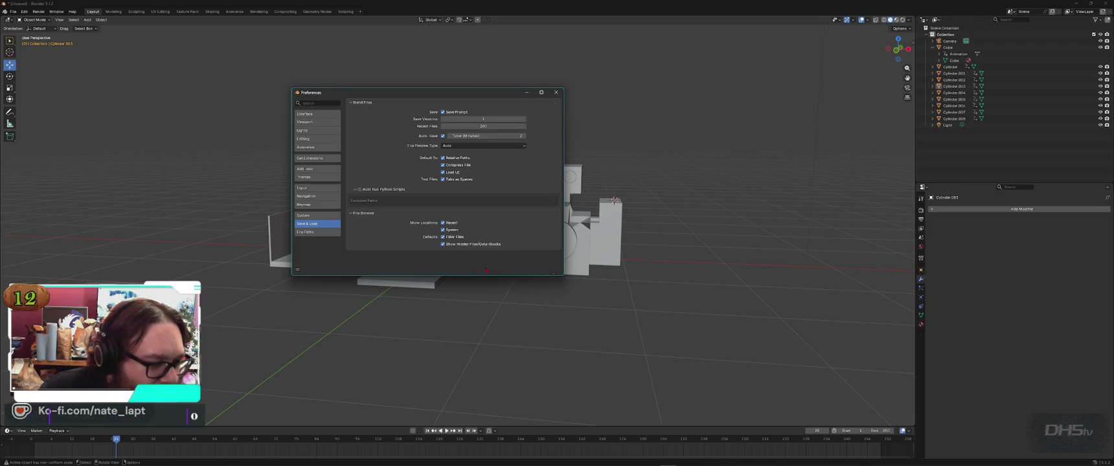
Step: Save the changed preferences and close the Preferences window
click(297, 270)
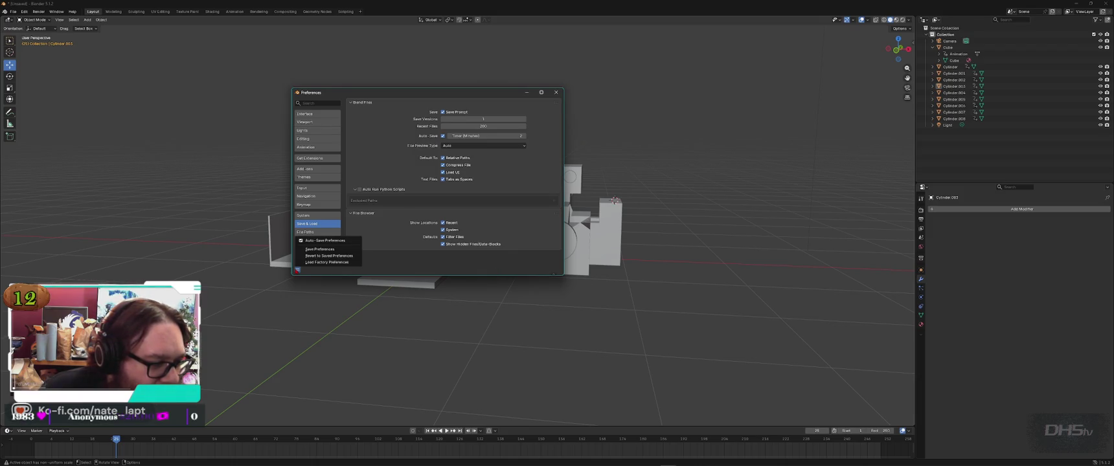
click(348, 252)
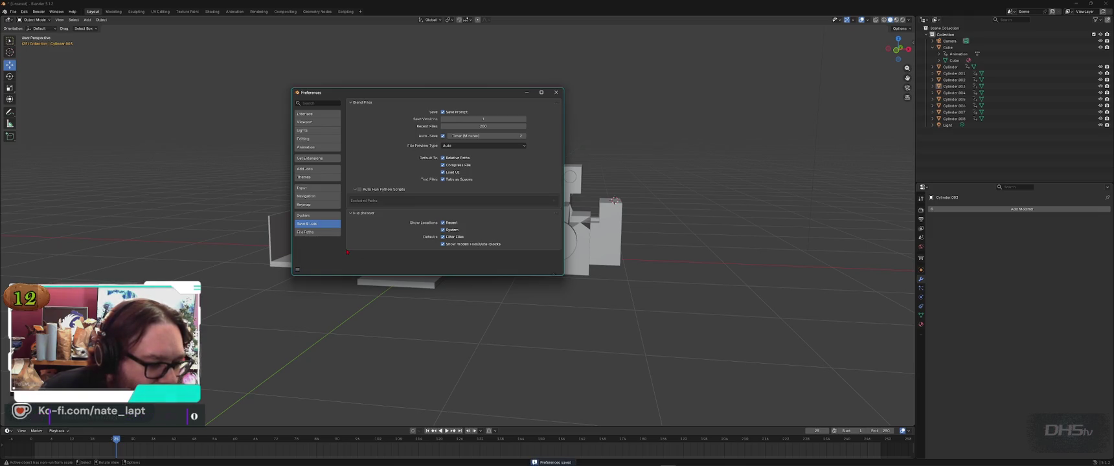
click(555, 93)
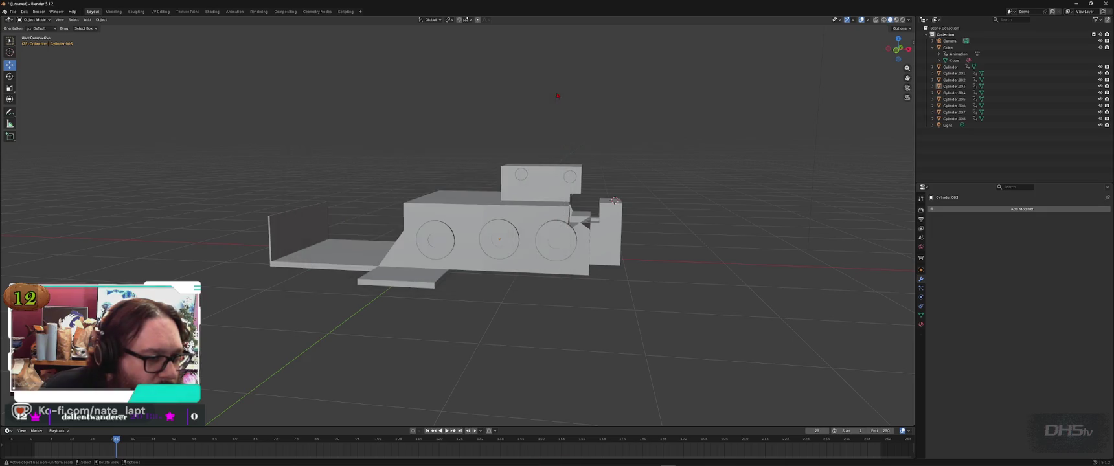
Step: Start Save As and create a 'Blender Stuff' folder at the root of drive F
click(13, 11)
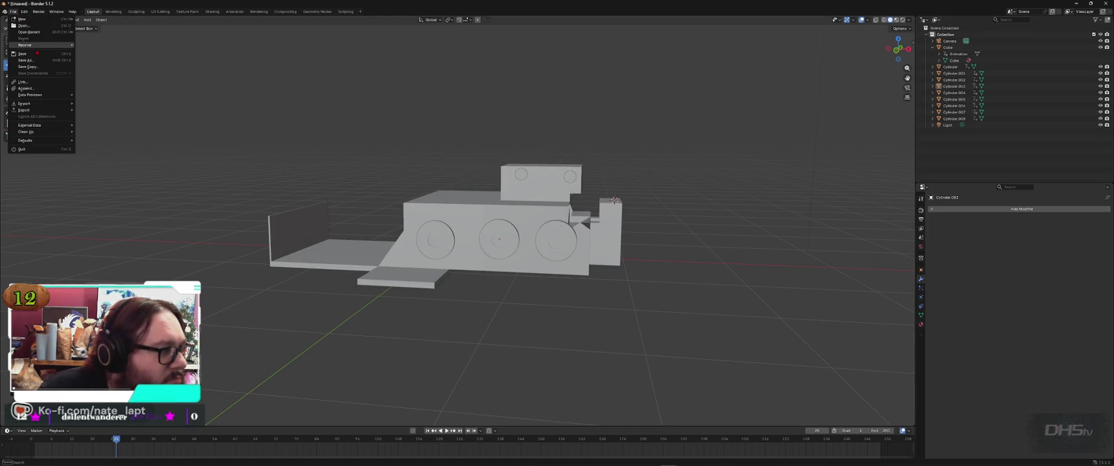
click(26, 60)
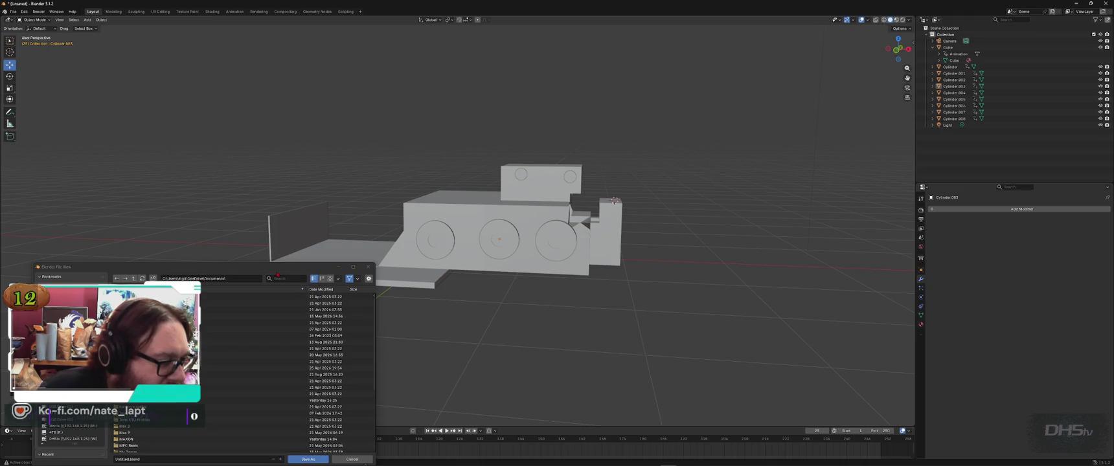
drag(195, 267, 498, 120)
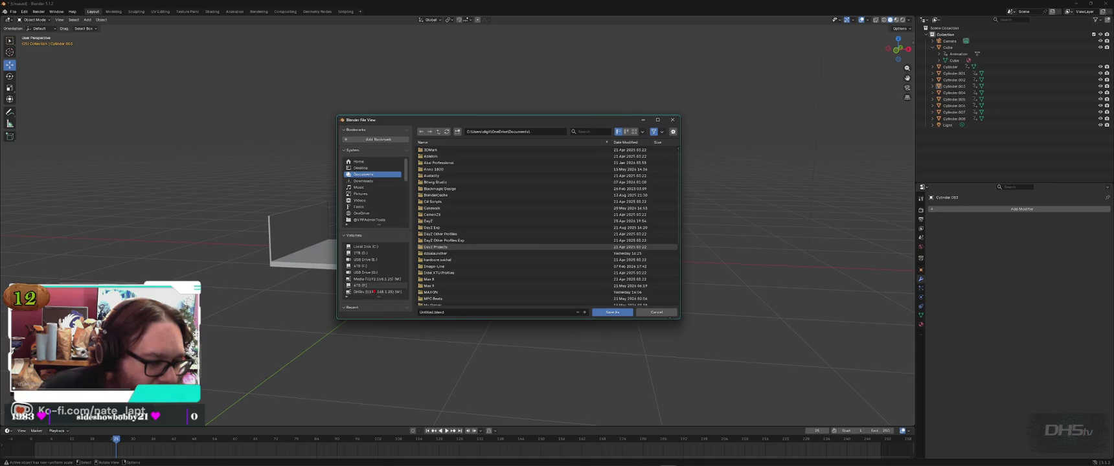
click(375, 266)
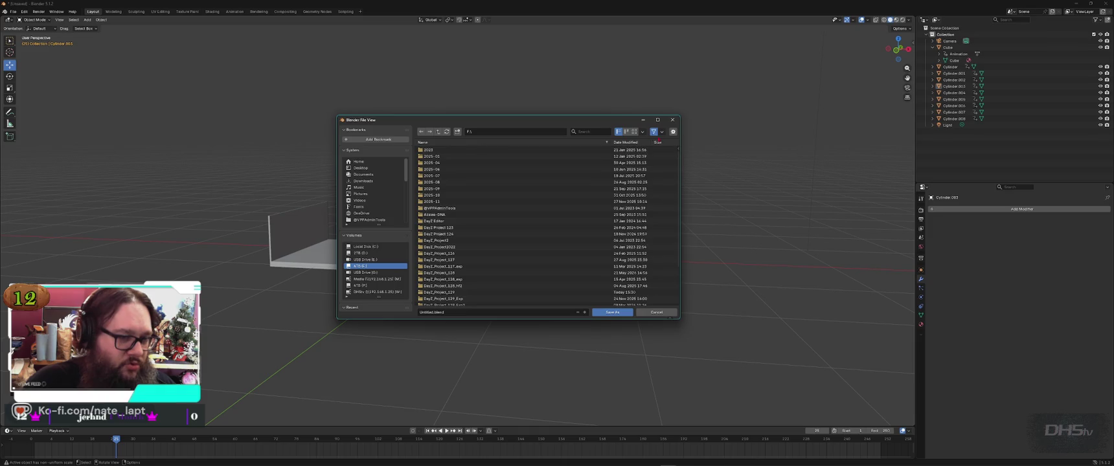
click(458, 131)
text(f)
text( S)
key(Return)
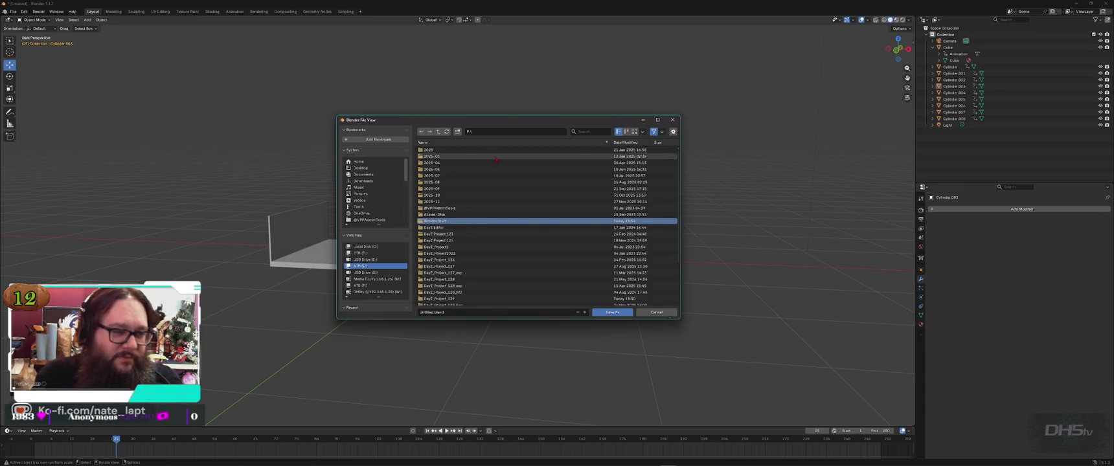
Step: Create a 'Testing' folder inside Blender Stuff and save Untitled.blend into it
double_click(497, 160)
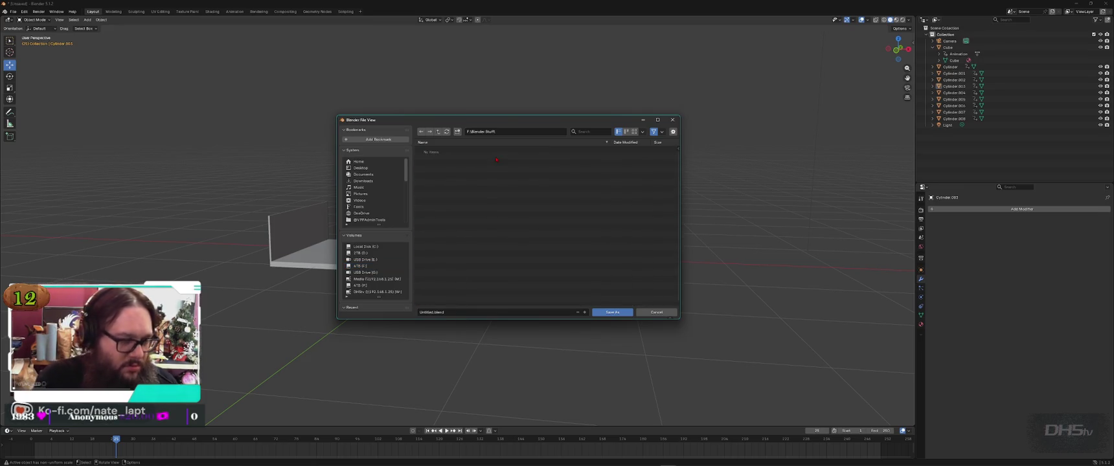
key(ctrl+n)
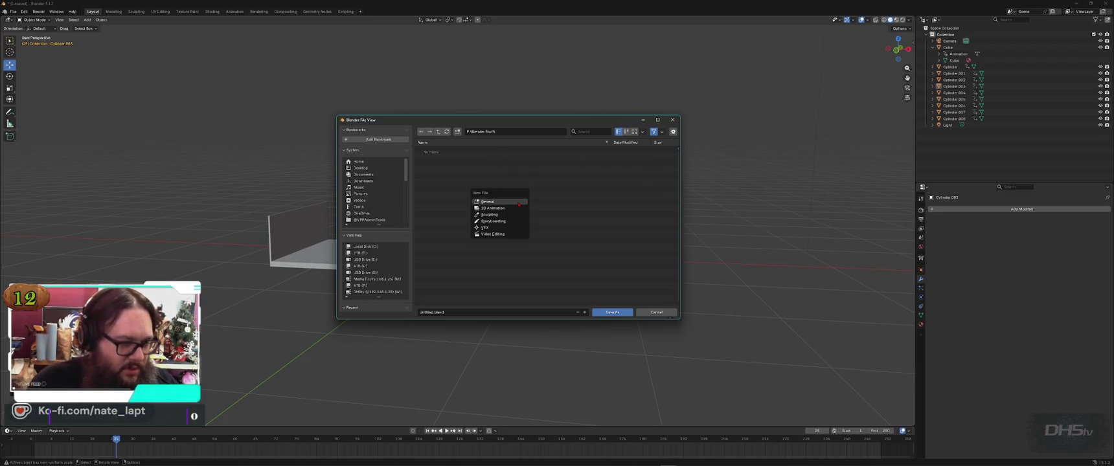
click(457, 132)
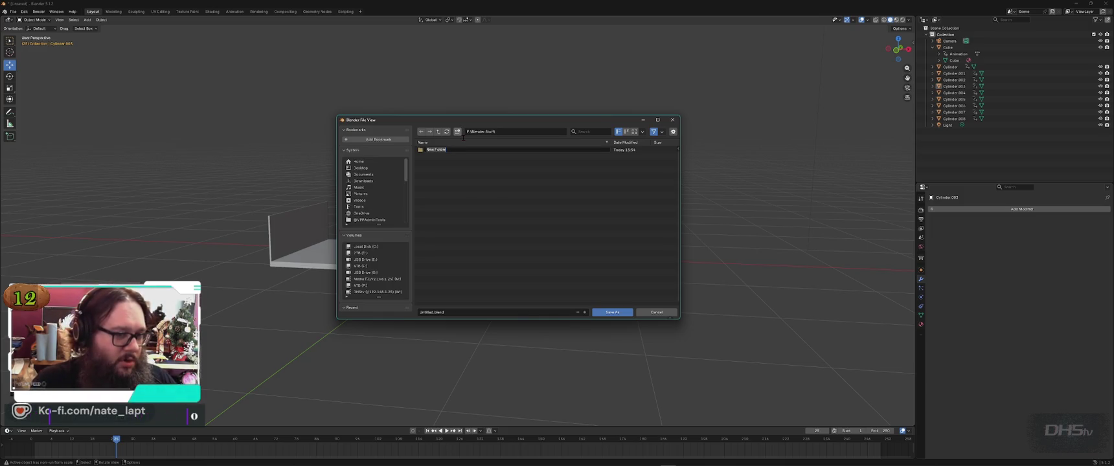
text(Testing)
key(Return)
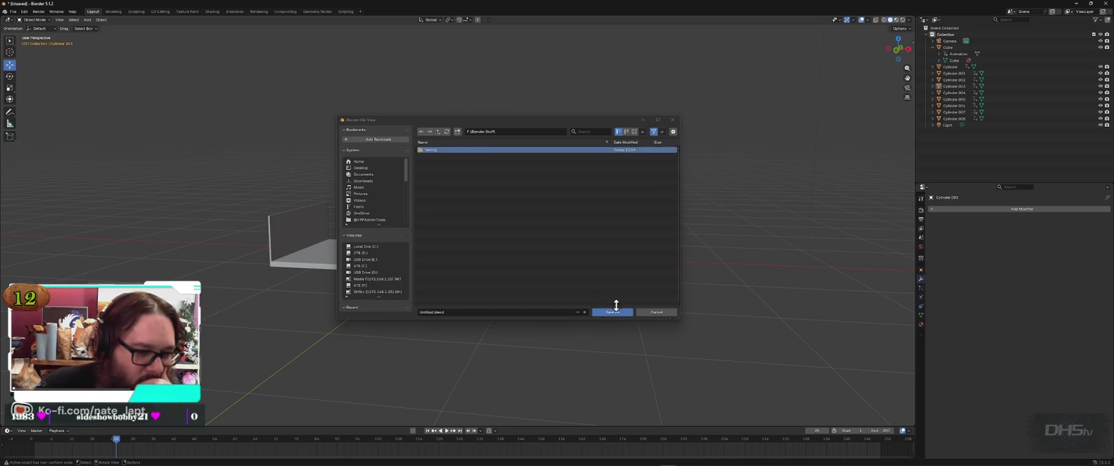
click(613, 313)
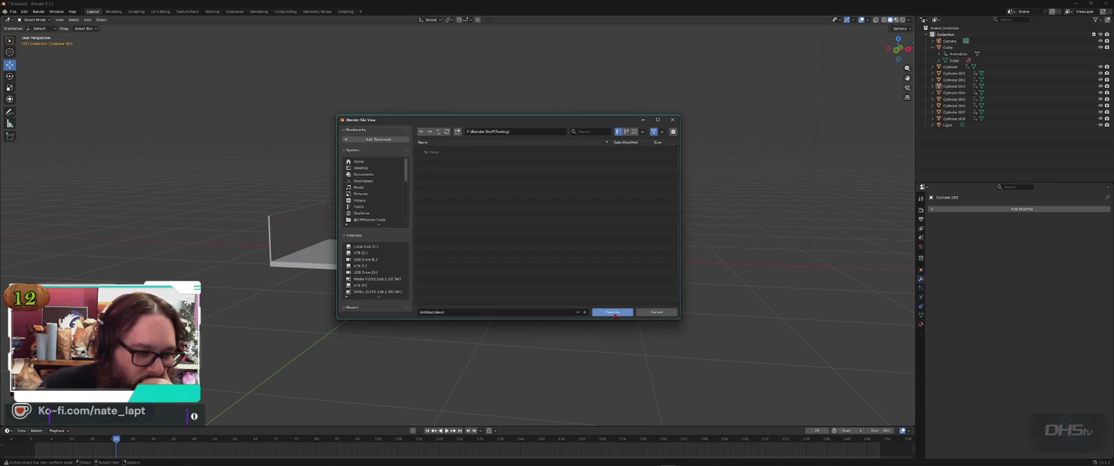
click(614, 312)
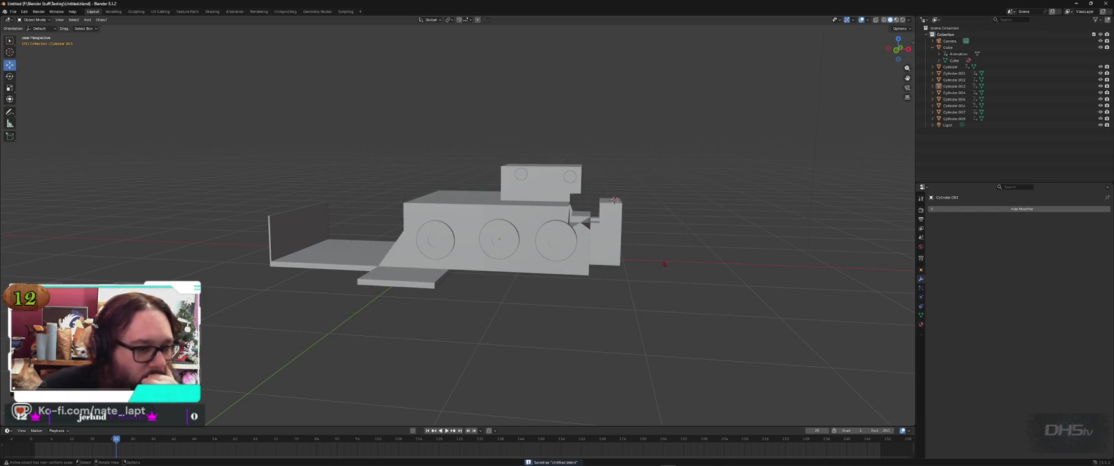
click(13, 12)
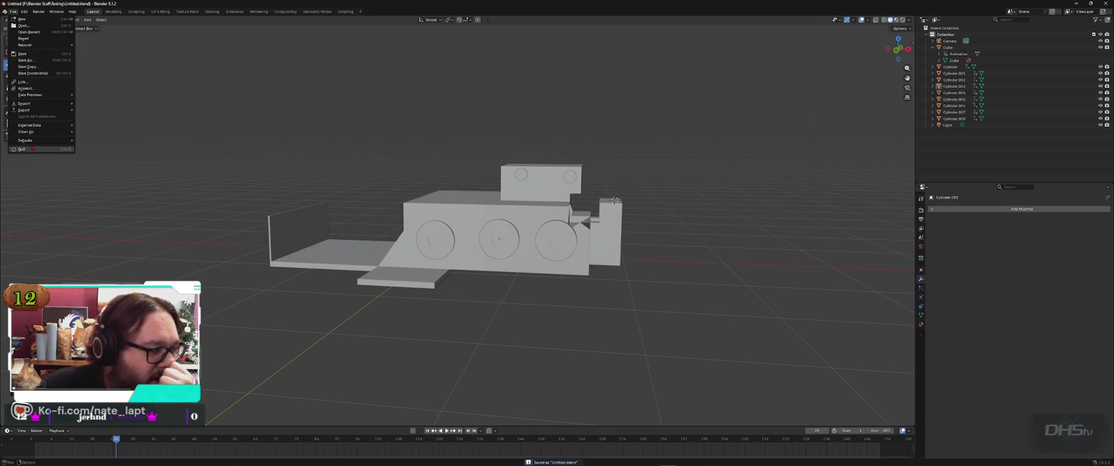
Step: Quit Blender from the File menu
click(33, 149)
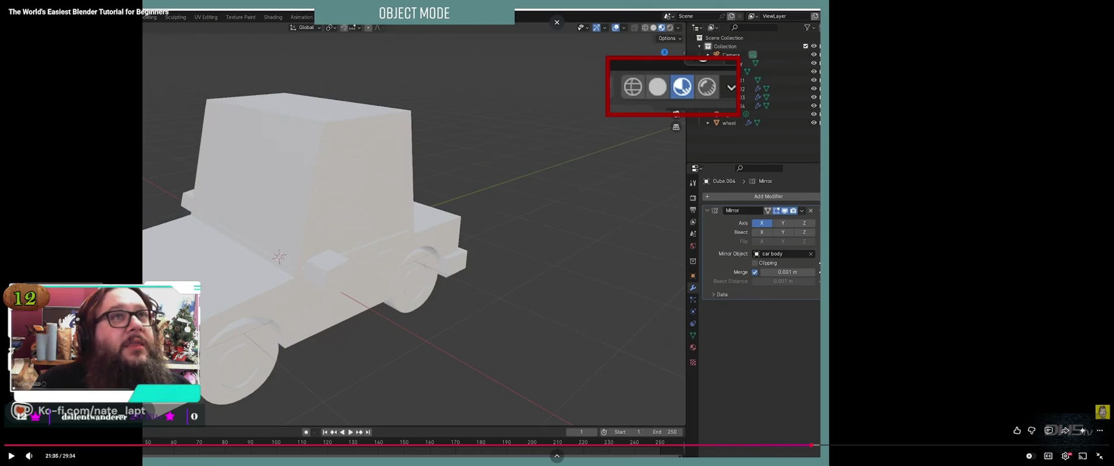
Step: Play the car tutorial to 22:00 on the EEVEE render settings, pause, and bring up the window switcher
click(512, 236)
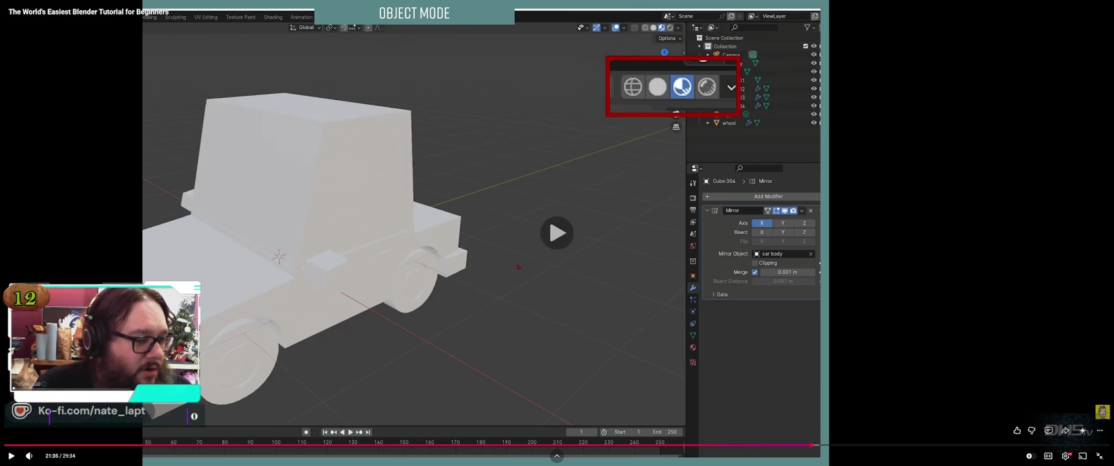
click(512, 236)
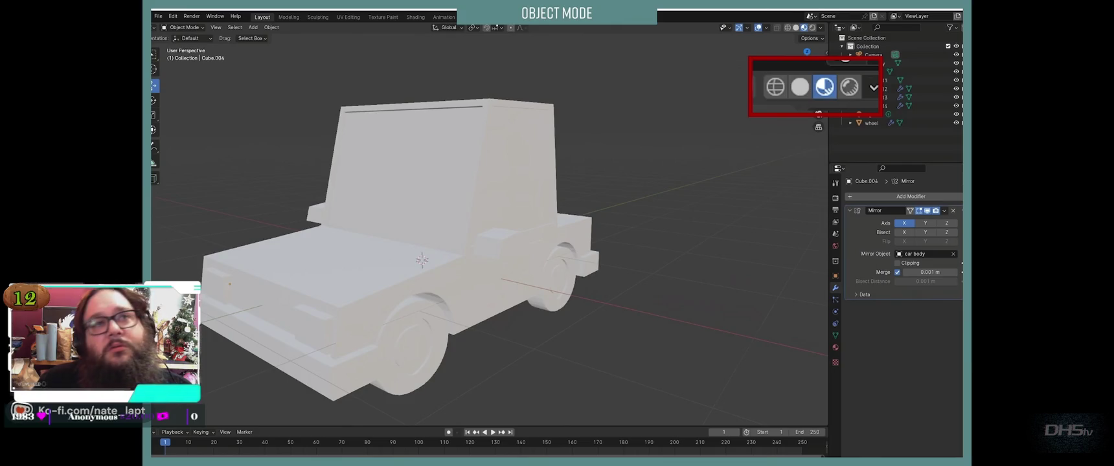
key(space)
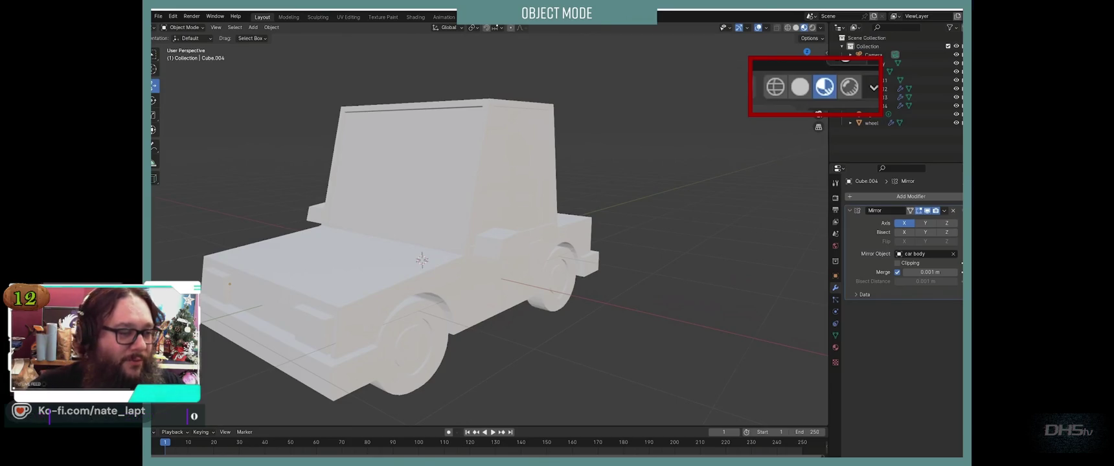
key(space)
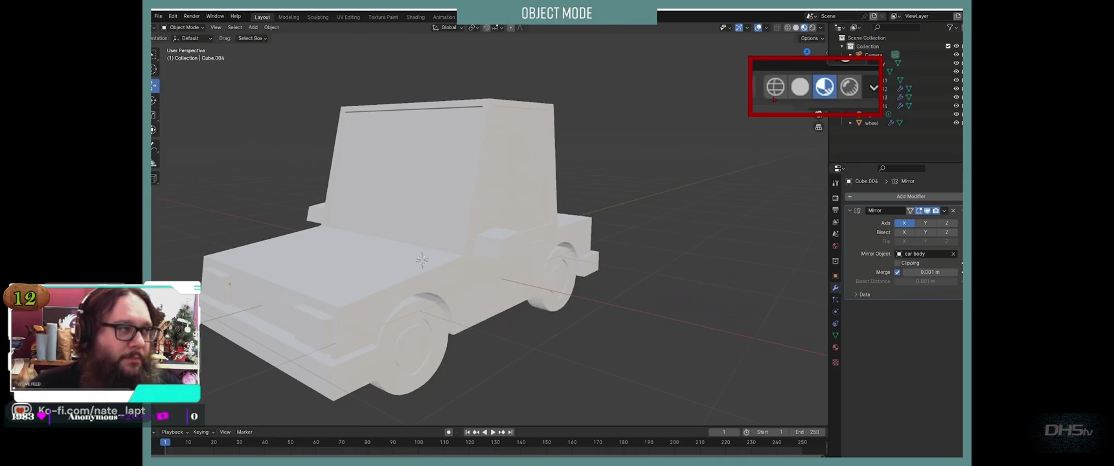
key(space)
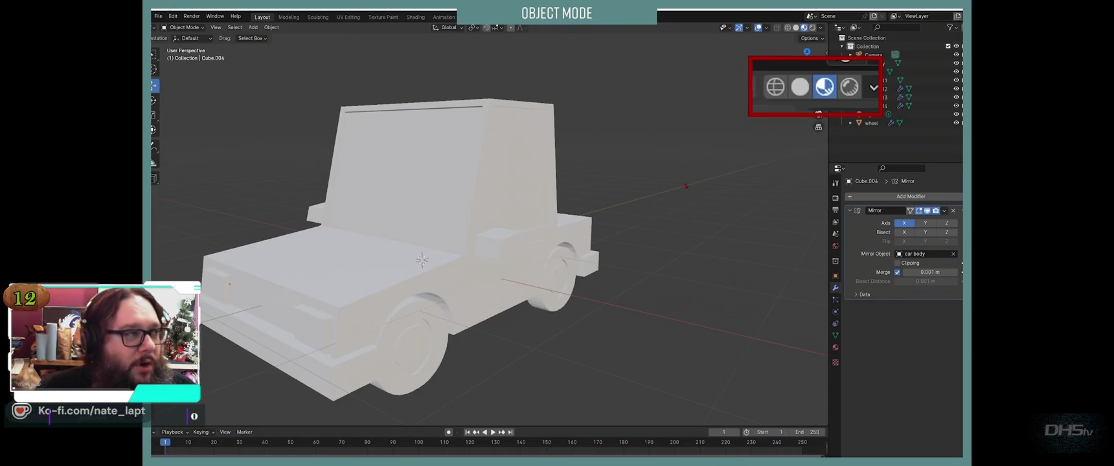
key(space)
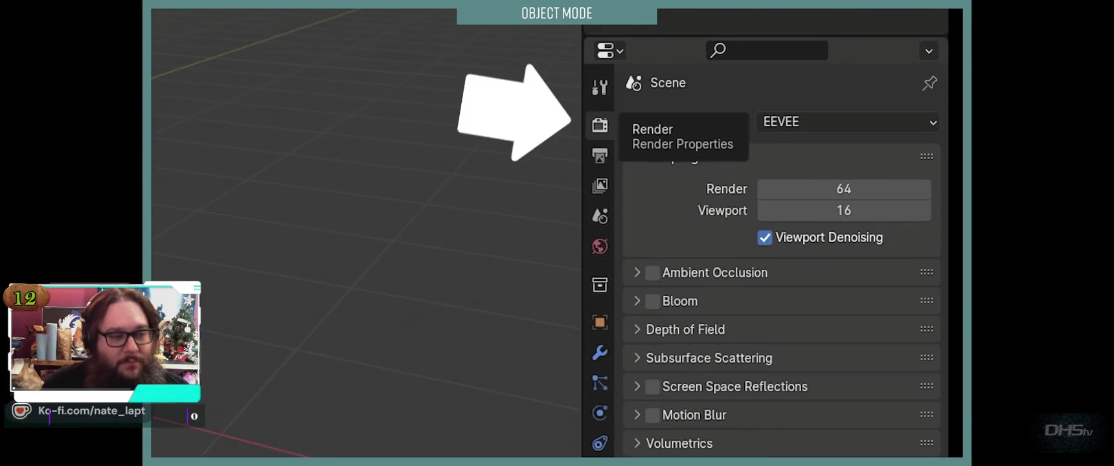
key(space)
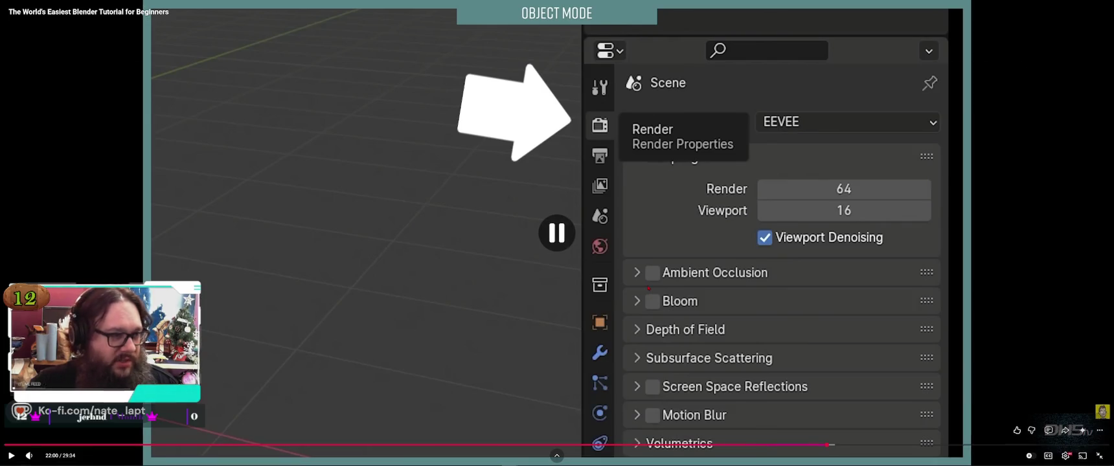
key(alt+Tab)
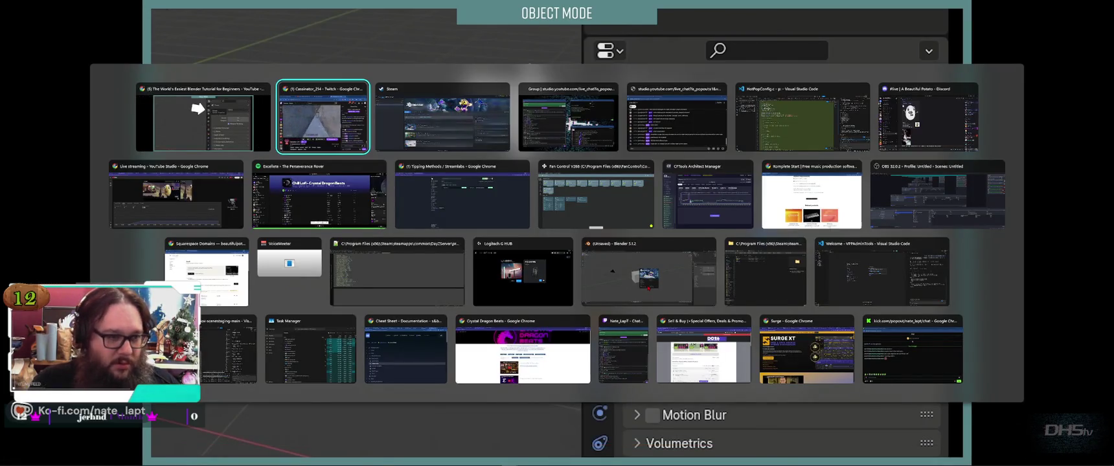
Step: Bring Blender forward from the Steam library and open the saved Untitled.blend
key(alt+Tab)
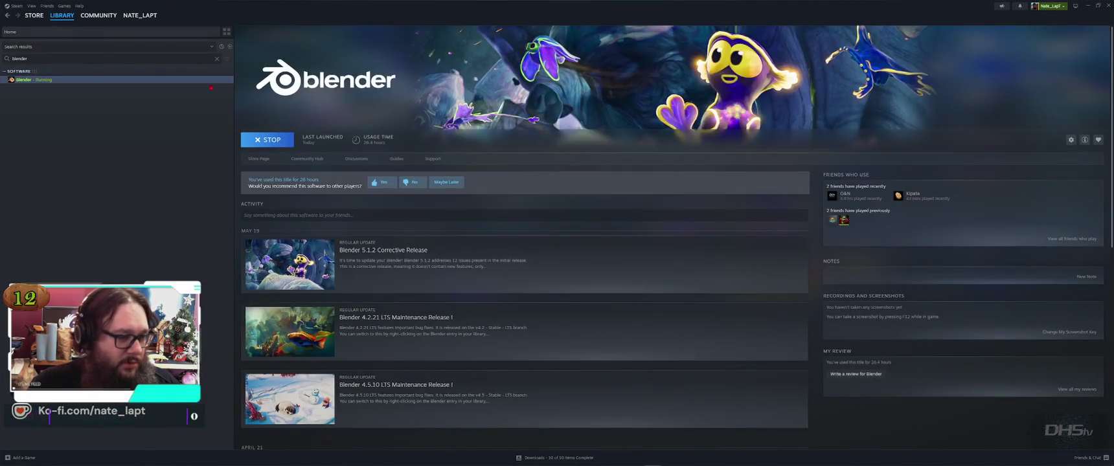
click(733, 460)
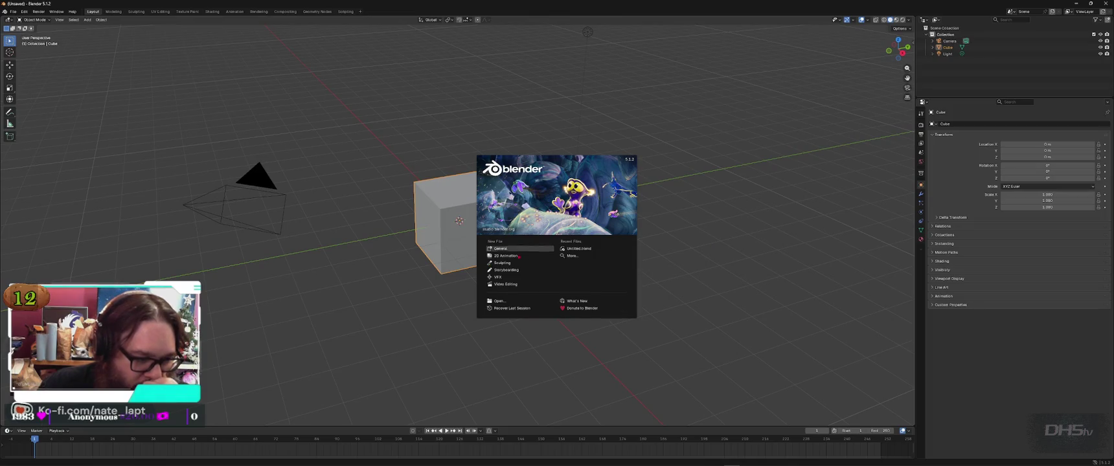
click(499, 302)
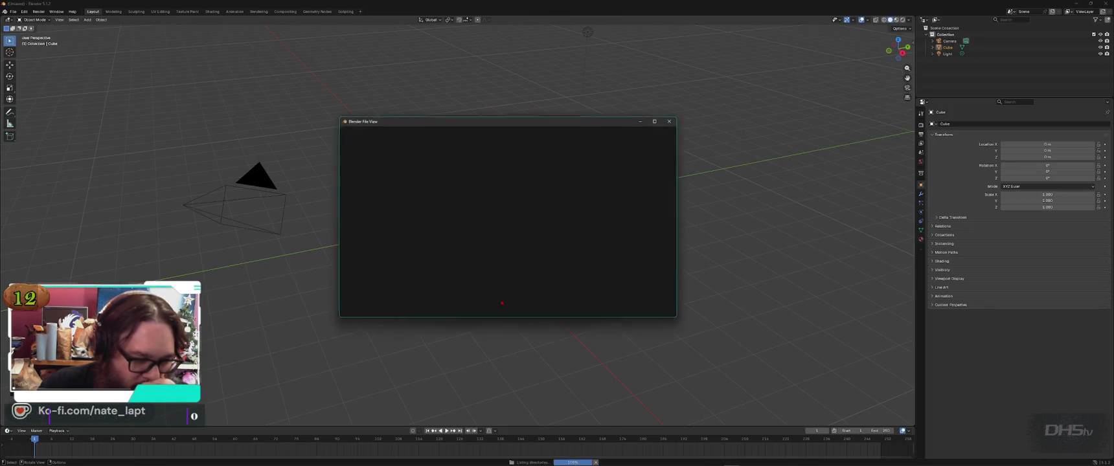
double_click(512, 150)
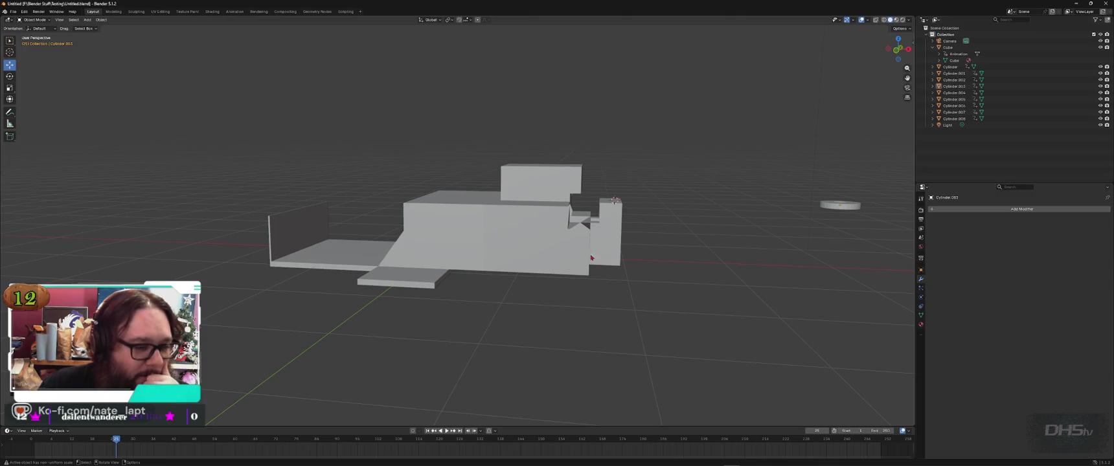
Step: Preview the model with materials and lighting, then return to Solid shading
middle_drag(576, 257, 415, 259)
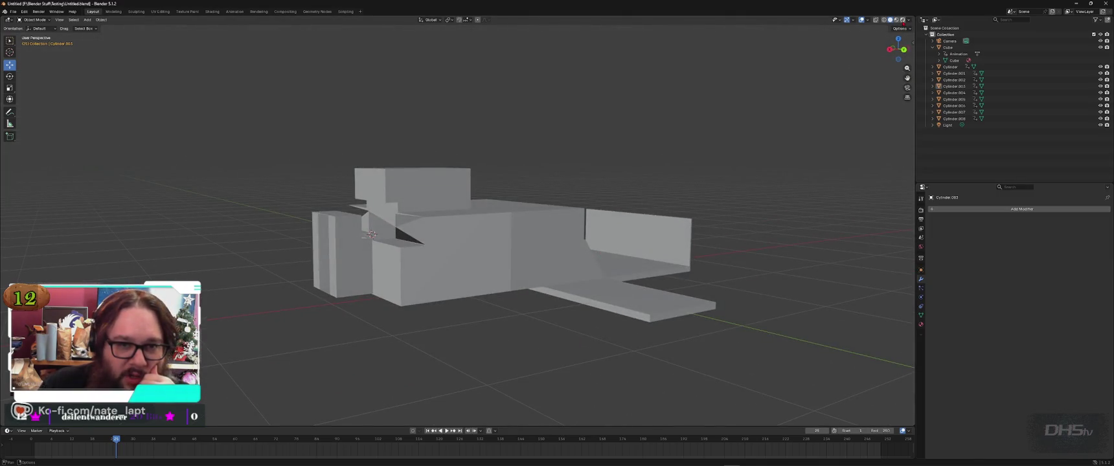
click(903, 20)
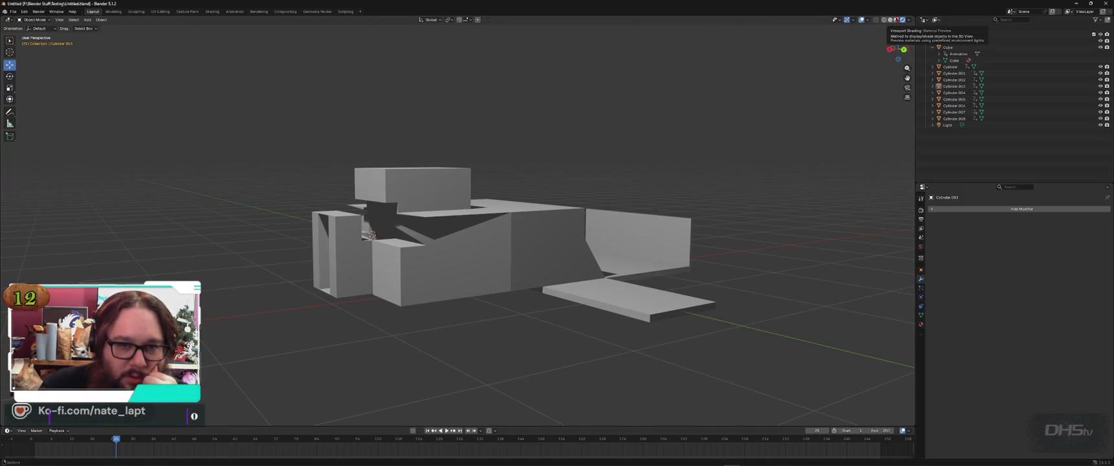
mouse_move(466, 221)
middle_down()
mouse_move(537, 240)
mouse_move(524, 226)
middle_up()
key(z)
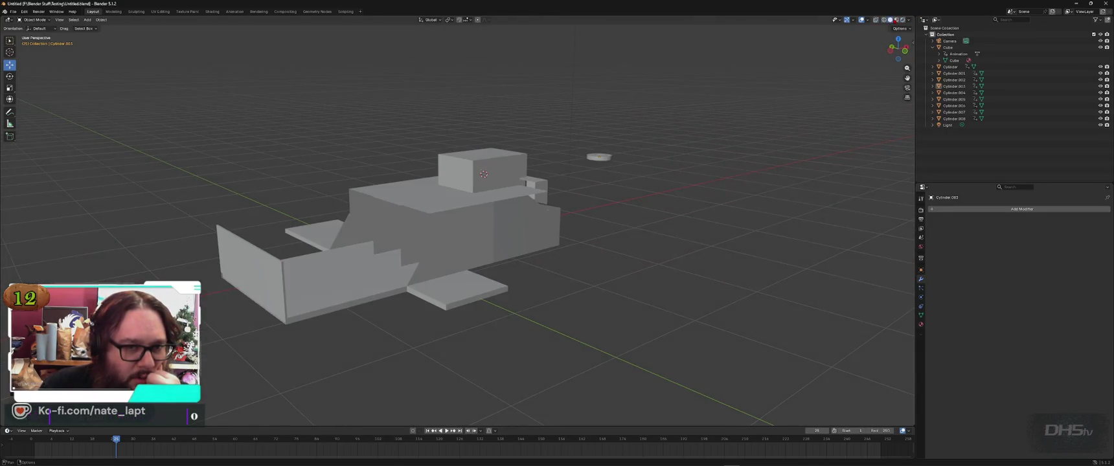
mouse_move(498, 230)
middle_down()
mouse_move(536, 232)
mouse_move(541, 158)
middle_up()
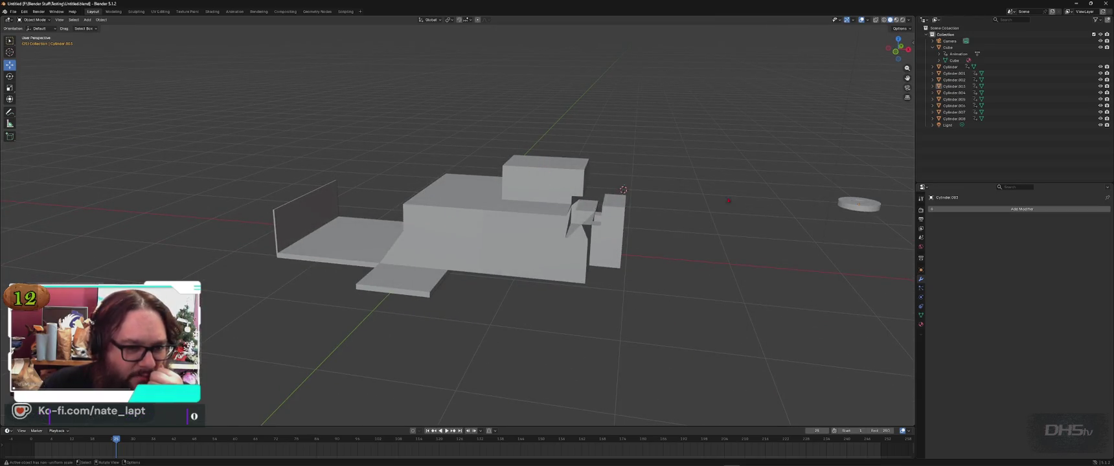
Step: Select the small cylinder and give it Shade Smooth
click(863, 207)
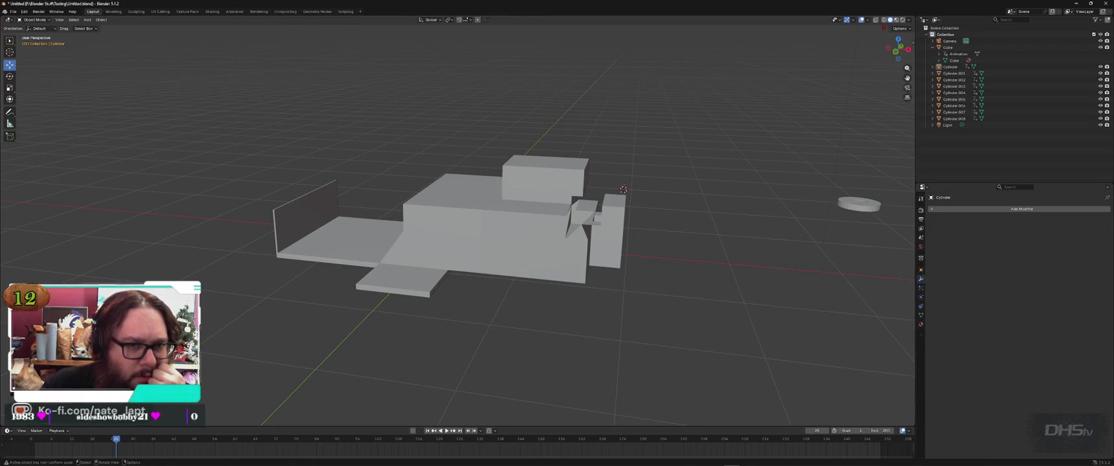
click(884, 21)
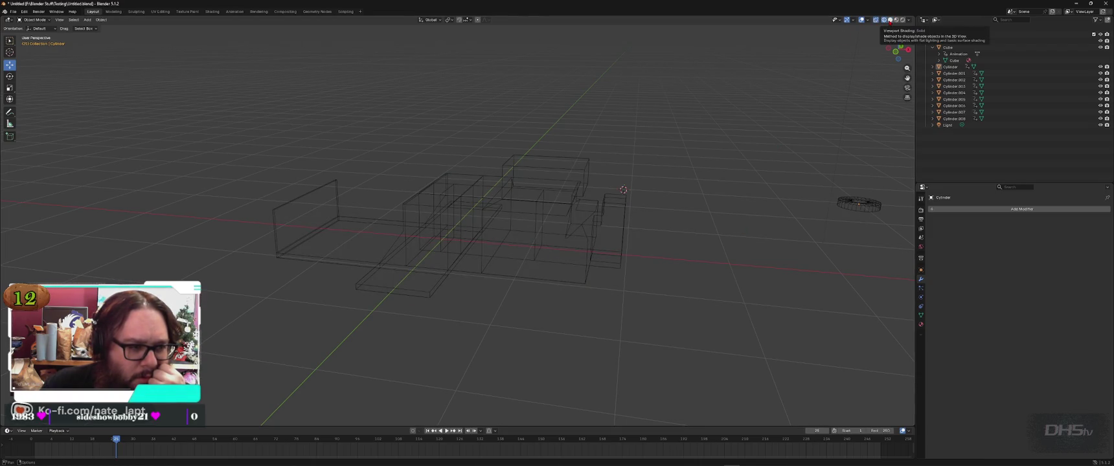
click(891, 20)
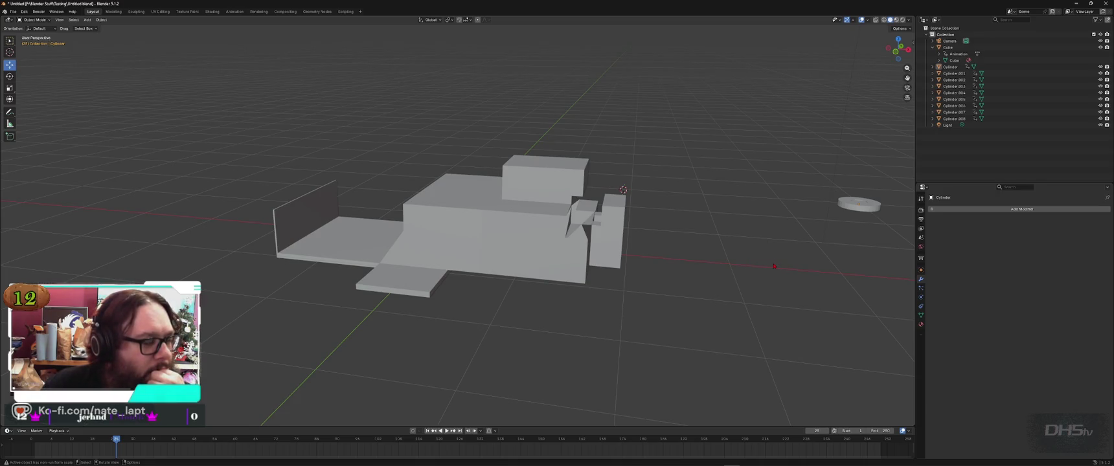
right_click(725, 262)
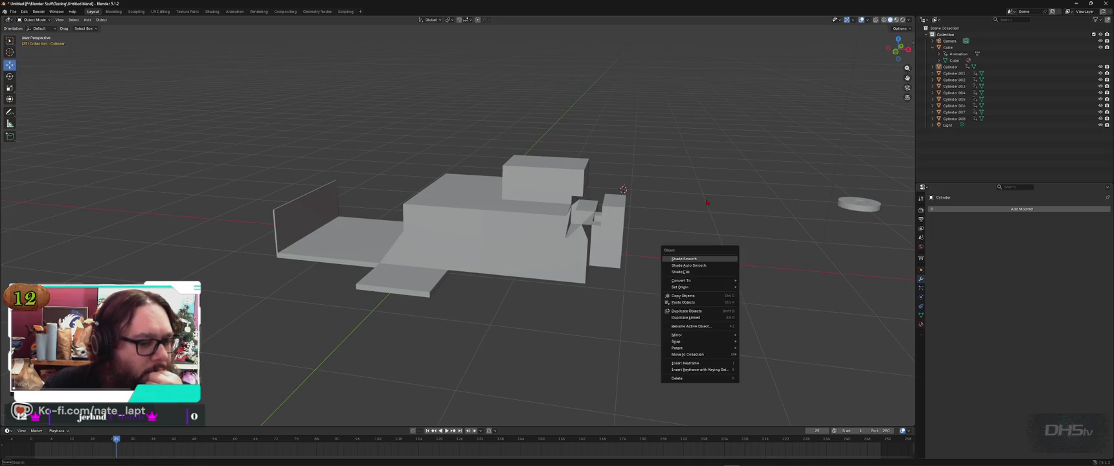
click(684, 259)
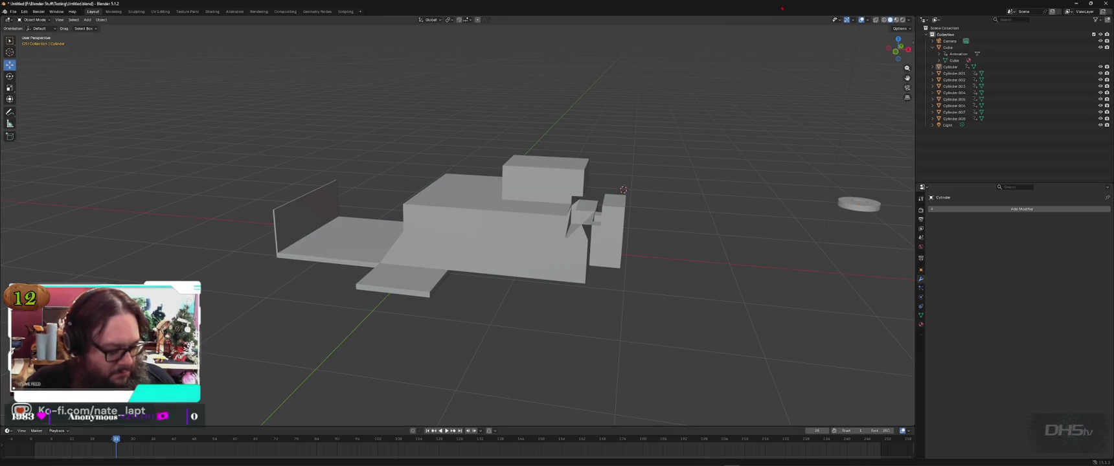
key(ctrl+a)
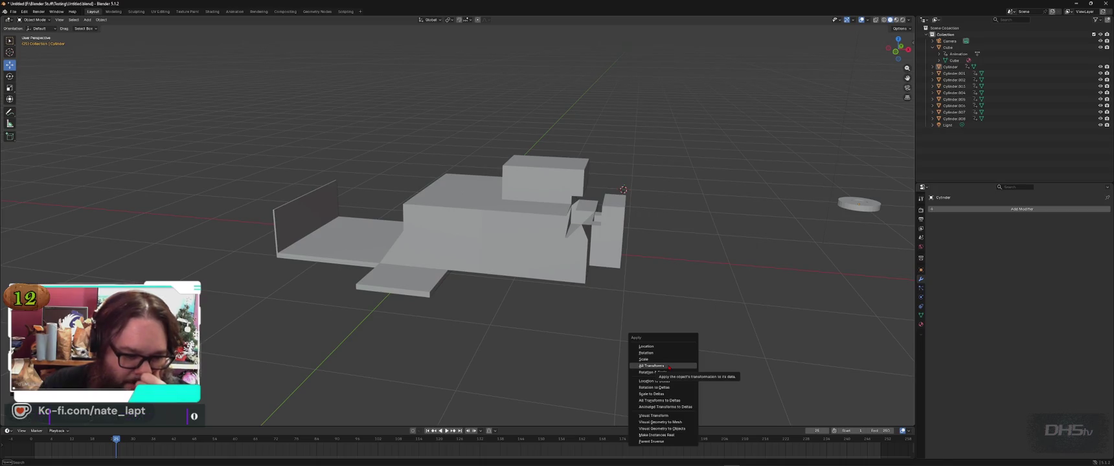
Step: Apply all transforms to the cylinder and orbit to a lower view of the model
click(669, 366)
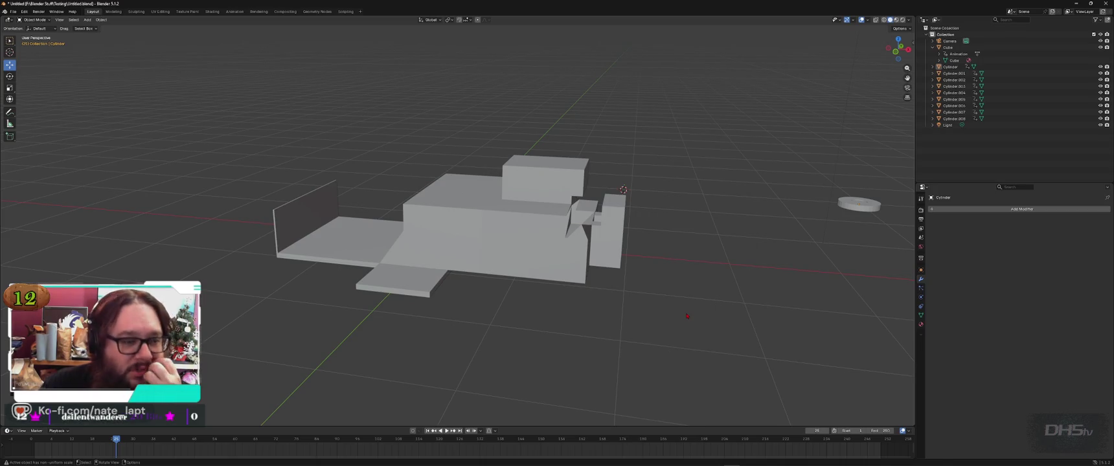
middle_drag(710, 301, 723, 310)
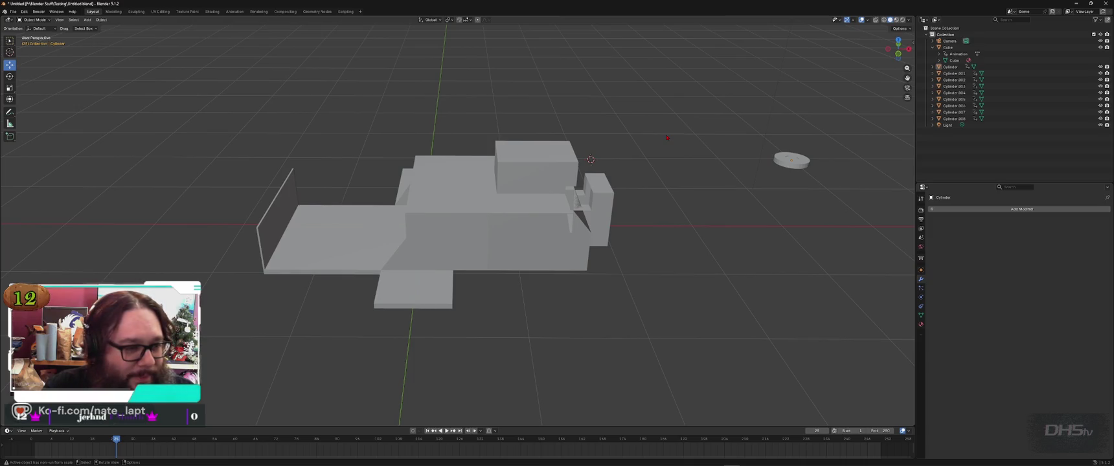
middle_drag(616, 263, 555, 246)
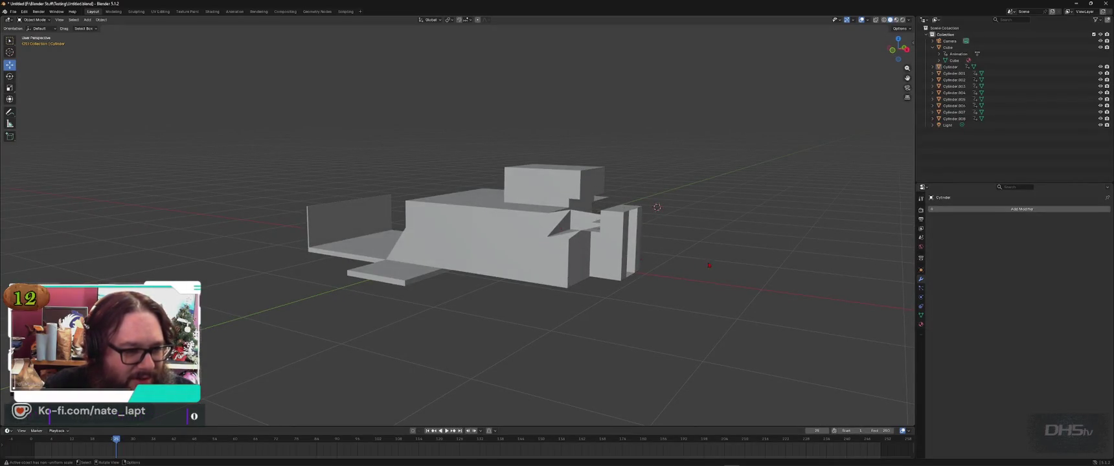
middle_drag(709, 265, 840, 183)
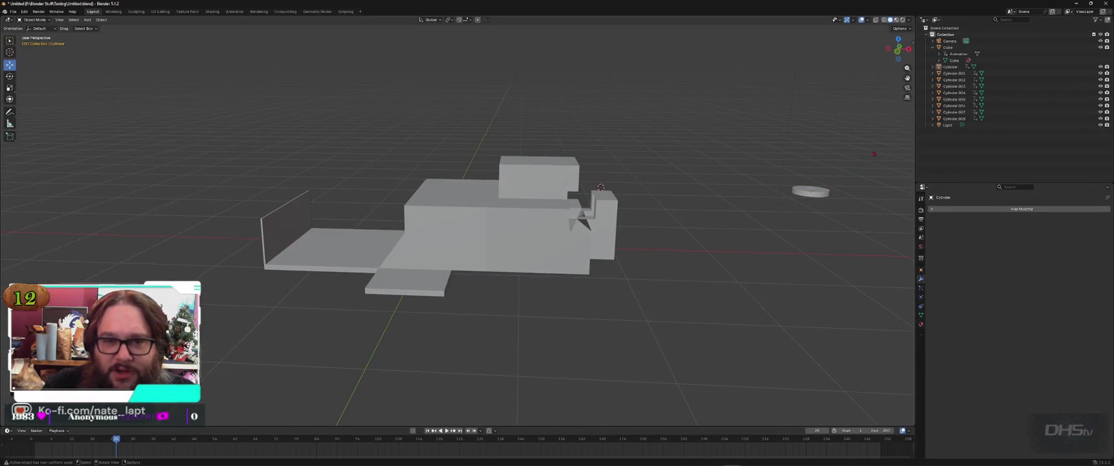
Step: Select Cylinder through Cylinder.008 in the Outliner, clear the selection, then Alt+Tab away
click(951, 67)
key(Down)
key(Down)
key(Down)
key(Down)
key(Down)
key(Down)
key(Down)
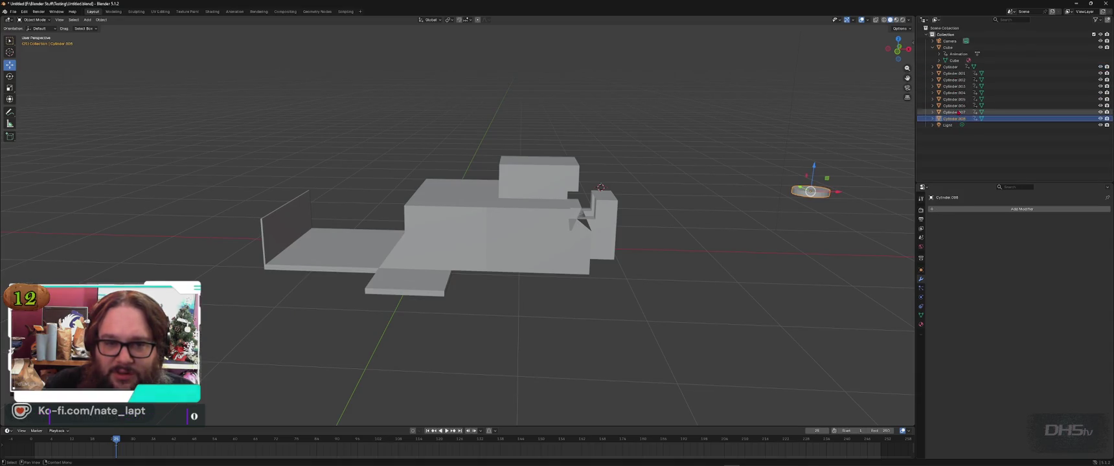
click(957, 99)
click(763, 163)
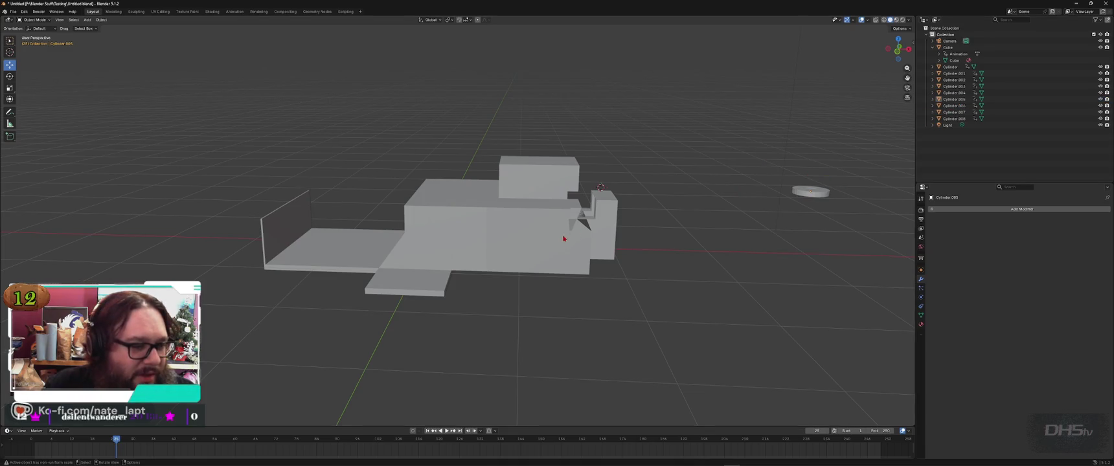
middle_drag(563, 237, 724, 252)
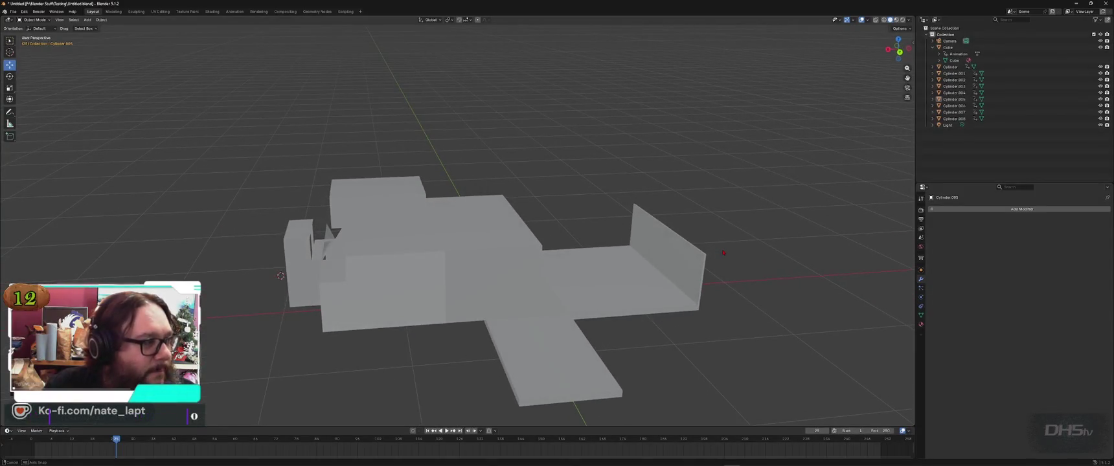
right_click(550, 174)
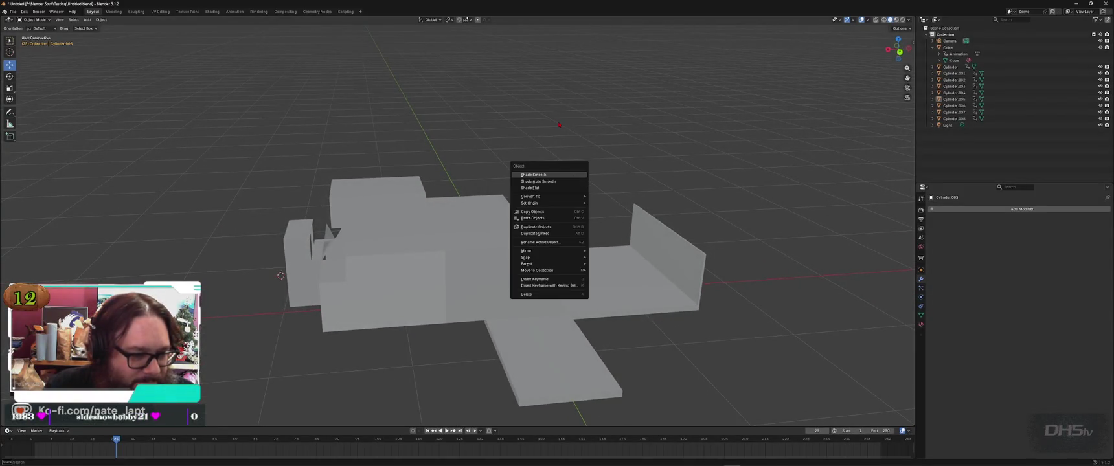
key(Escape)
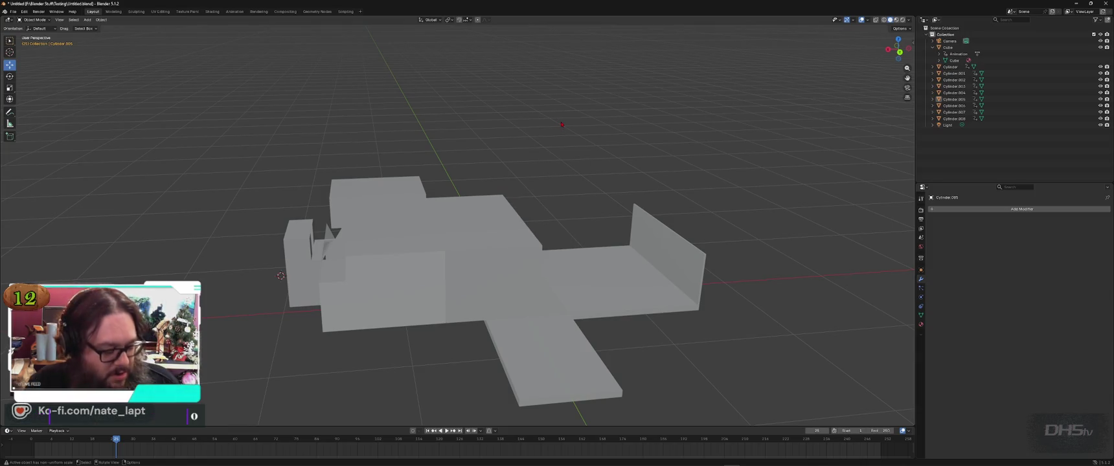
key(alt+Tab)
key(alt+Tab)
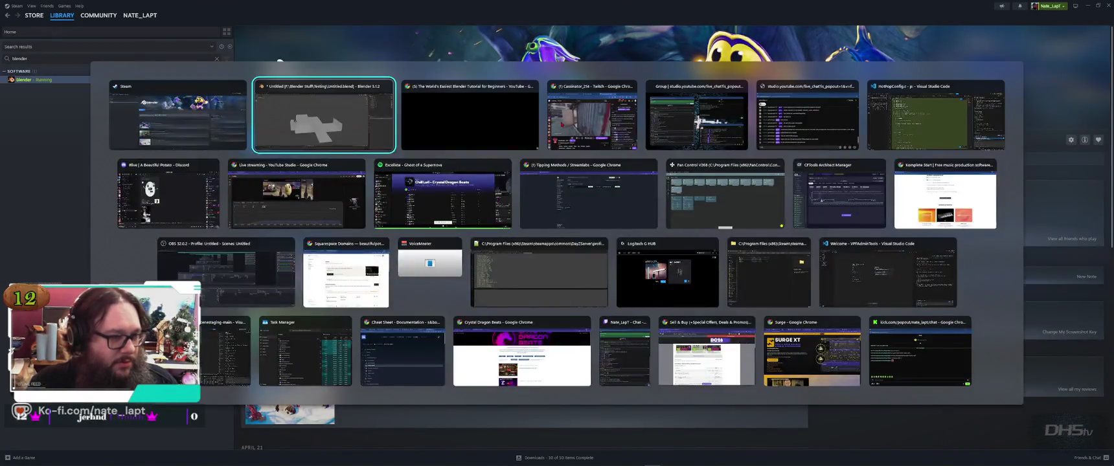
Step: Resume the car tutorial and follow it through the switch to GPU Compute rendering
click(545, 129)
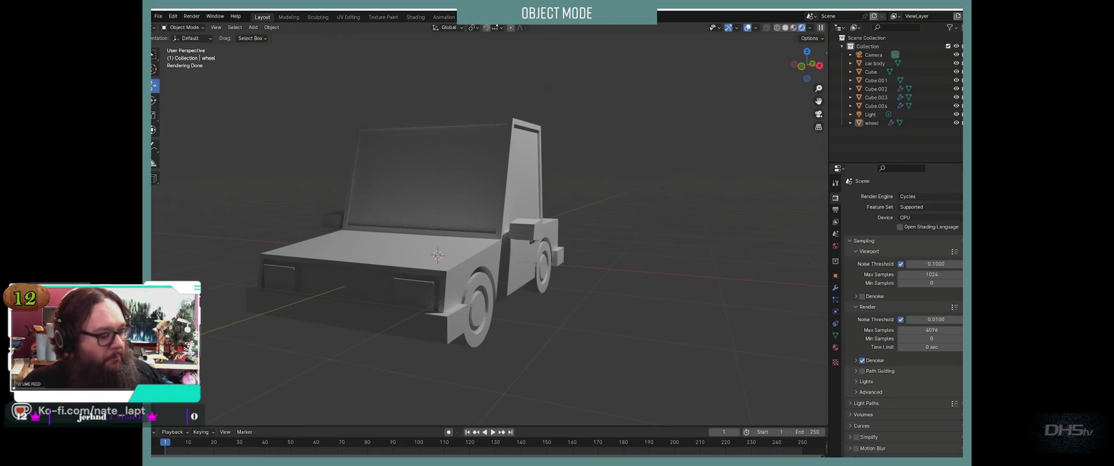
click(914, 217)
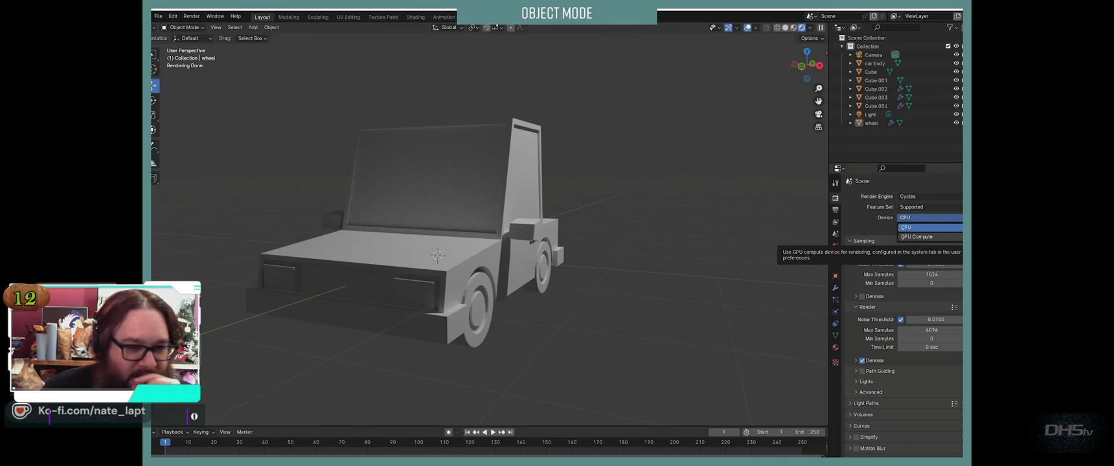
click(917, 236)
mouse_move(493, 259)
middle_down()
mouse_move(453, 260)
mouse_move(505, 260)
mouse_move(456, 259)
middle_up()
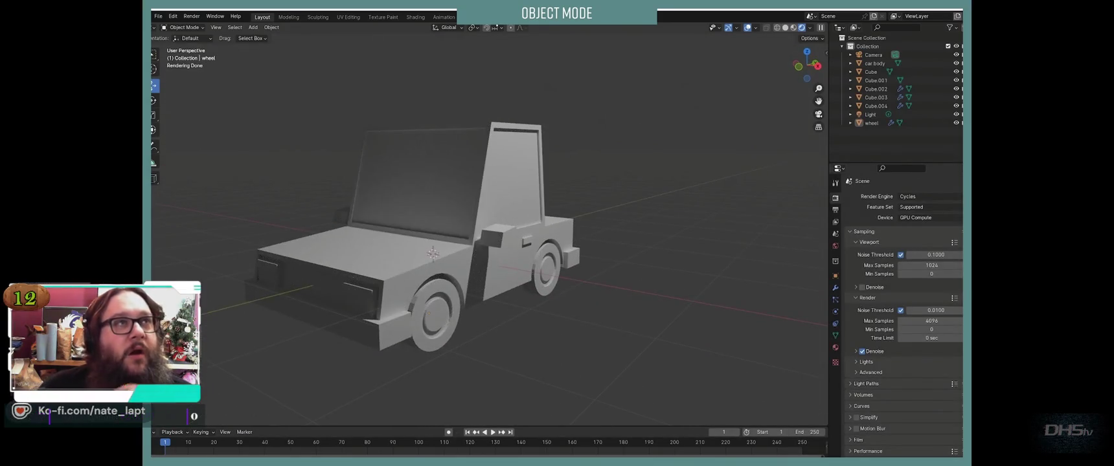
scroll(454, 246, down, 2)
scroll(453, 246, down, 2)
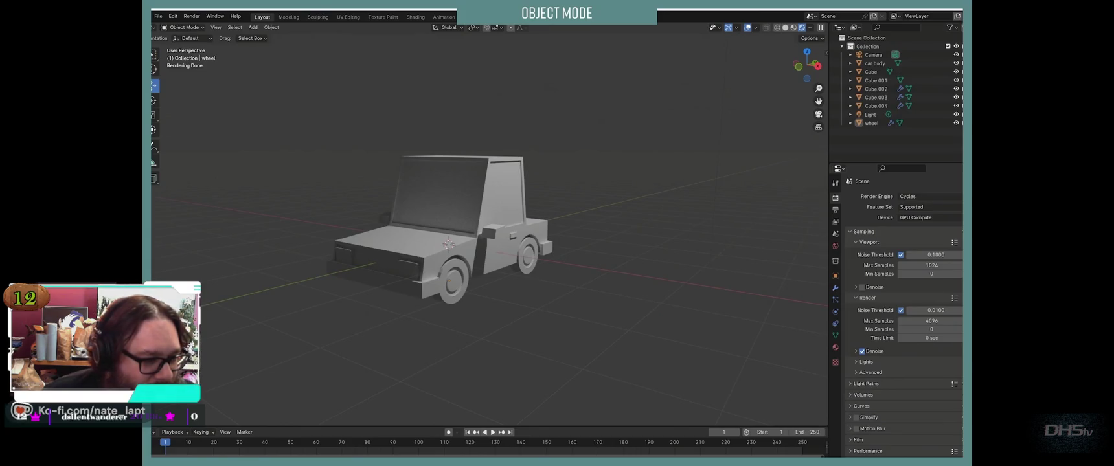
key(shift+a)
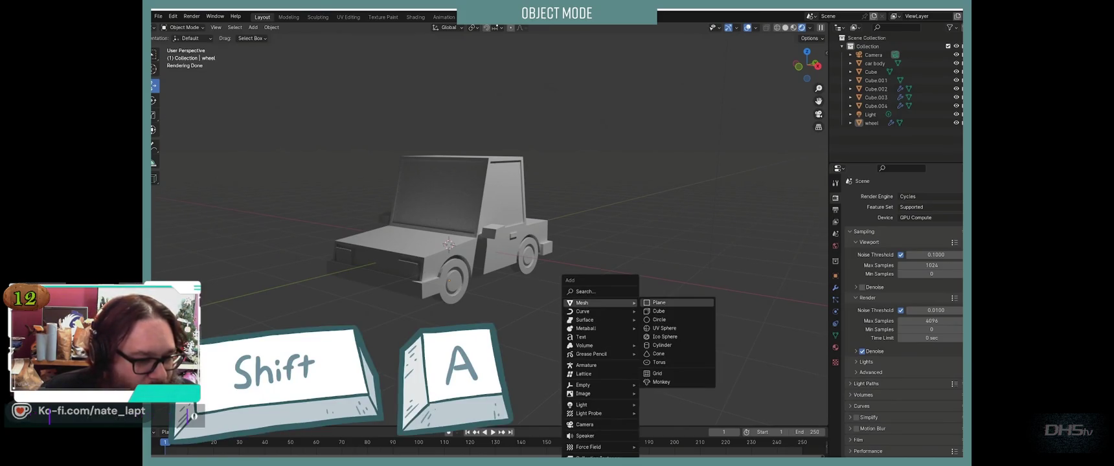
Step: Let the tutorial play as it adds and scales a large ground plane and drags the light along X
click(661, 302)
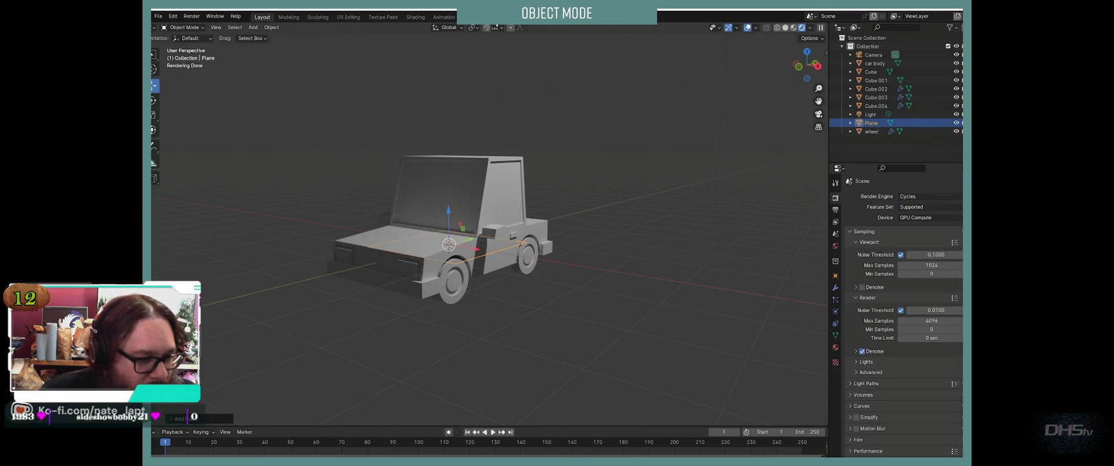
key(s)
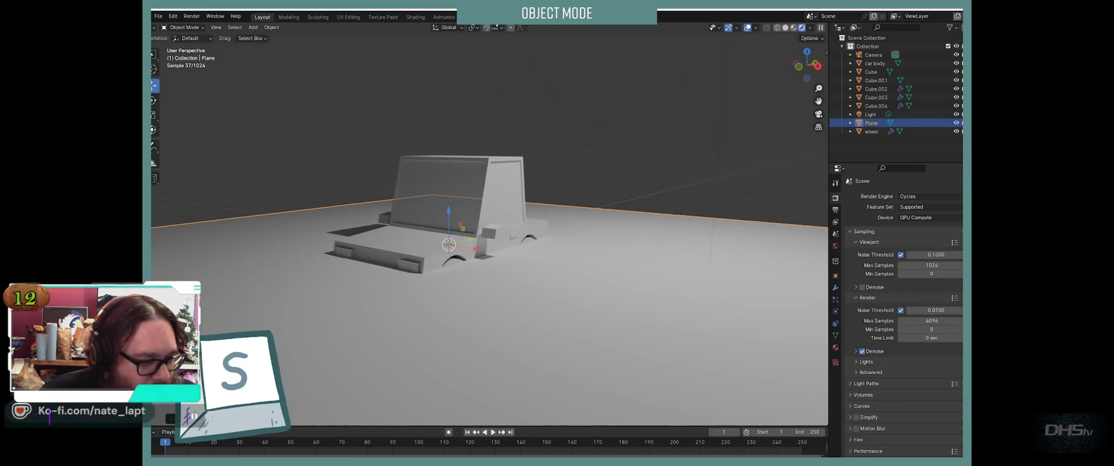
key(alt+a)
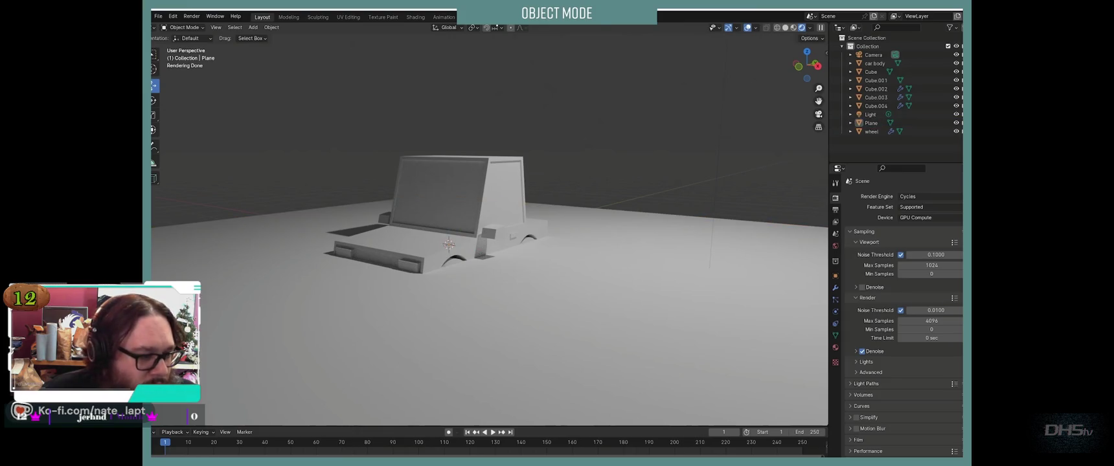
scroll(490, 233, down, 5)
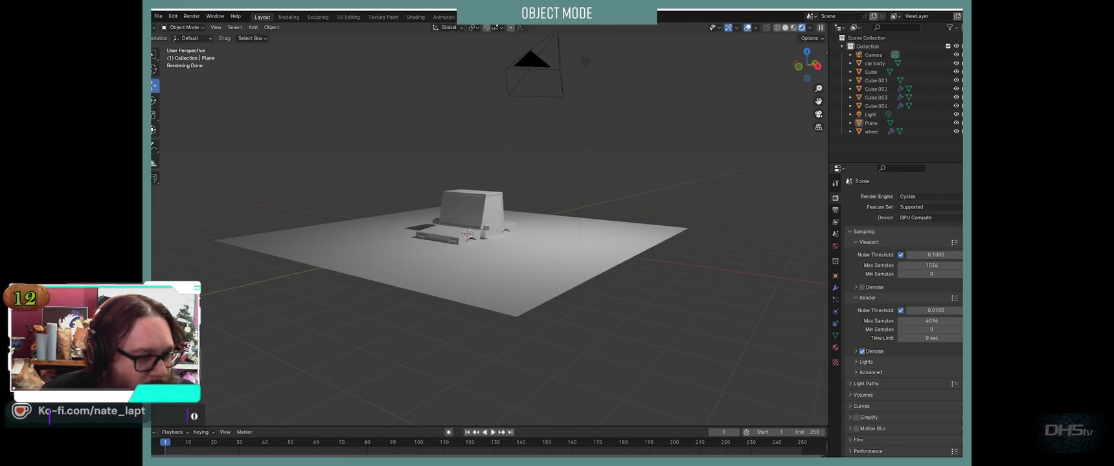
middle_drag(490, 233, 402, 240)
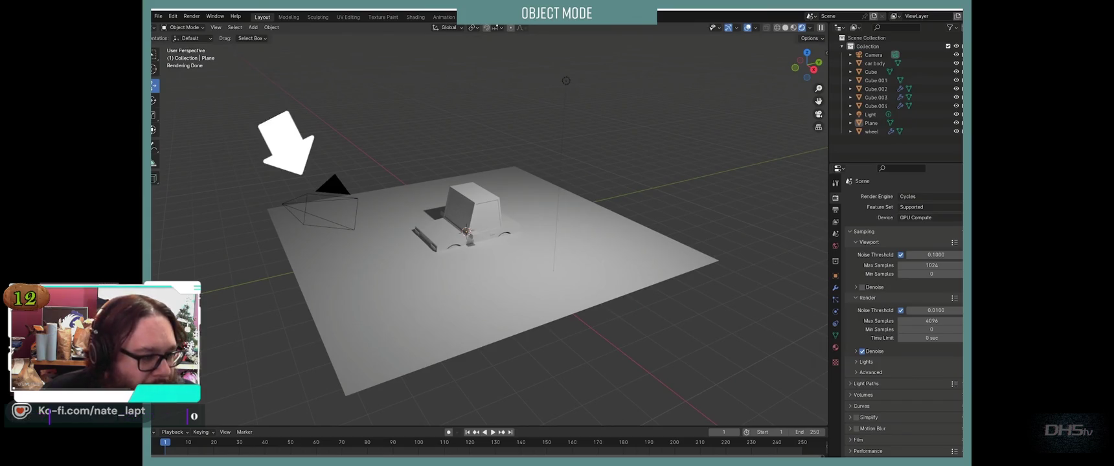
click(566, 80)
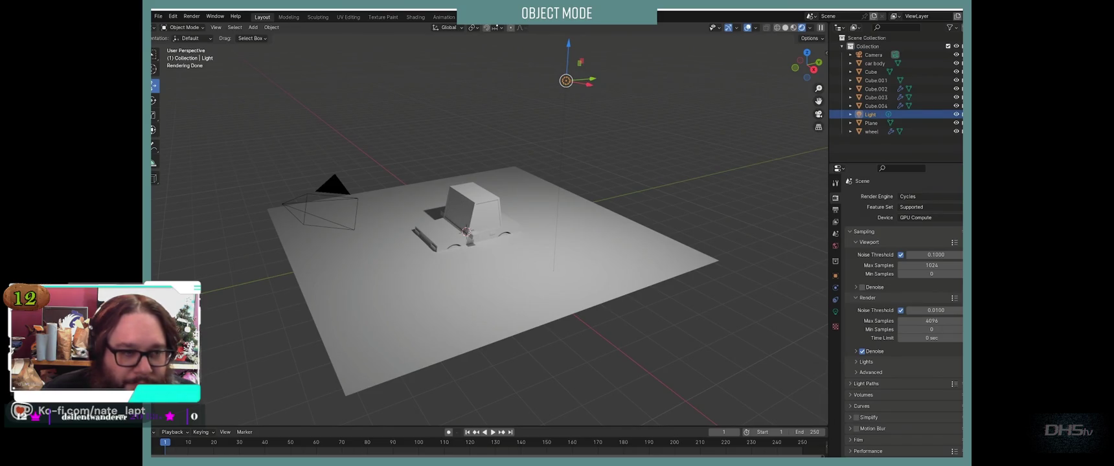
mouse_move(589, 84)
mouse_down()
mouse_move(447, 59)
mouse_move(543, 77)
mouse_up()
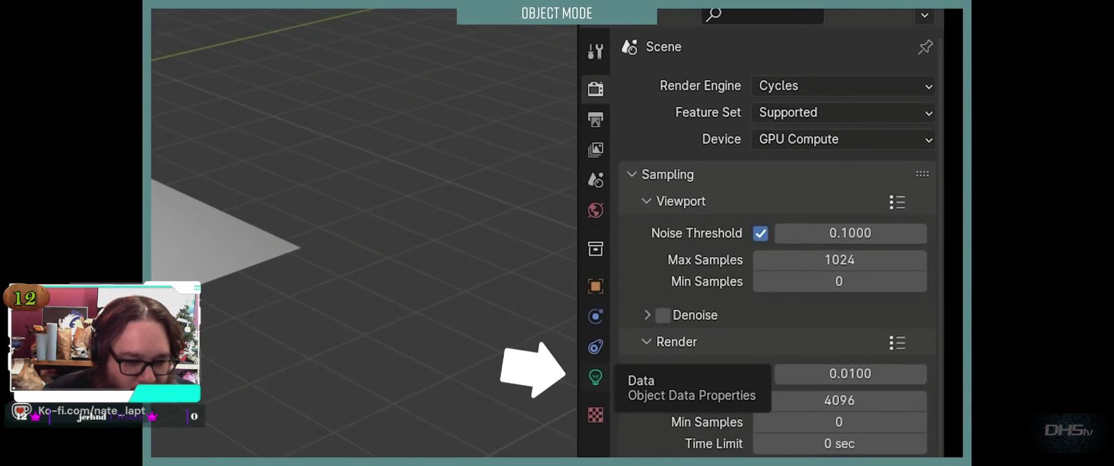
Step: Follow the tutorial switching the light to Area type with Size X and Size Y of 10 m
click(595, 378)
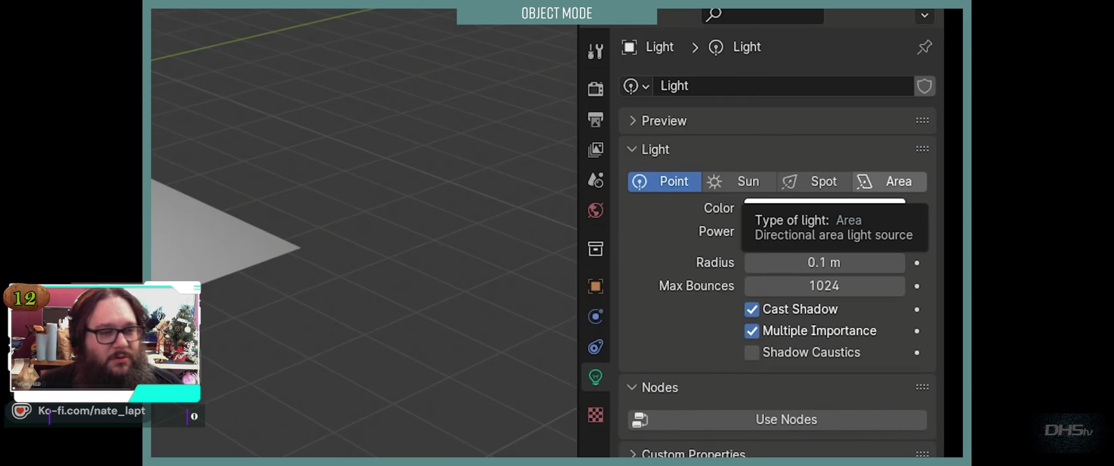
click(889, 181)
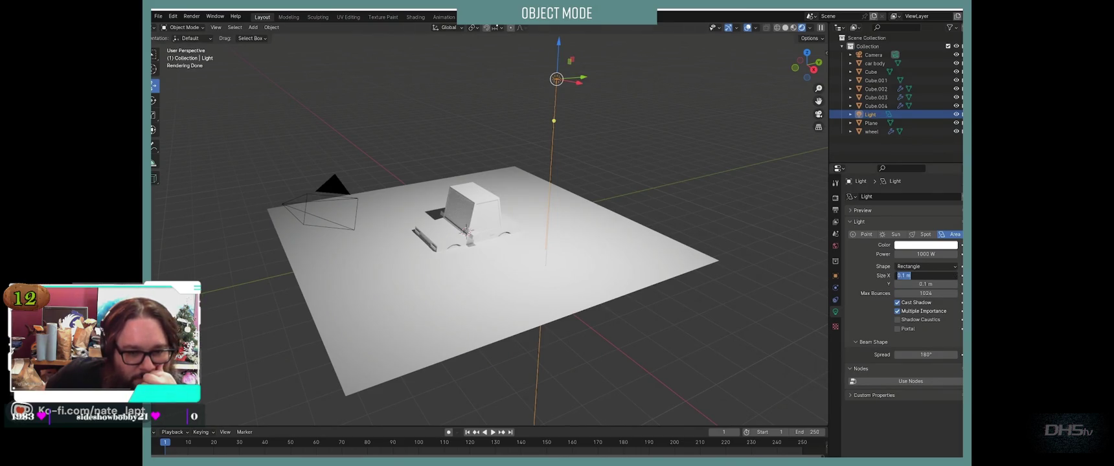
text(10)
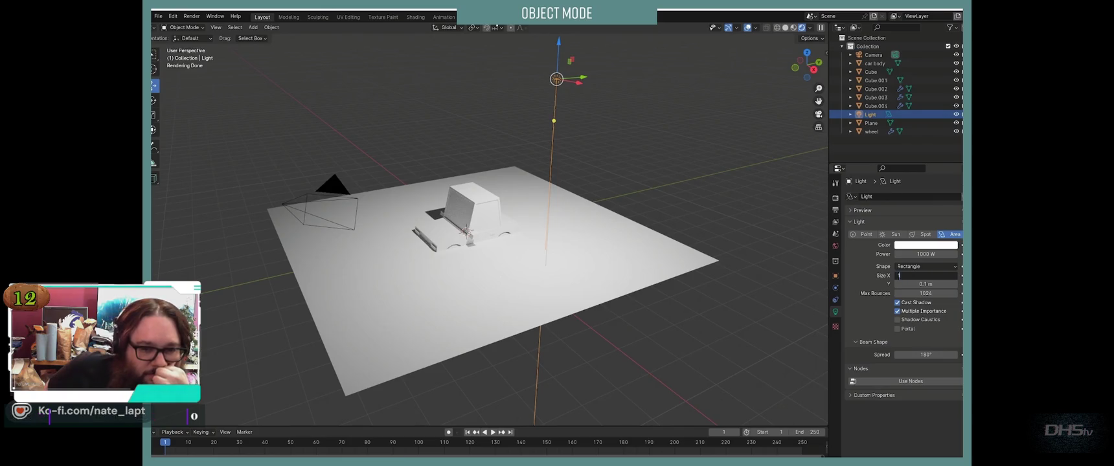
key(Tab)
text(10)
key(Return)
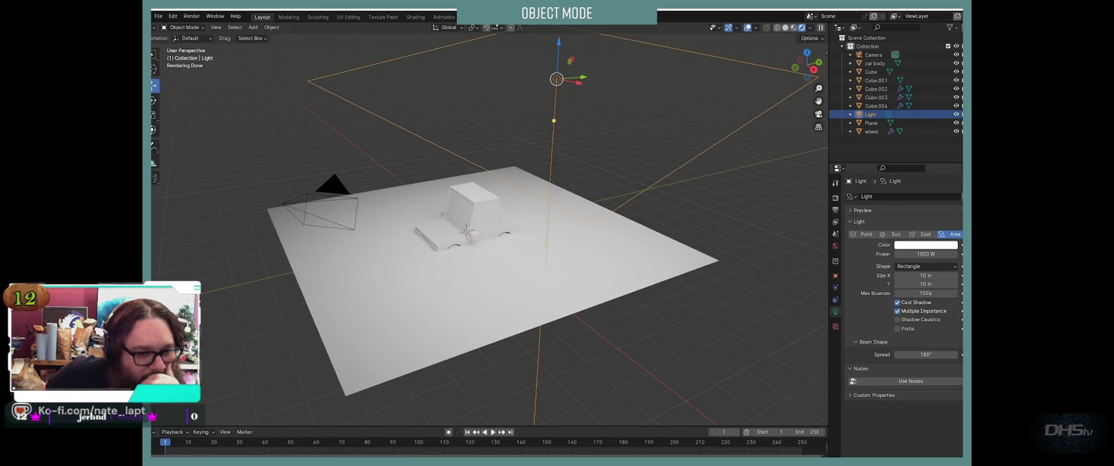
middle_drag(492, 259, 609, 255)
click(609, 259)
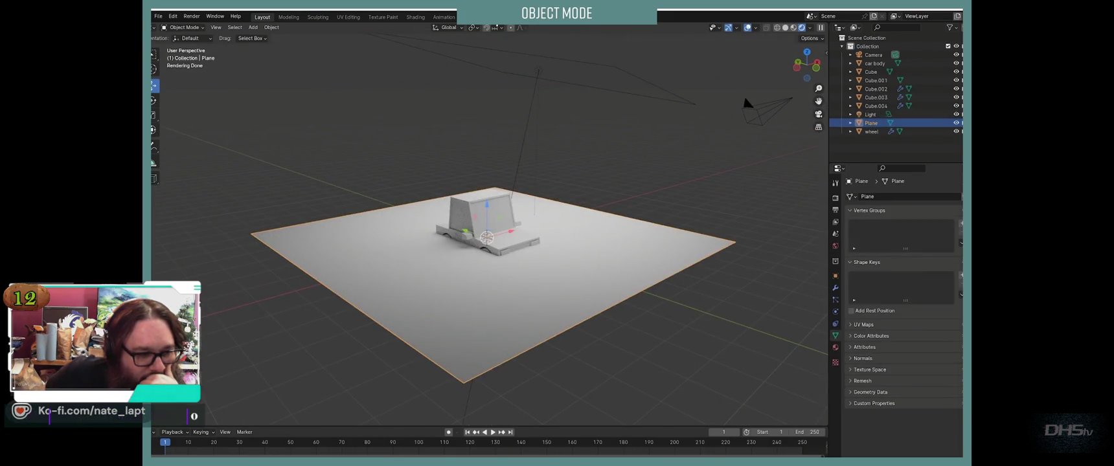
Step: Let the tutorial raise the light along Z and rescale the scene objects
key(g)
key(z)
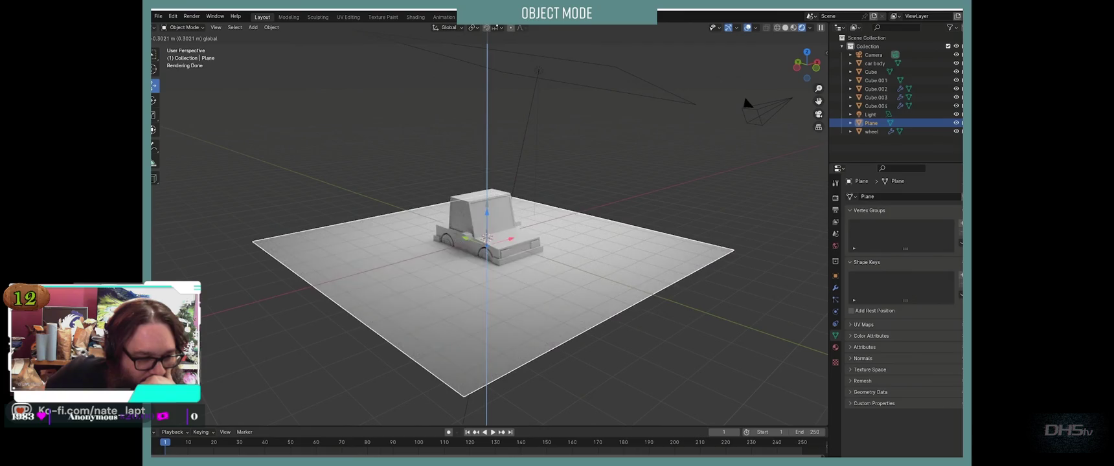
key(Return)
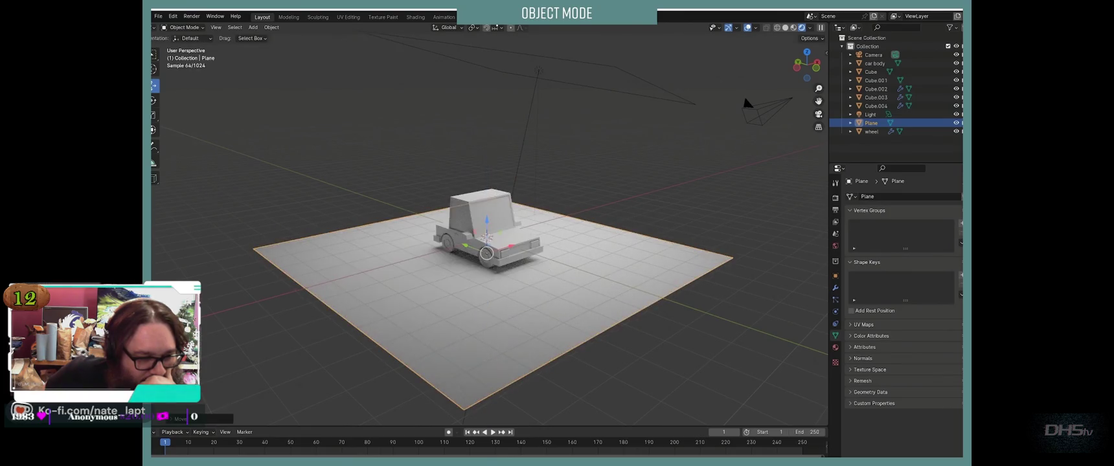
scroll(490, 234, up, 3)
scroll(490, 233, up, 2)
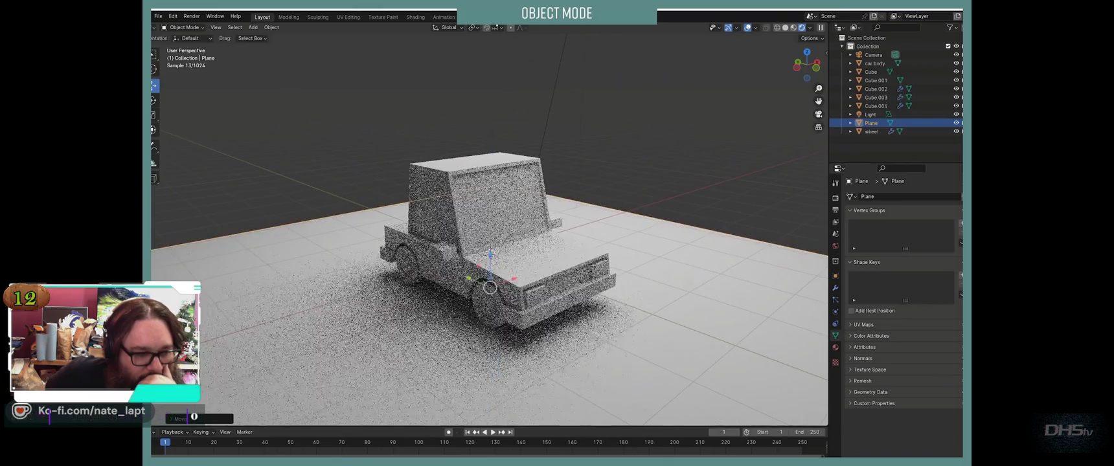
key(alt+a)
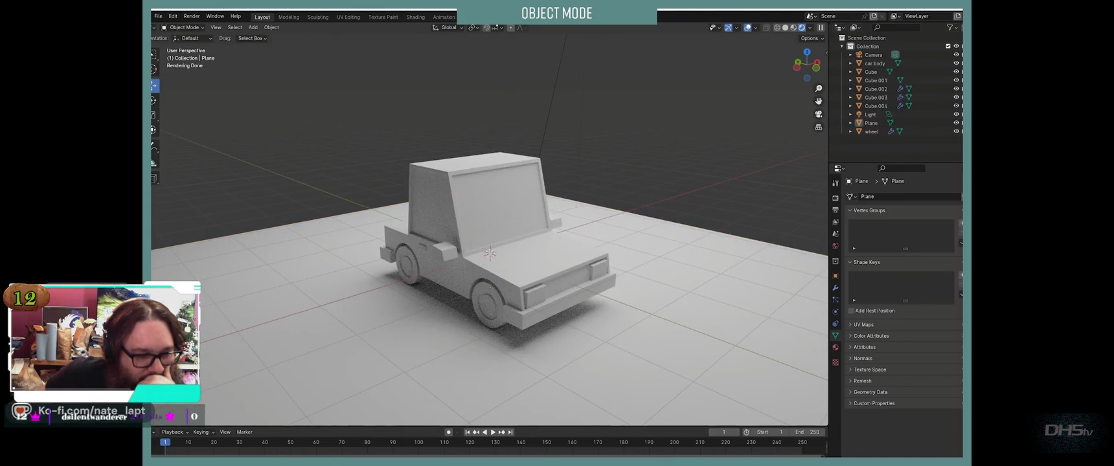
key(ctrl+z)
key(s)
key(Return)
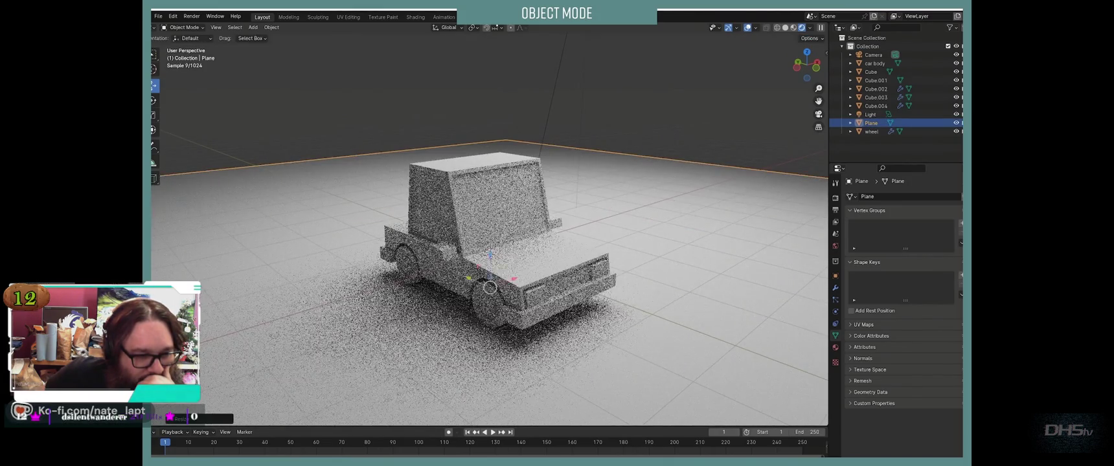
key(alt+a)
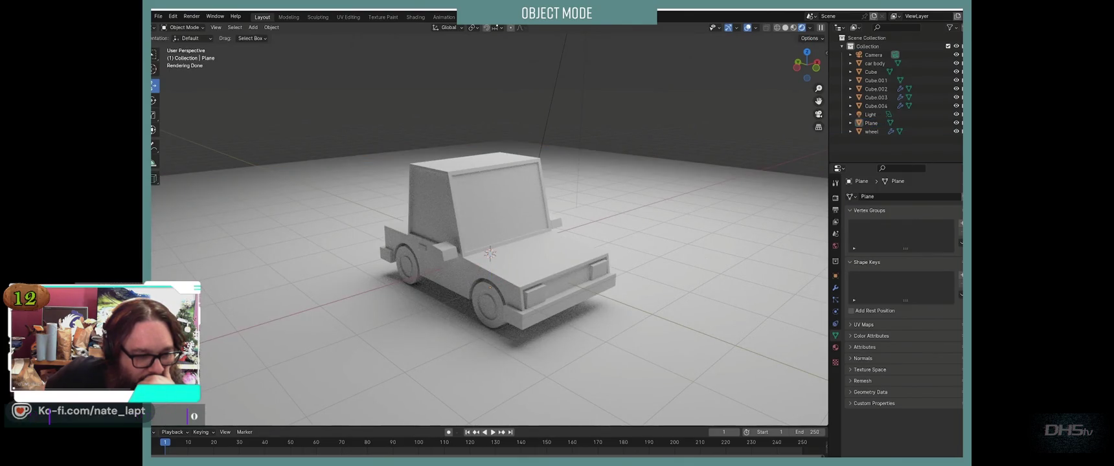
Step: Pause the tutorial once the plane gets Material.001, then return to Blender
drag(807, 65, 775, 68)
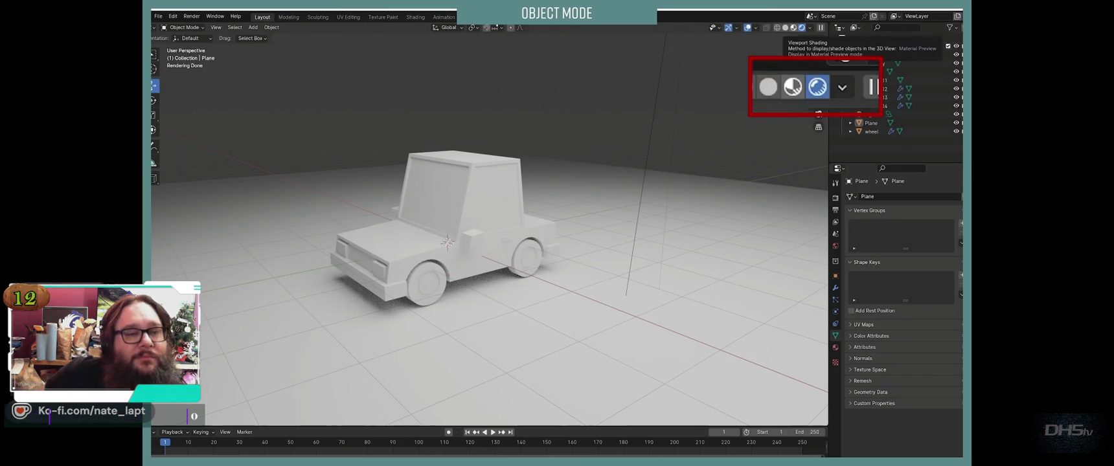
click(802, 27)
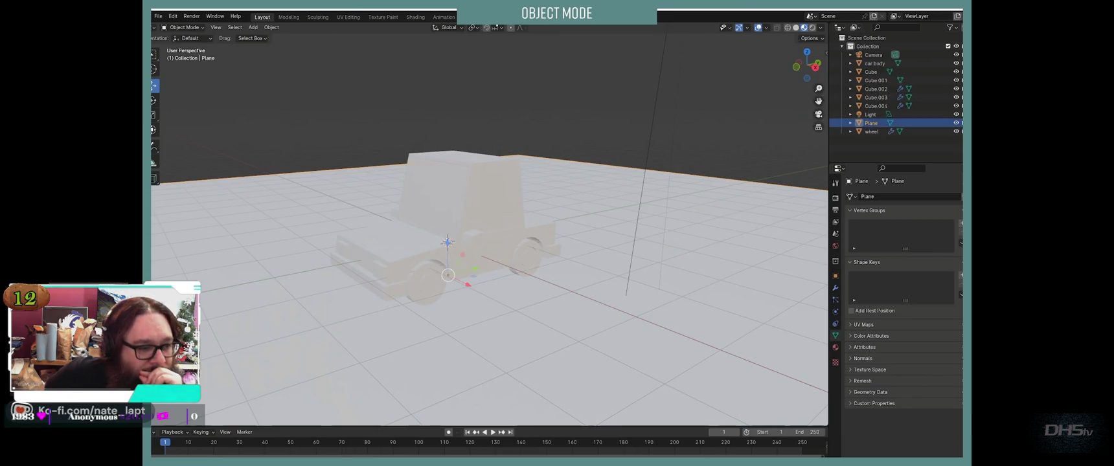
click(836, 347)
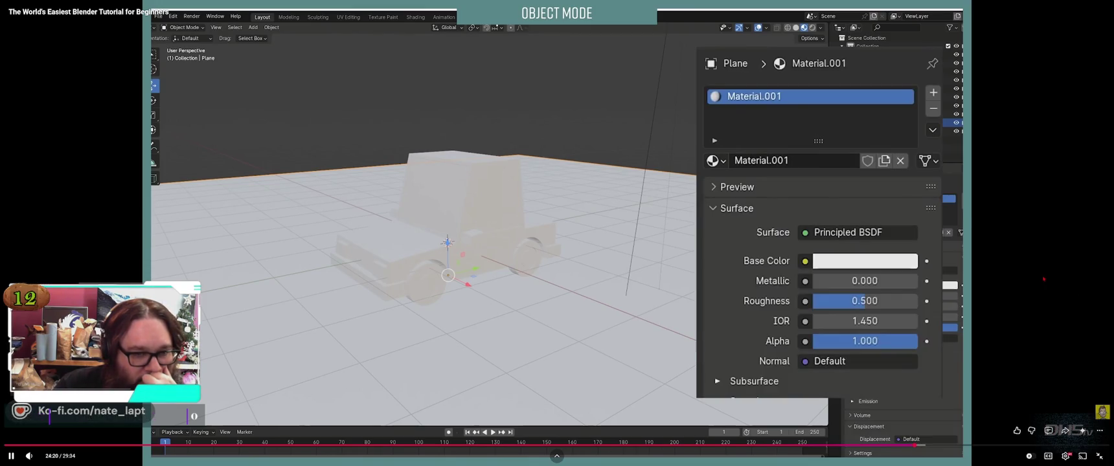
key(space)
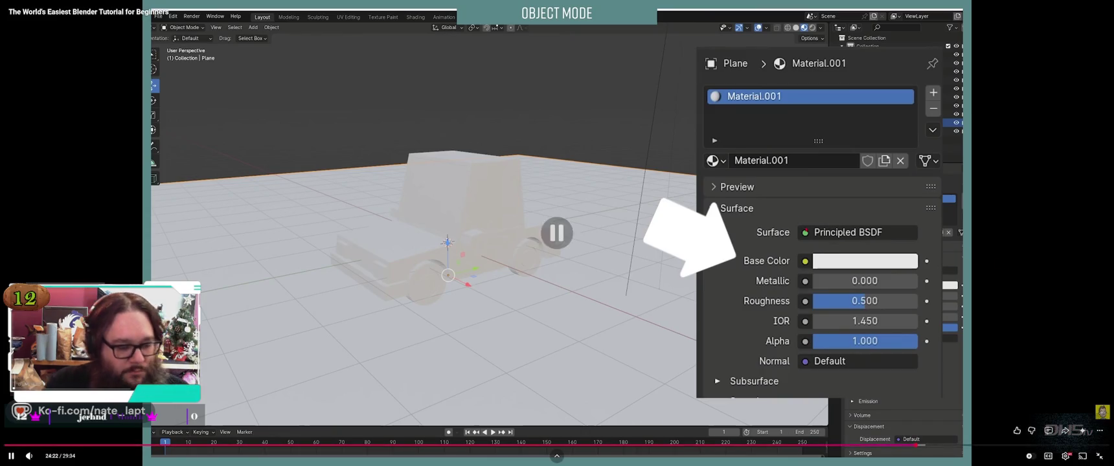
key(alt+Tab)
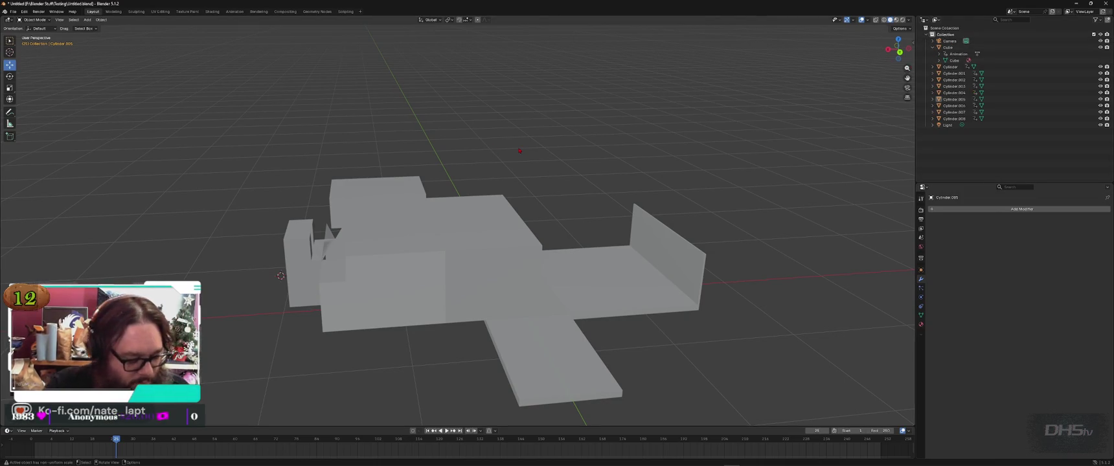
Step: Add a Plane mesh at the 3D cursor via Shift+A, then add the Cube to the selection
key(ctrl+a)
key(Escape)
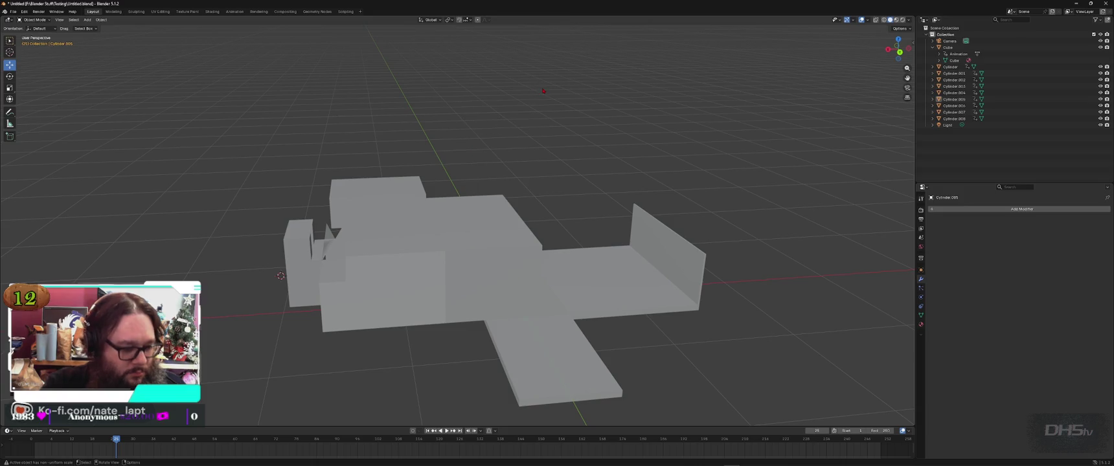
key(shift+a)
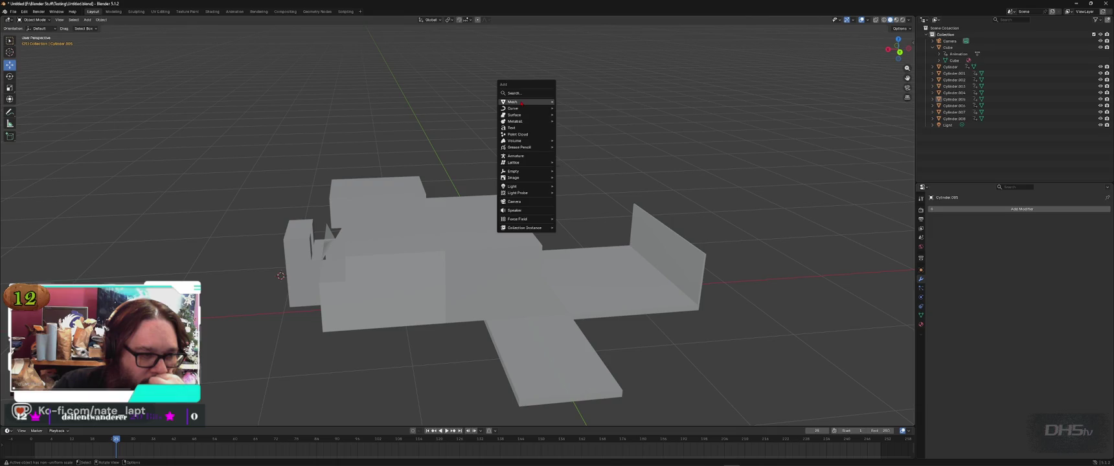
mouse_move(514, 101)
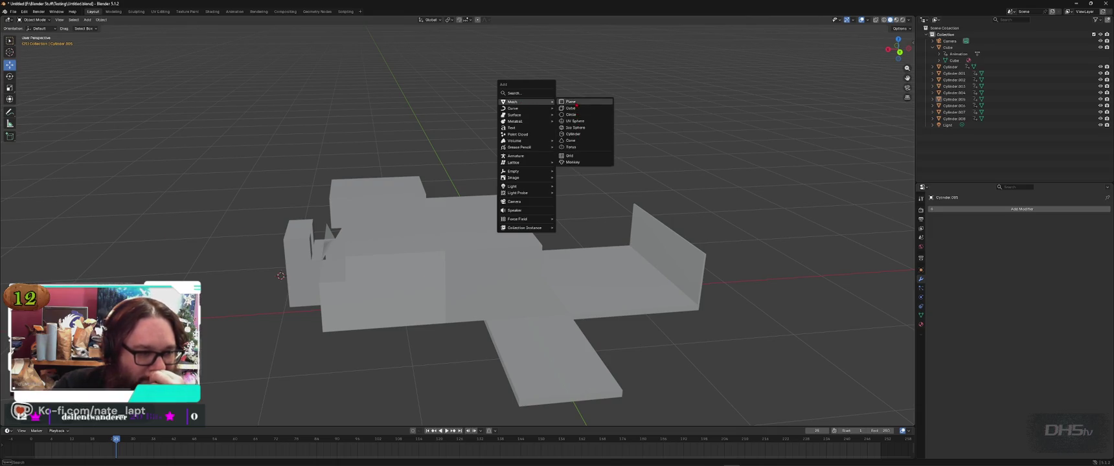
click(571, 101)
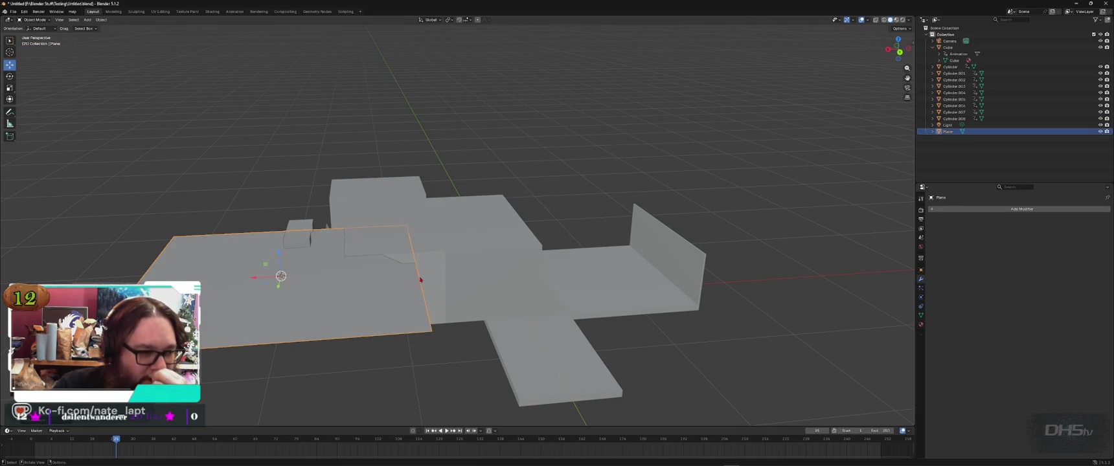
shift+click(299, 295)
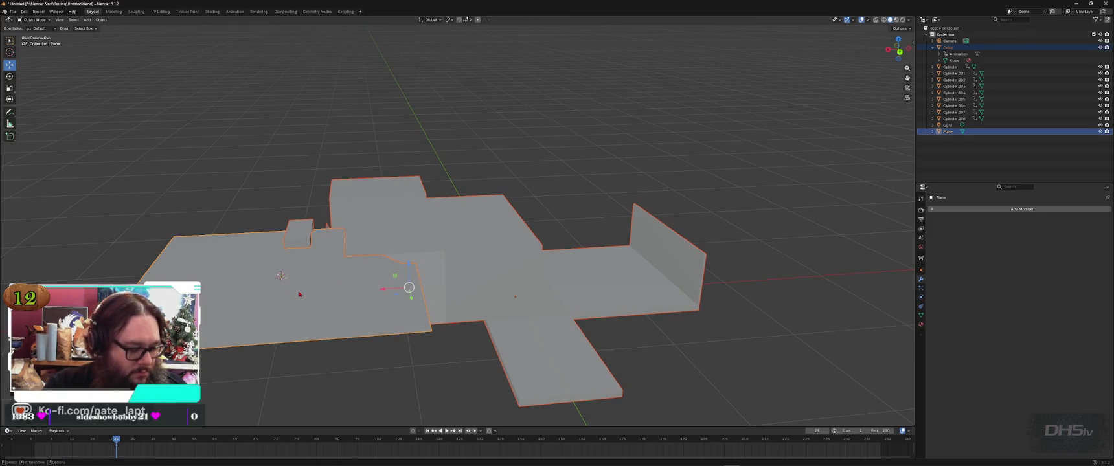
Step: Scale the Plane up into a broad floor and lower it along Z beneath the blocky model
key(s)
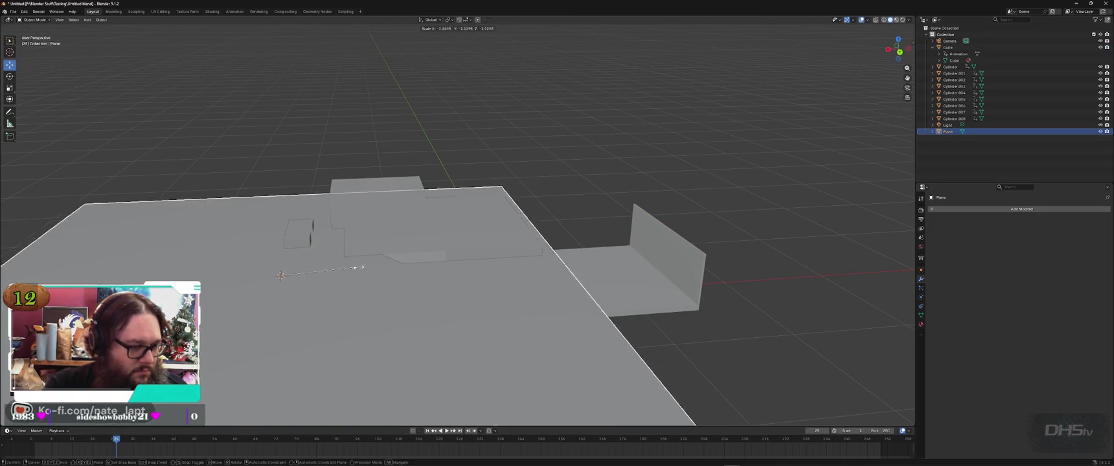
click(435, 322)
mouse_move(283, 258)
mouse_down()
mouse_move(301, 329)
mouse_move(289, 356)
mouse_move(555, 353)
mouse_up()
scroll(555, 353, down, 4)
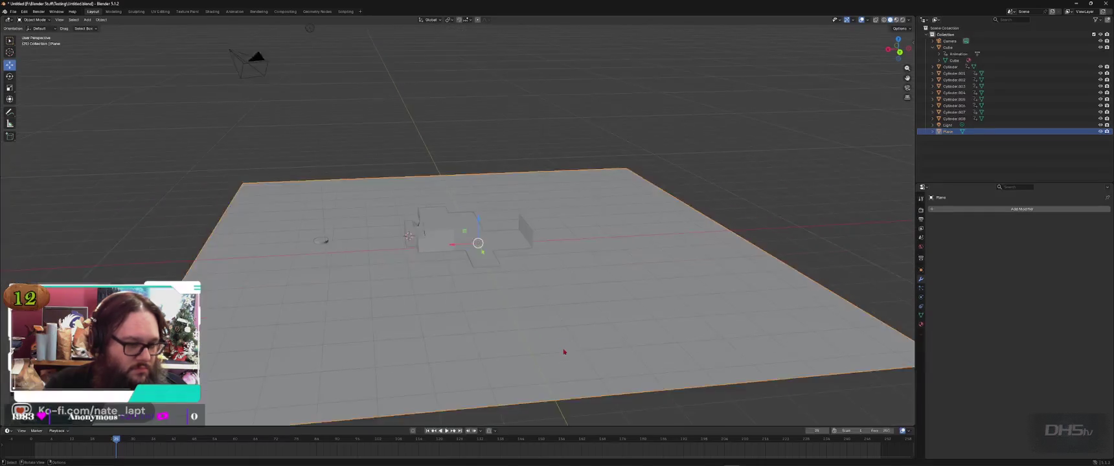
scroll(554, 353, down, 3)
scroll(564, 360, up, 4)
mouse_move(564, 360)
middle_down()
mouse_move(437, 299)
mouse_move(445, 214)
middle_up()
drag(444, 212, 445, 215)
key(alt+a)
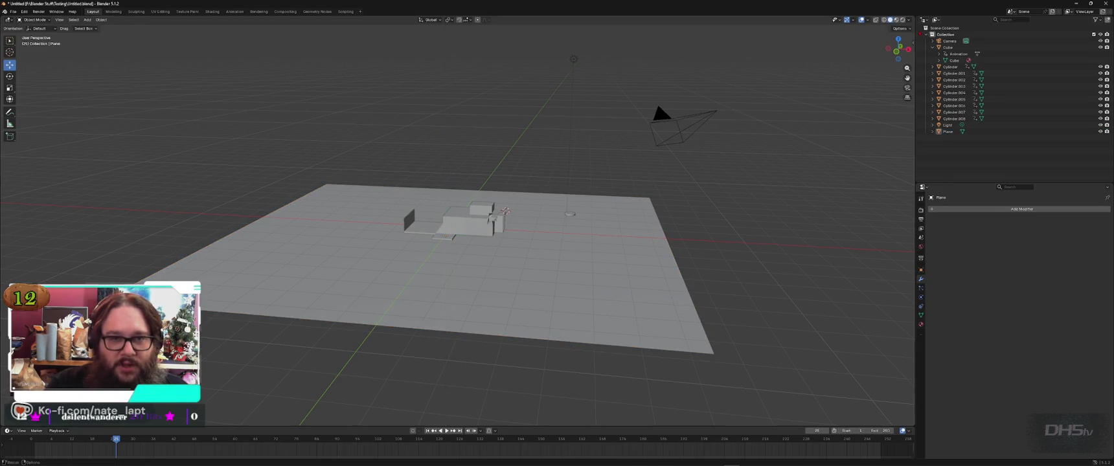
Step: Switch the viewport to Rendered shading and orbit around to inspect the shadows on the plane
click(903, 19)
middle_drag(637, 258, 501, 247)
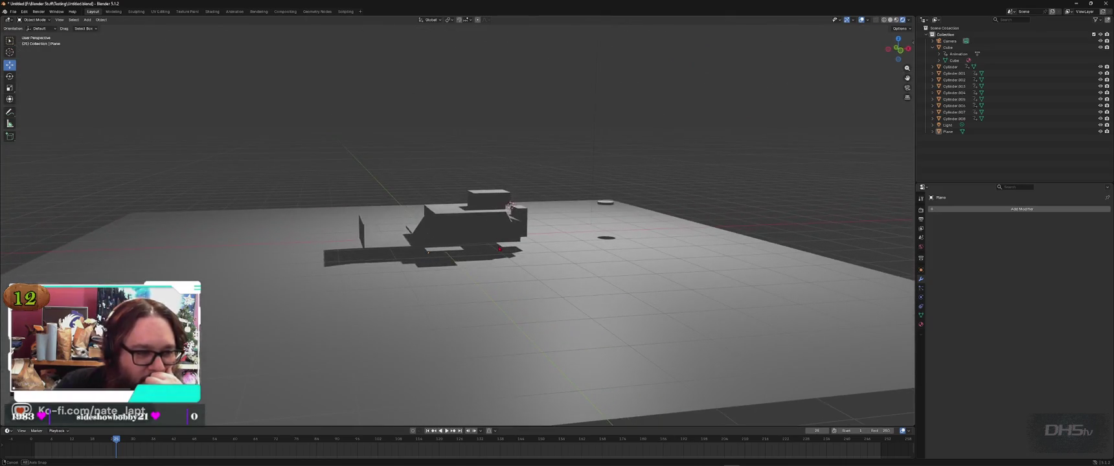
mouse_move(500, 247)
middle_down()
mouse_move(820, 261)
mouse_move(772, 252)
middle_up()
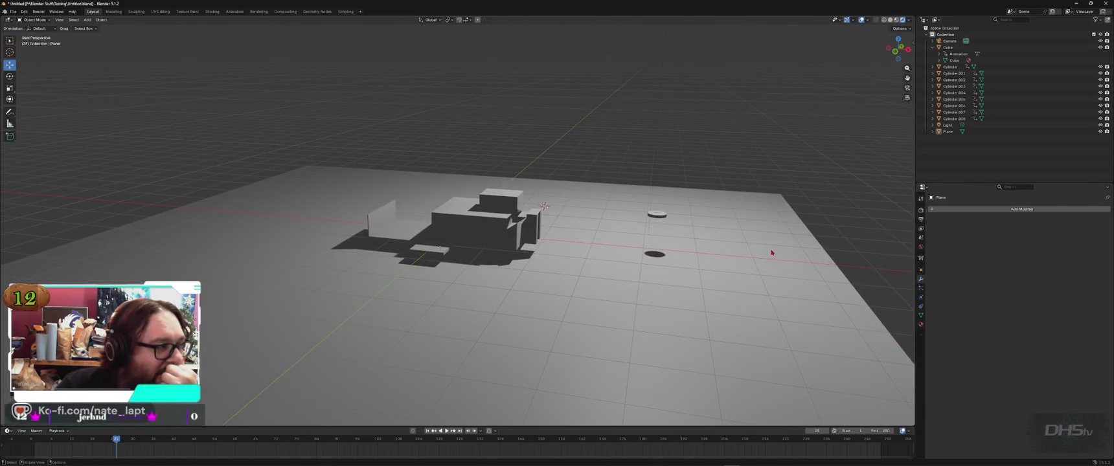
scroll(771, 253, down, 5)
scroll(729, 187, up, 4)
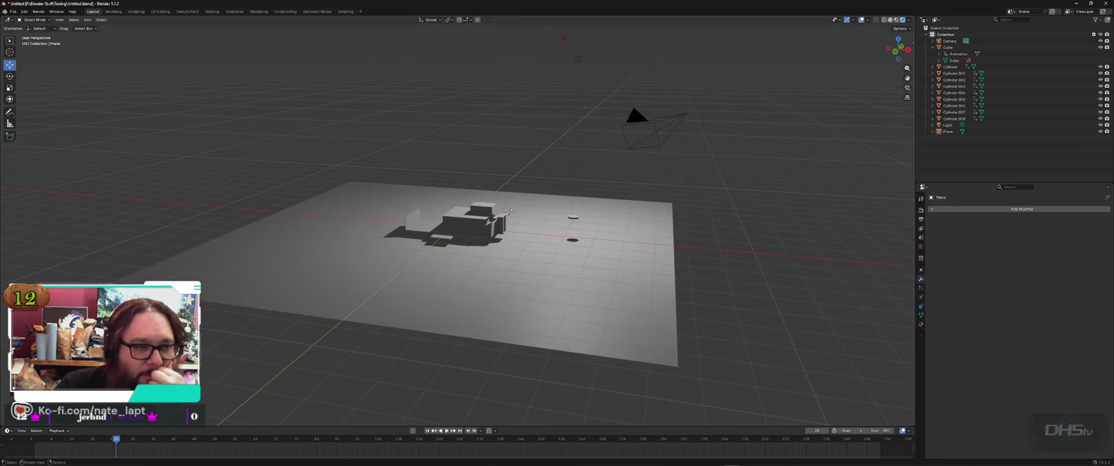
Step: Select the Light and show its Point light data properties
click(948, 125)
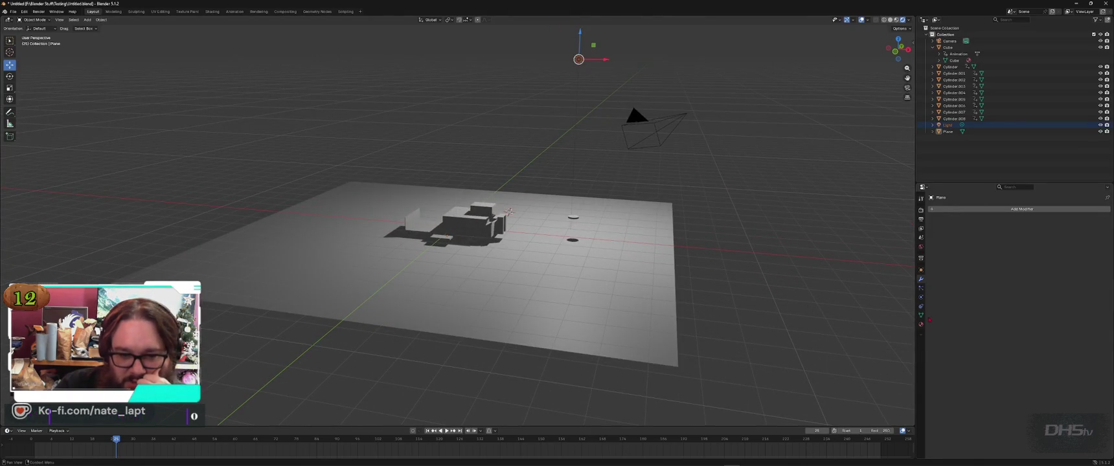
click(921, 315)
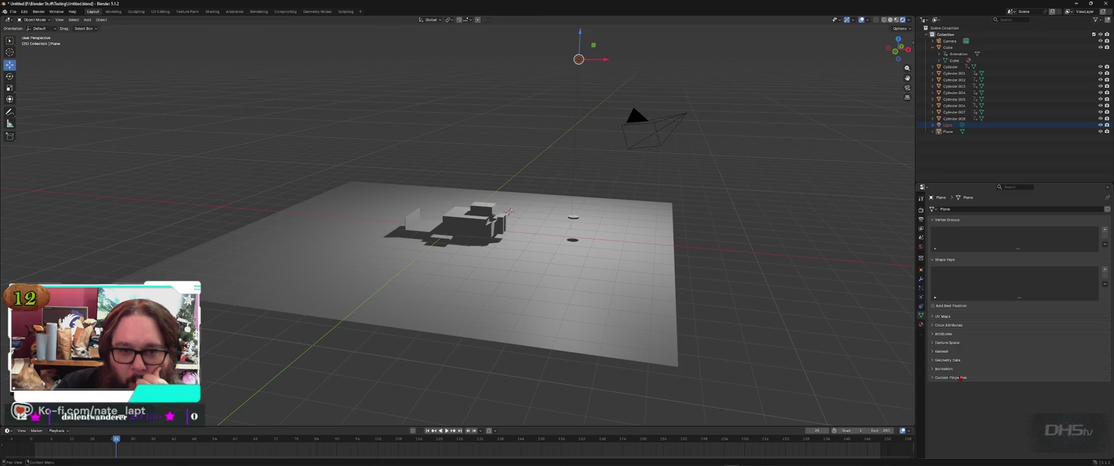
click(950, 125)
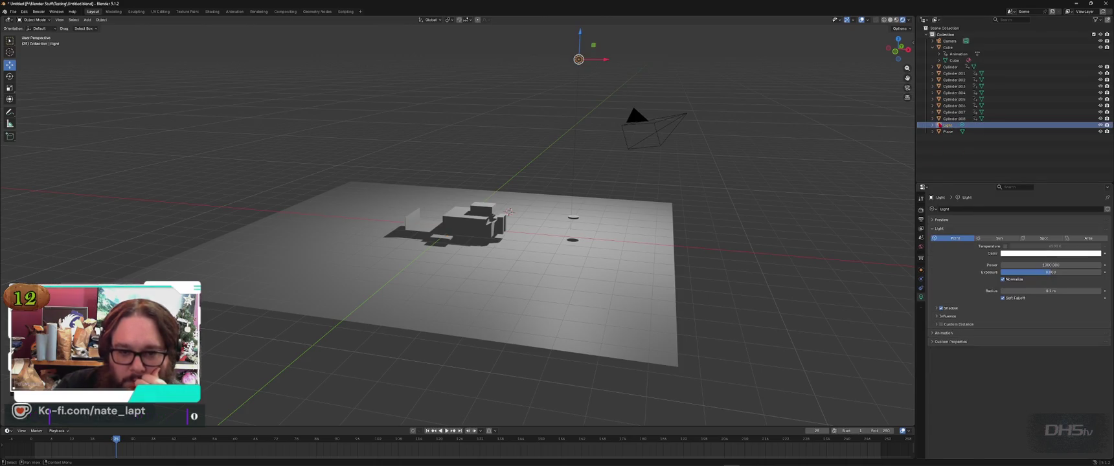
Step: Tint the light blue (#4596FF), adjust its Power, and change it to a Sun light
click(1030, 256)
drag(1071, 181, 1041, 164)
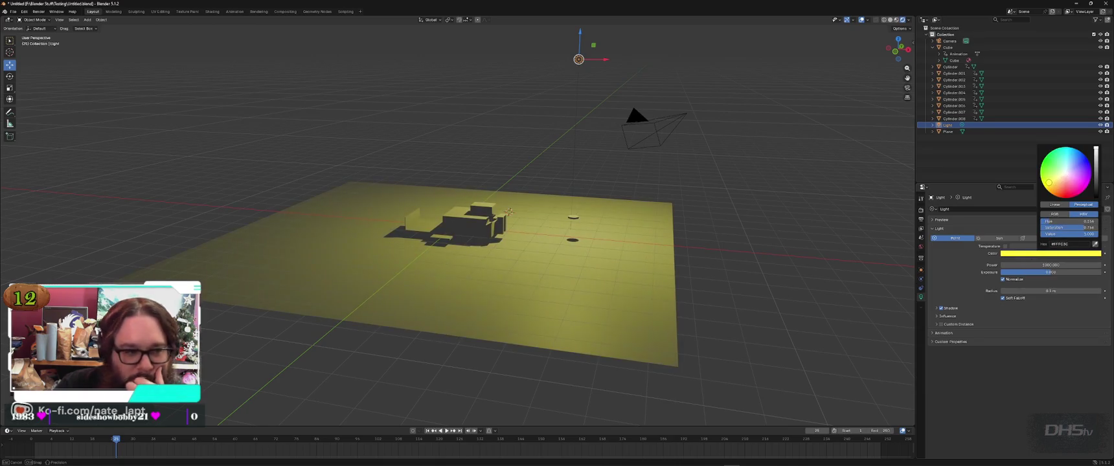
drag(1041, 163, 1074, 158)
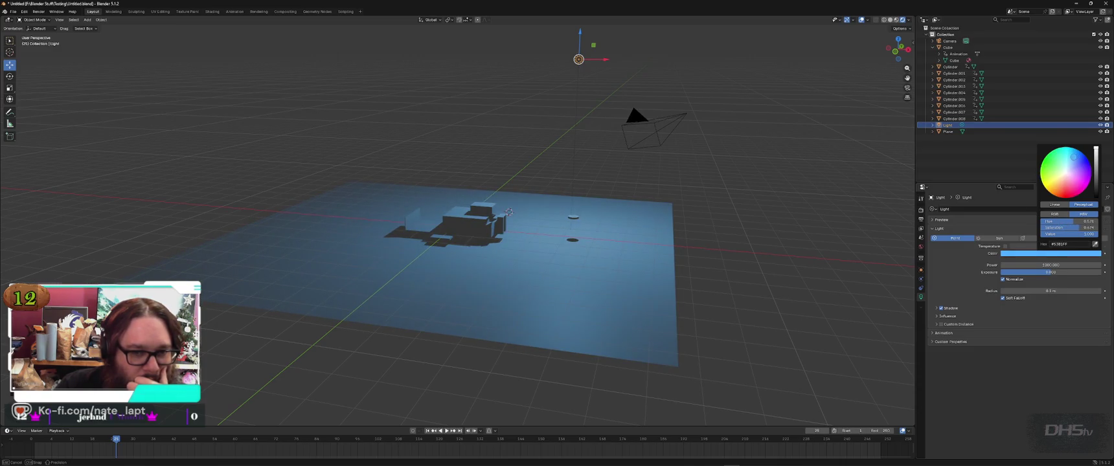
drag(1050, 265, 1063, 265)
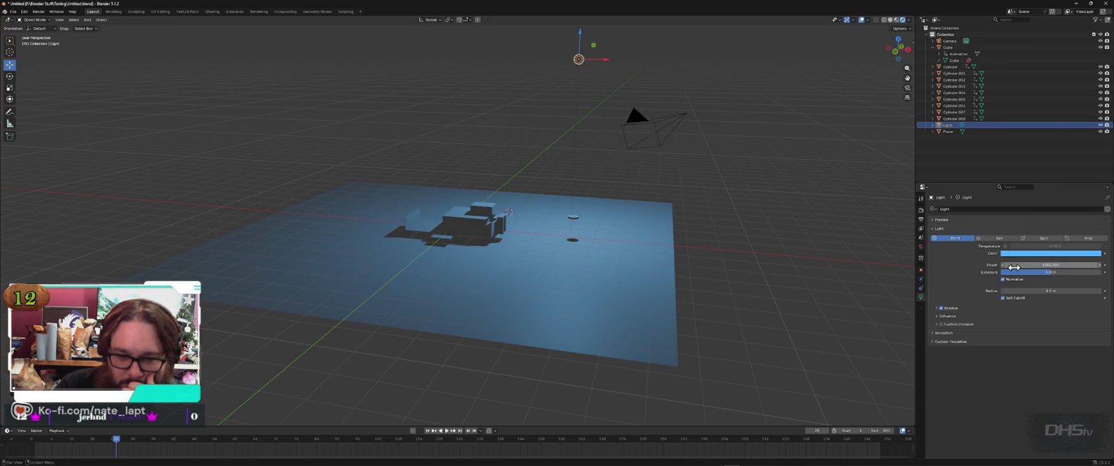
mouse_move(1051, 265)
mouse_down()
mouse_move(1036, 265)
mouse_move(1076, 265)
mouse_move(1043, 265)
mouse_move(1052, 265)
mouse_up()
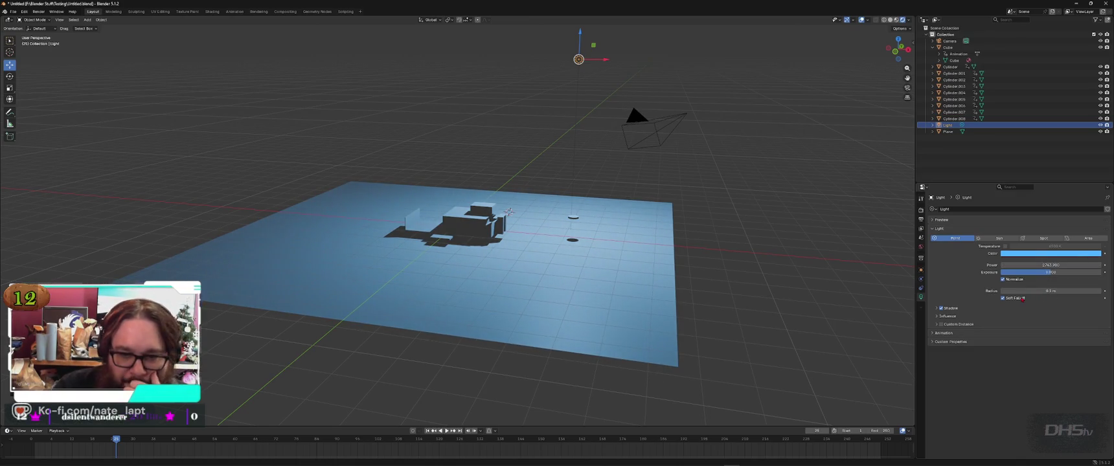
click(998, 238)
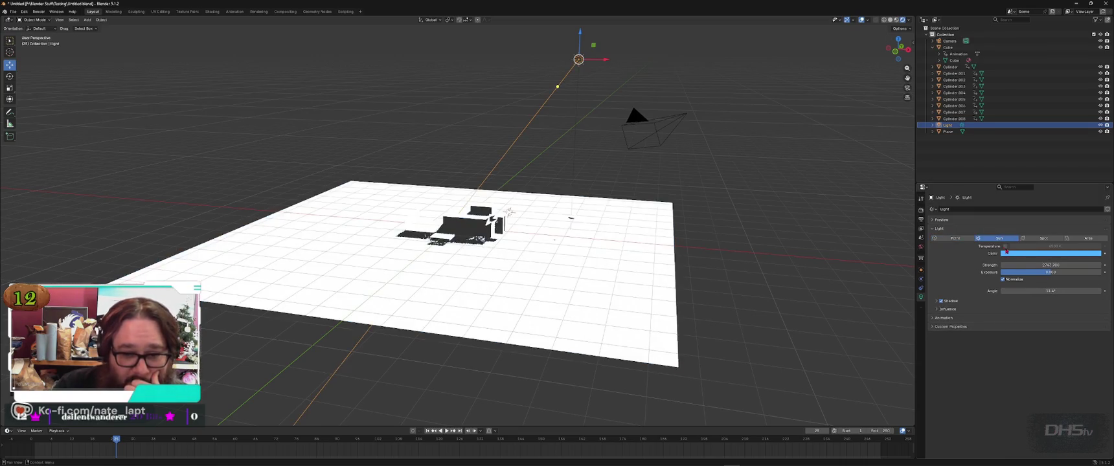
Step: Set the Sun light's Strength to 1000
click(1028, 265)
text(1000)
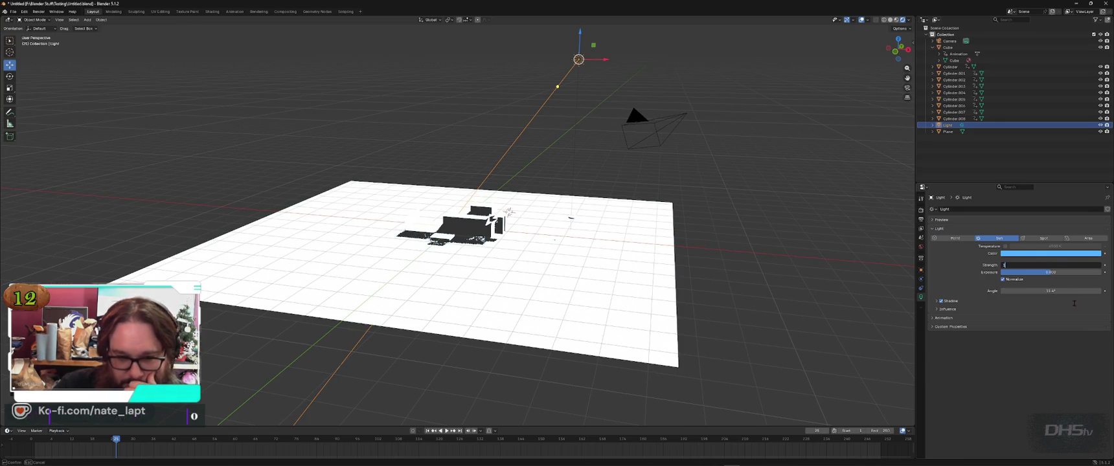
key(Return)
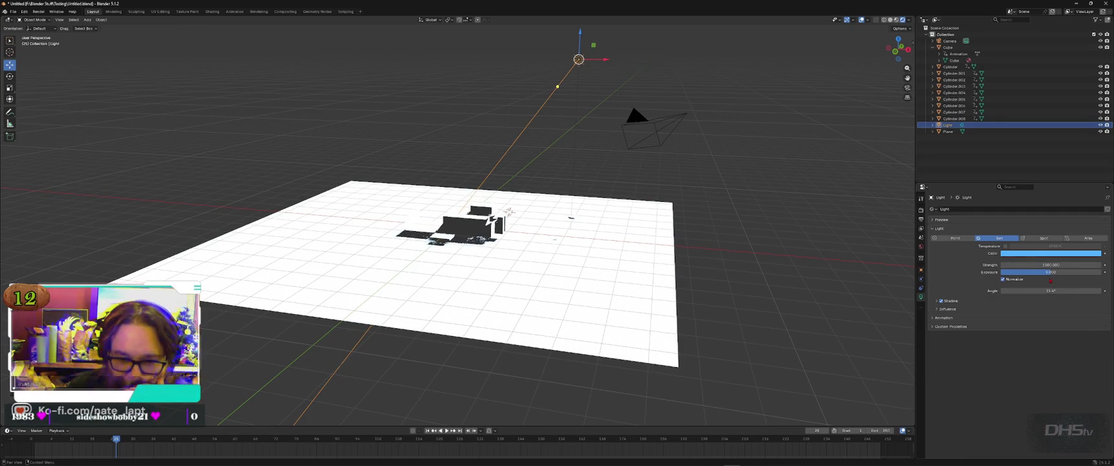
Step: Try the Spot and Area light types, revert to Point, and select the ground plane
click(1044, 238)
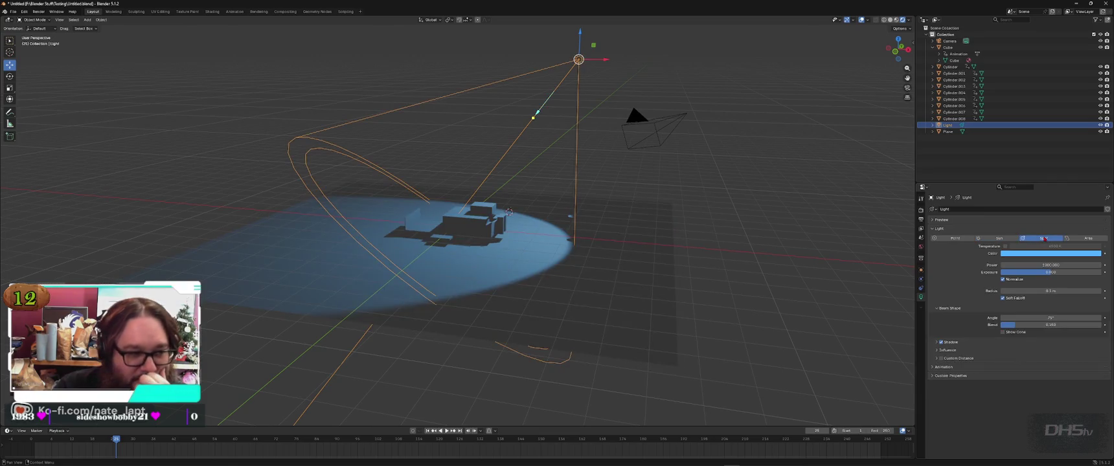
click(1088, 239)
click(956, 238)
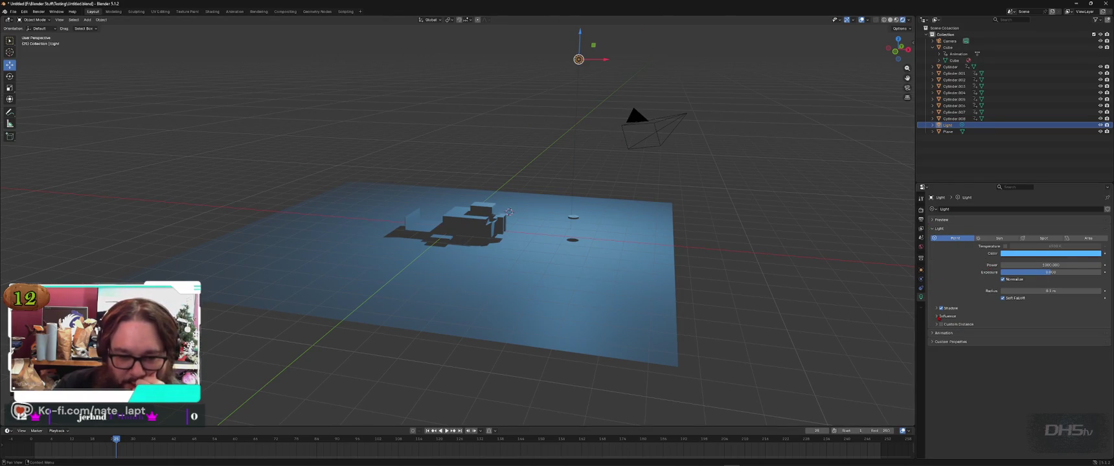
click(549, 342)
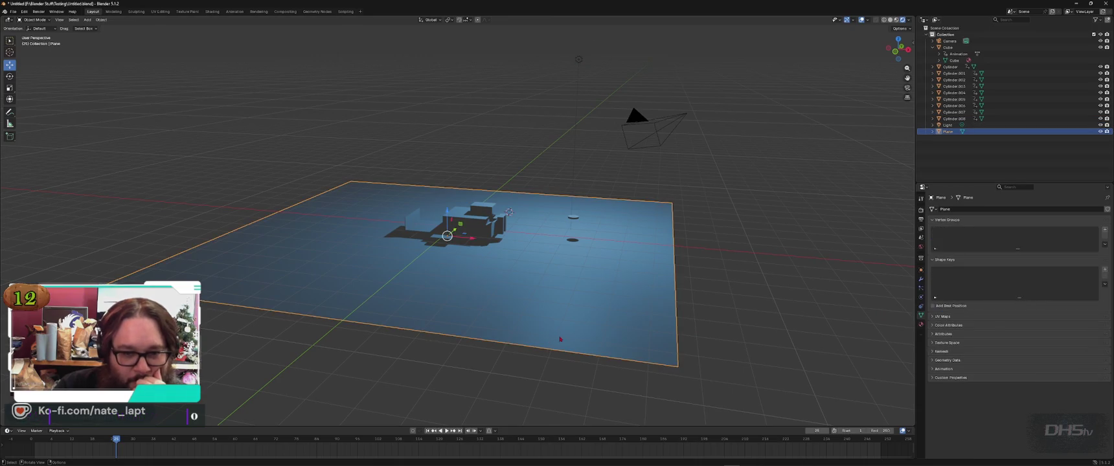
click(943, 342)
click(952, 343)
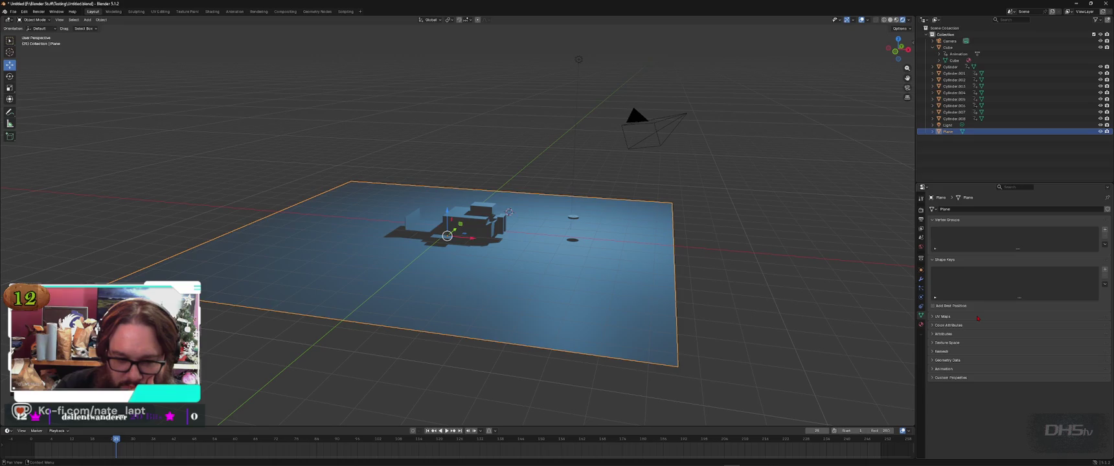
click(937, 318)
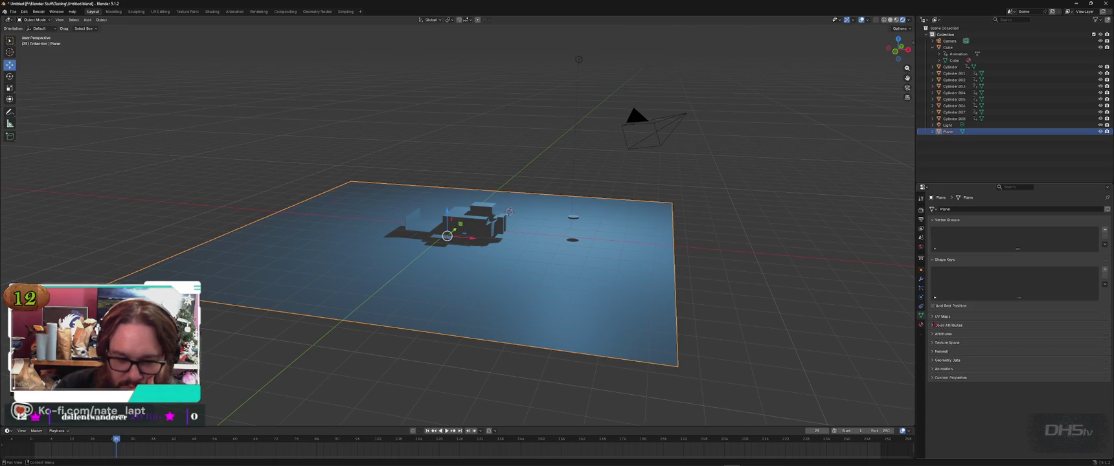
click(936, 317)
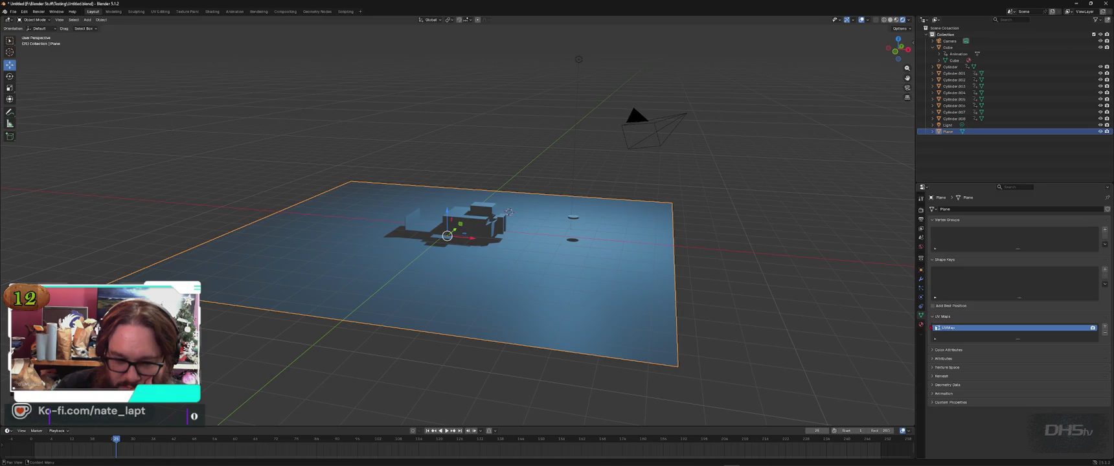
click(935, 317)
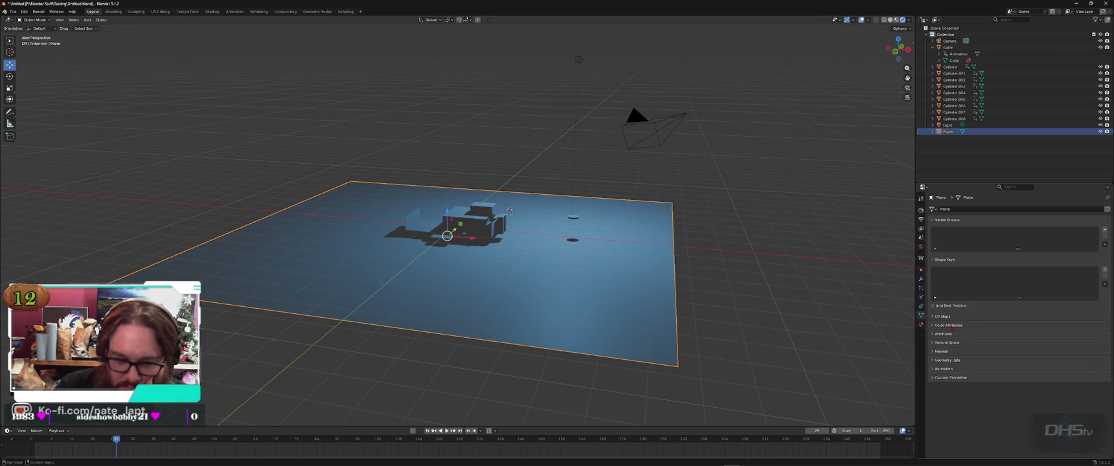
click(951, 327)
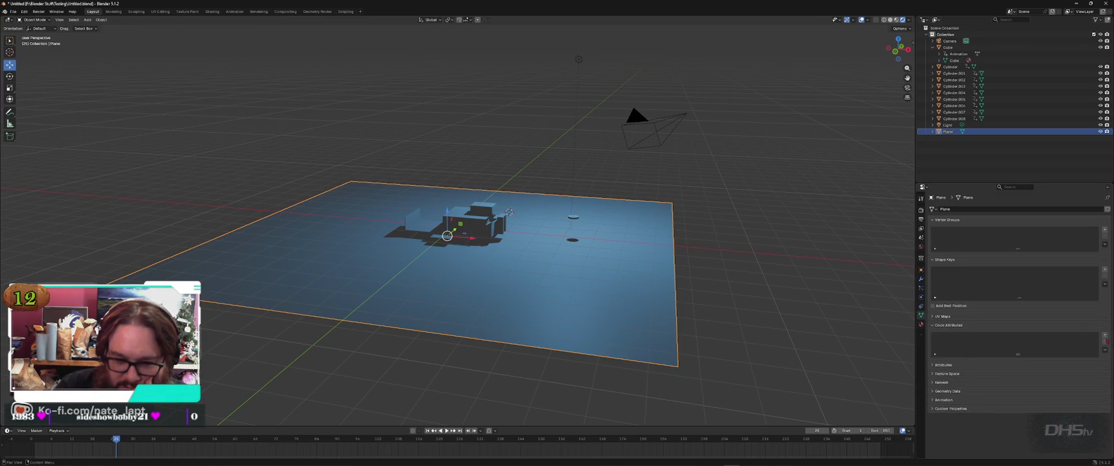
click(1106, 335)
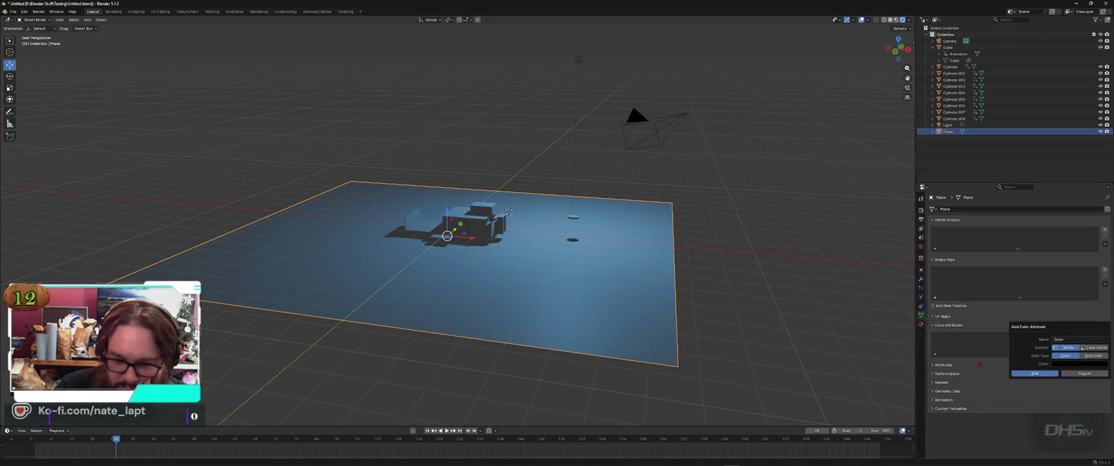
click(1035, 374)
double_click(952, 337)
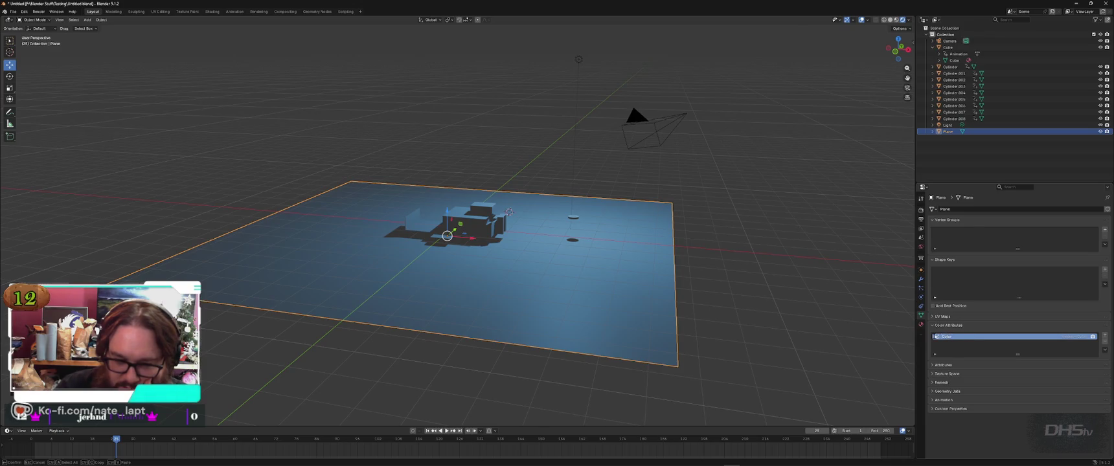
right_click(940, 337)
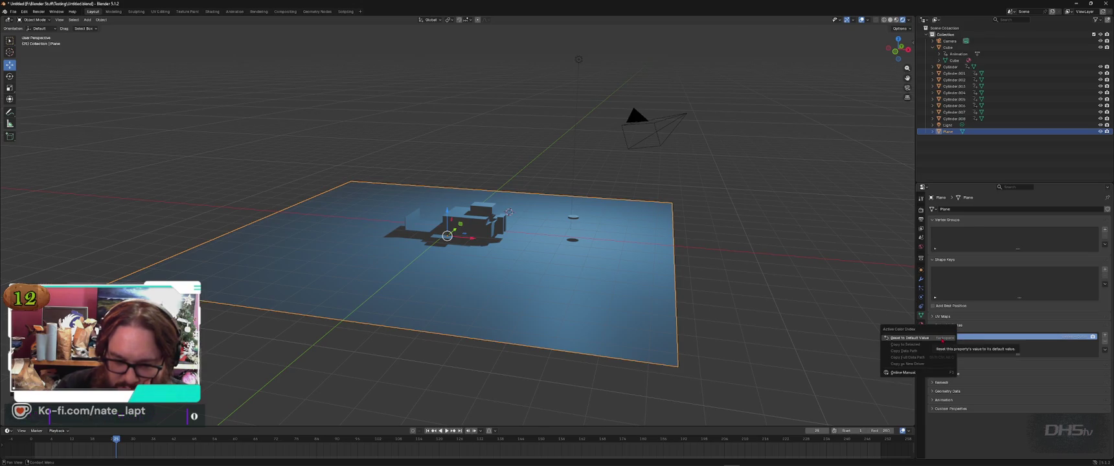
click(1105, 343)
click(943, 365)
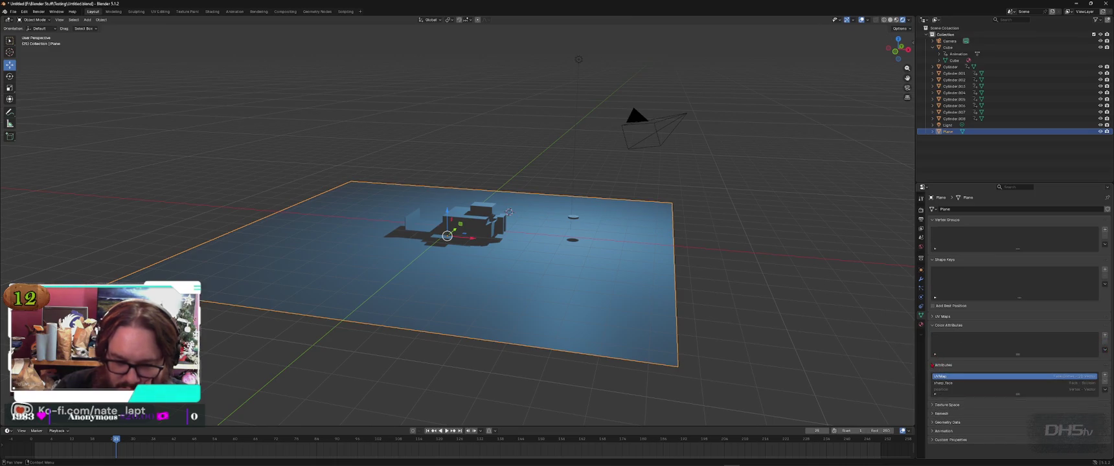
click(938, 365)
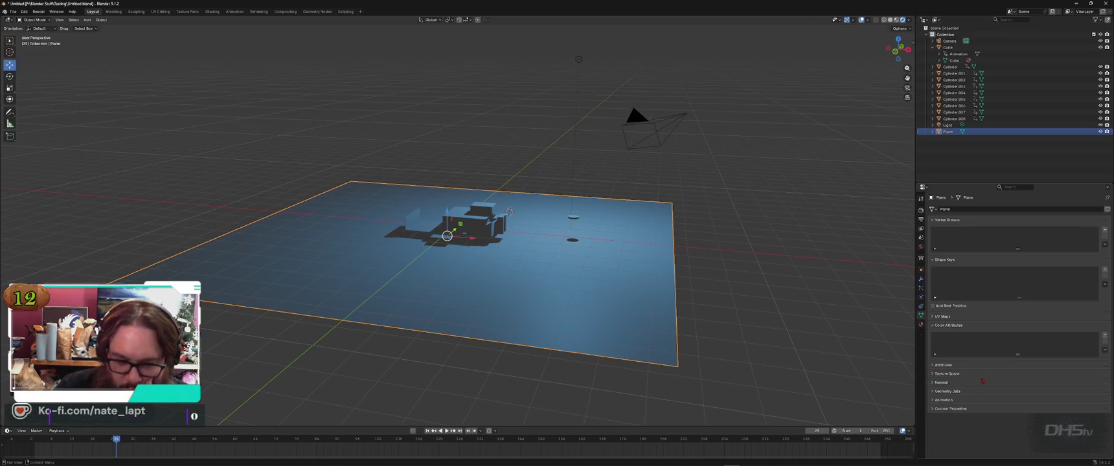
click(941, 374)
scroll(938, 379, down, 2)
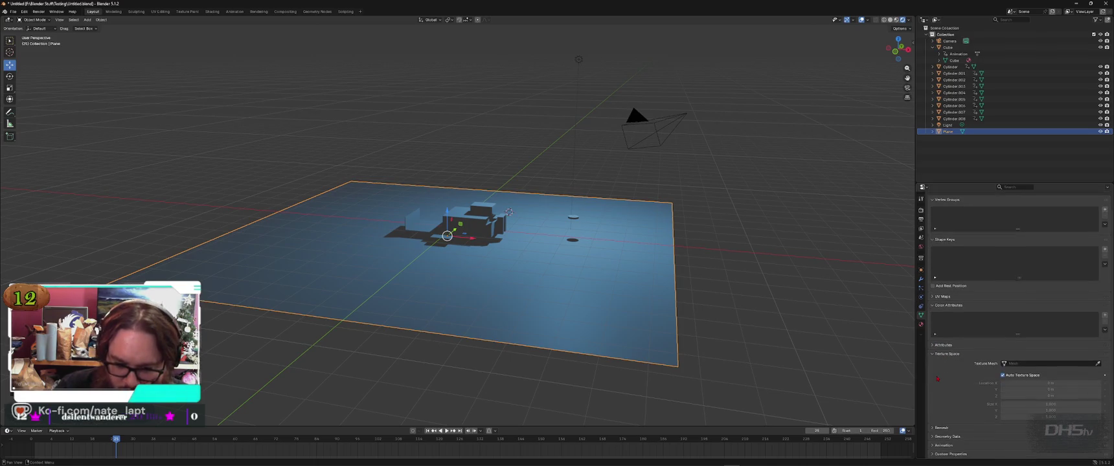
click(933, 355)
click(948, 326)
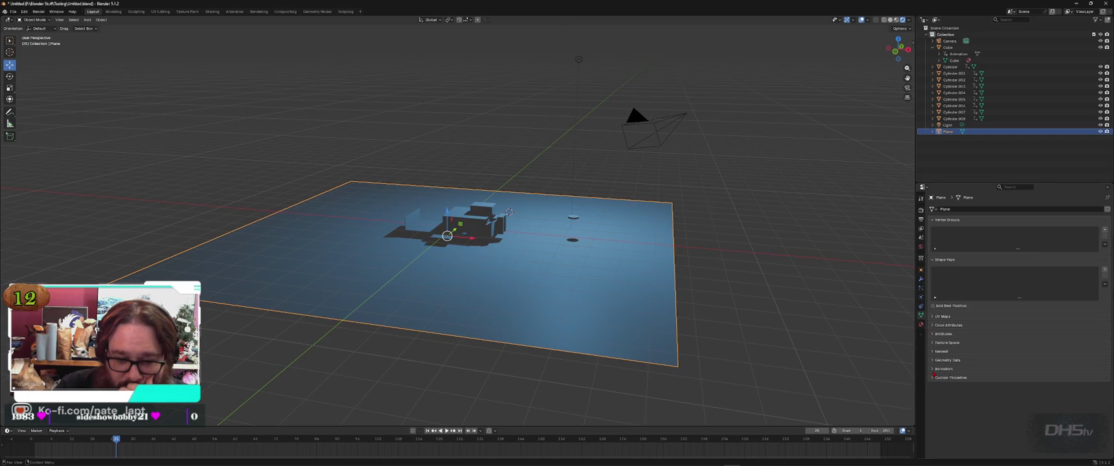
click(933, 361)
click(933, 361)
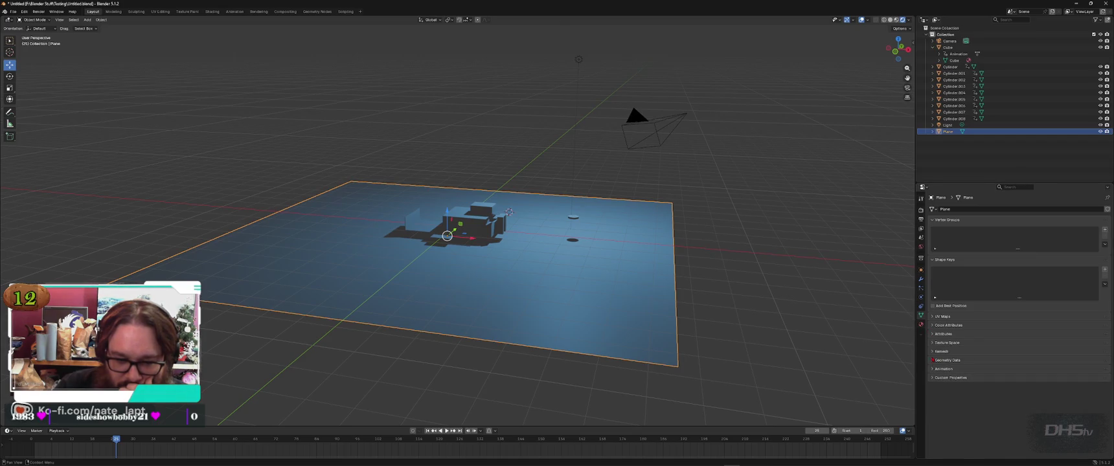
Step: Rewind the browser tutorial to 24:11 and pause it just before the plane's material setup
key(alt+Tab)
key(space)
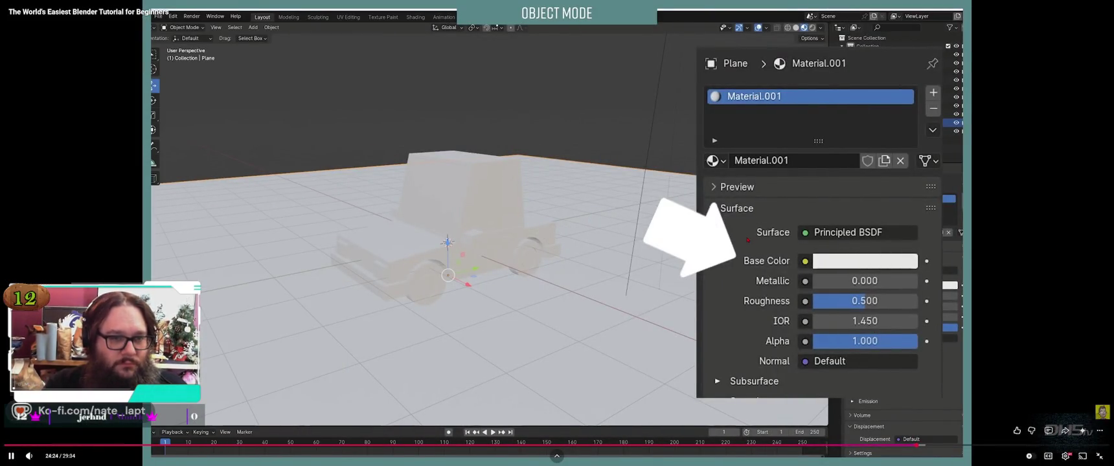
key(Left)
key(Left)
key(Left)
key(Left)
key(Left)
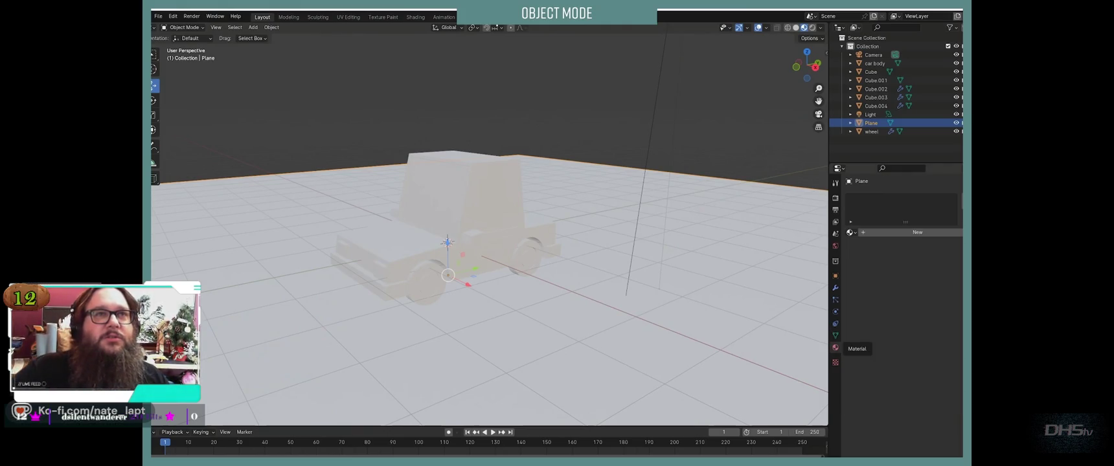
click(747, 240)
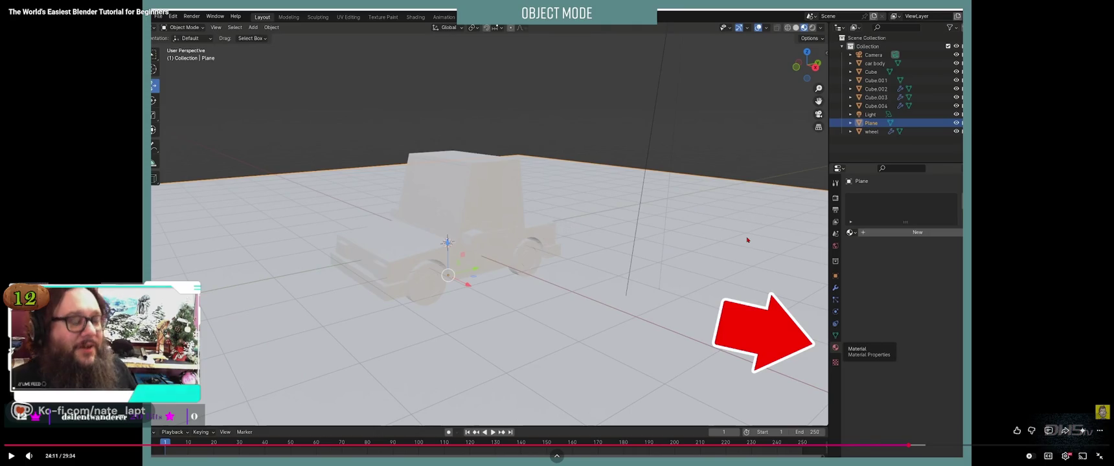
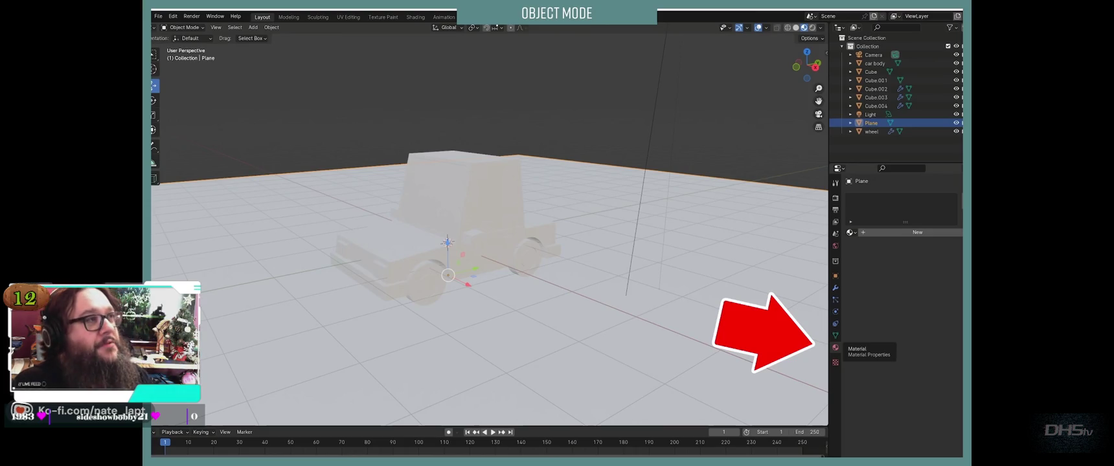
Step: Rewind the tutorial to the ground-plane material step, pause it, and return to Blender
click(747, 240)
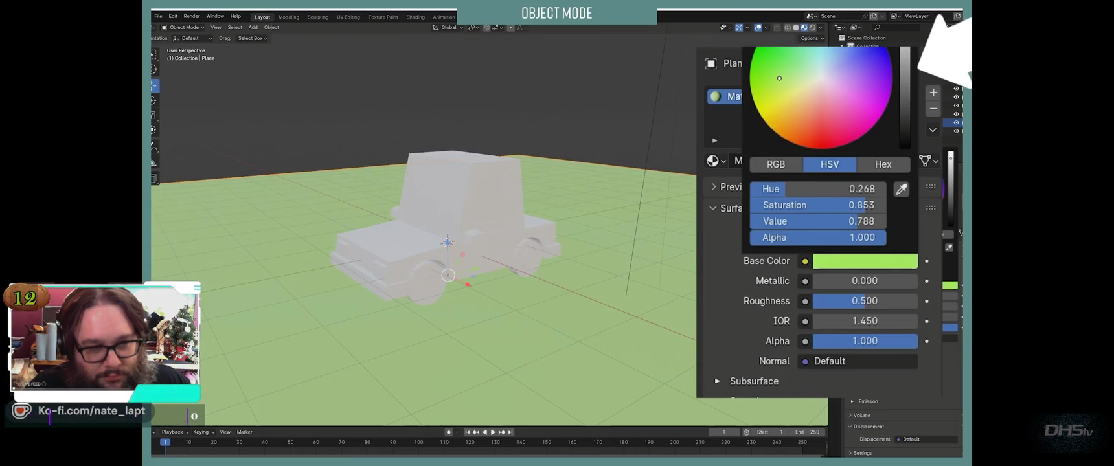
key(Left)
key(Left)
key(Left)
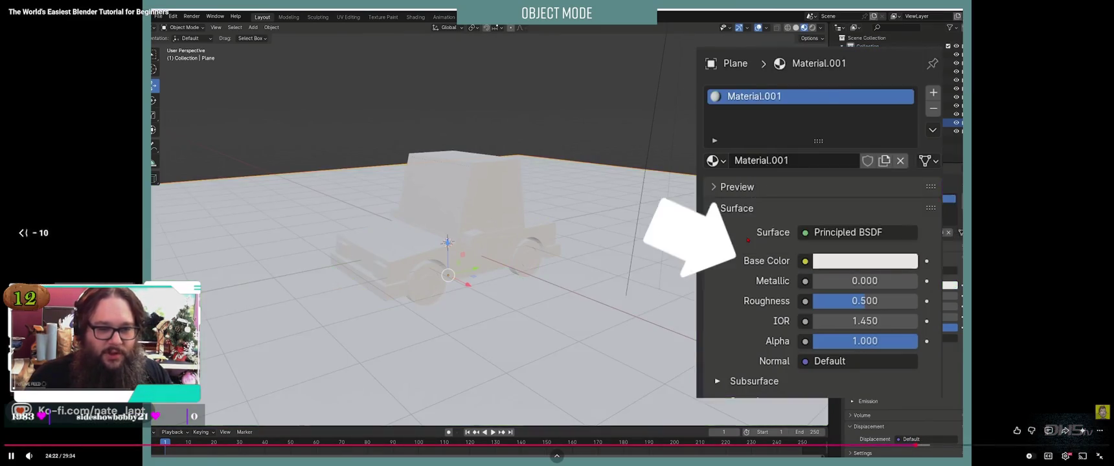
key(Left)
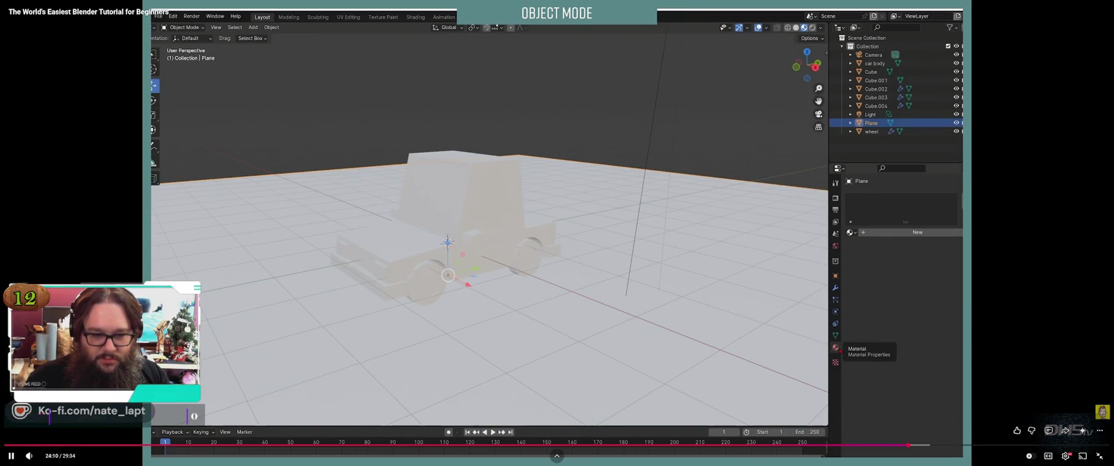
key(space)
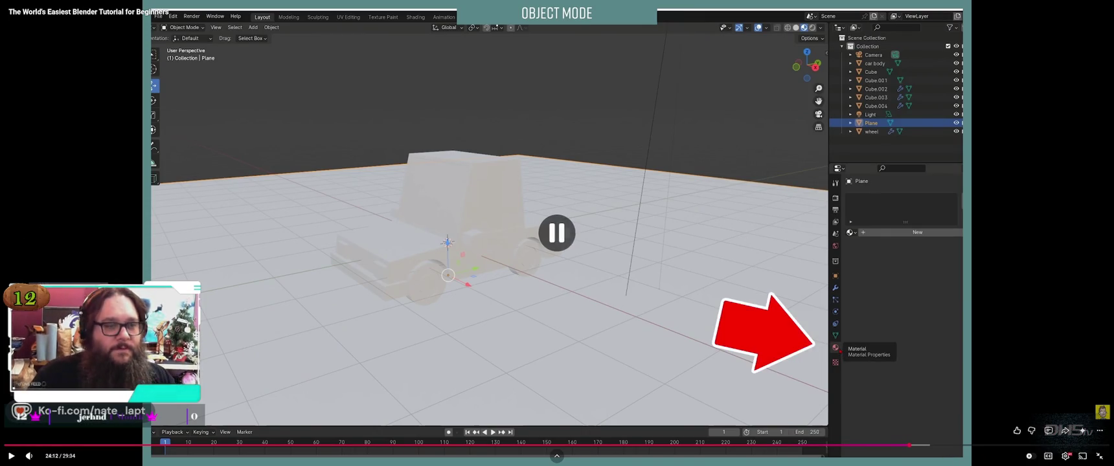
key(alt+Tab)
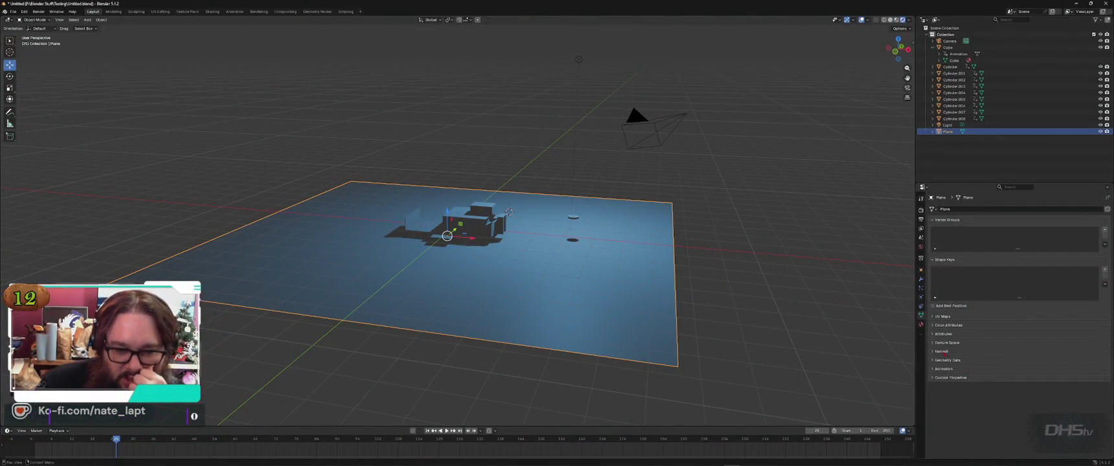
Step: Create a new material on the ground plane and make its base colour bright green
click(921, 324)
click(974, 237)
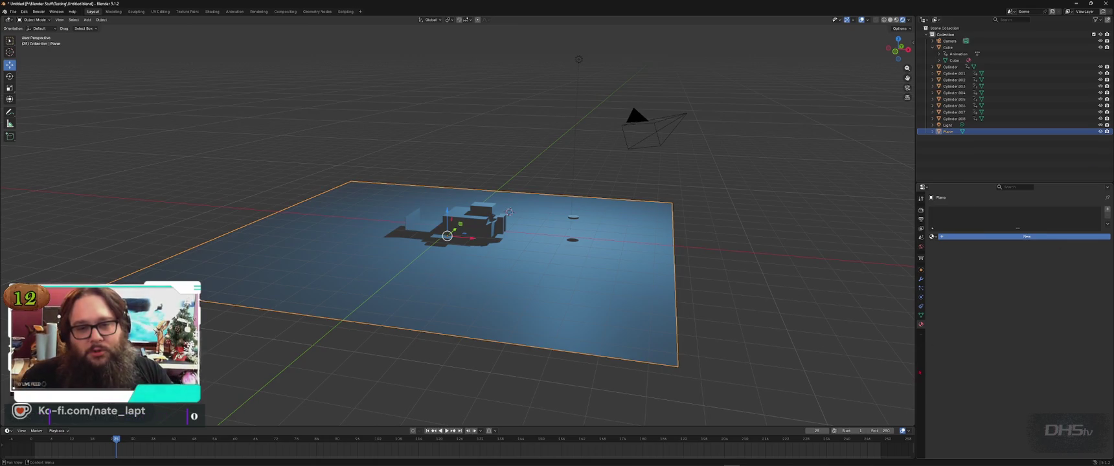
double_click(952, 236)
click(1019, 279)
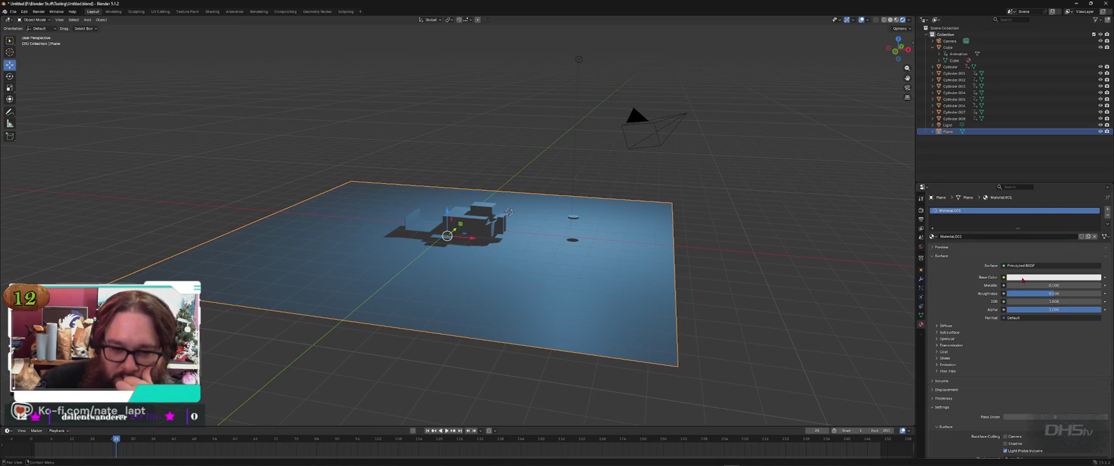
click(1018, 279)
drag(1066, 189, 1050, 183)
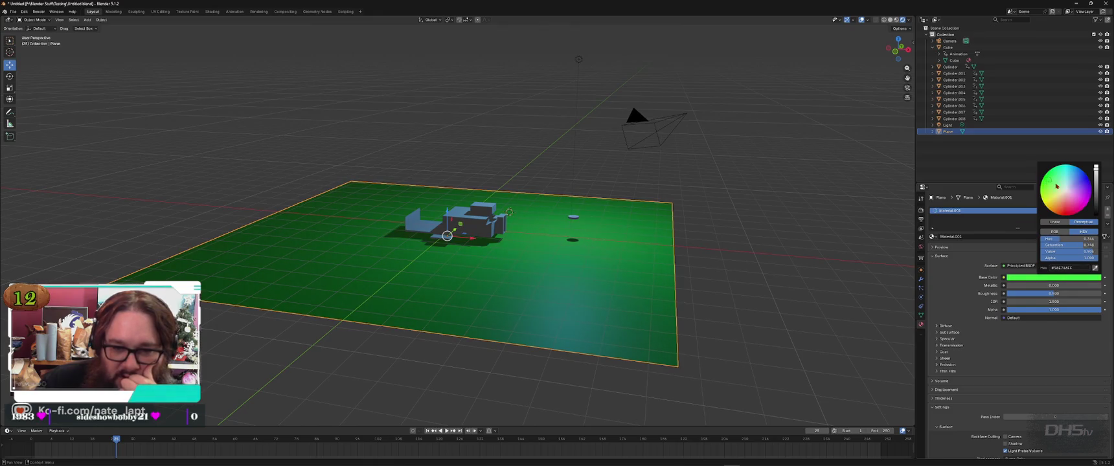
Step: Adjust the green material's Metallic and Roughness sliders
mouse_move(1054, 285)
mouse_down()
mouse_move(1102, 285)
mouse_move(1008, 285)
mouse_move(1101, 294)
mouse_move(1023, 294)
mouse_move(1036, 293)
mouse_up()
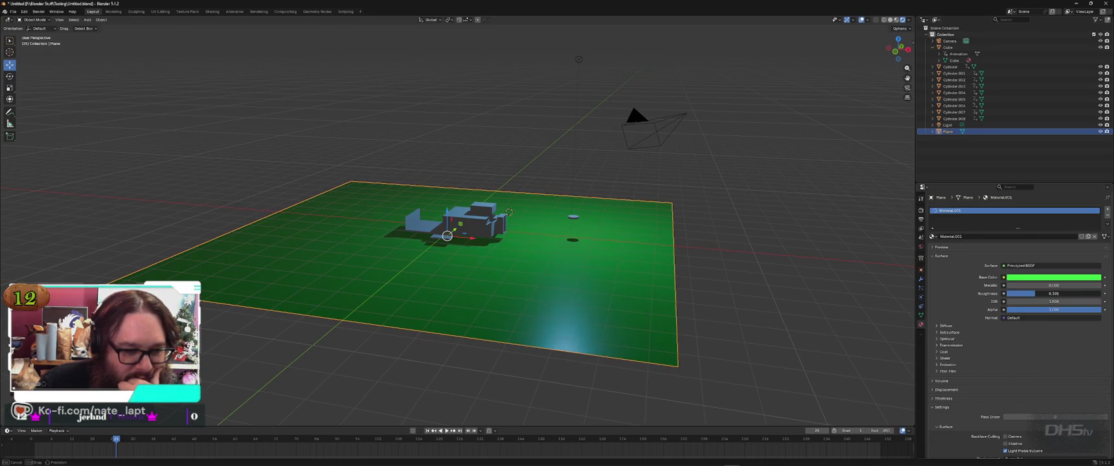
mouse_move(1101, 310)
mouse_down()
mouse_move(1059, 310)
mouse_move(1102, 310)
mouse_up()
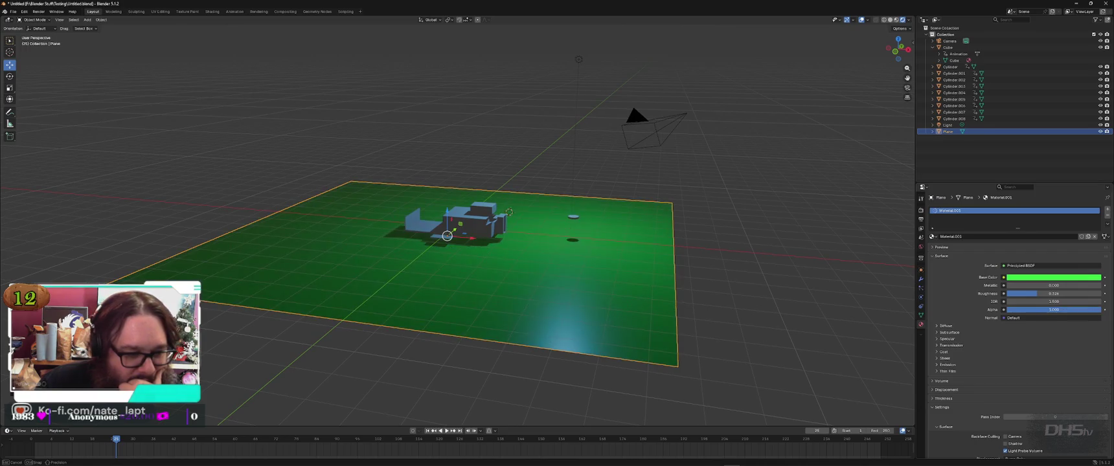
click(1035, 318)
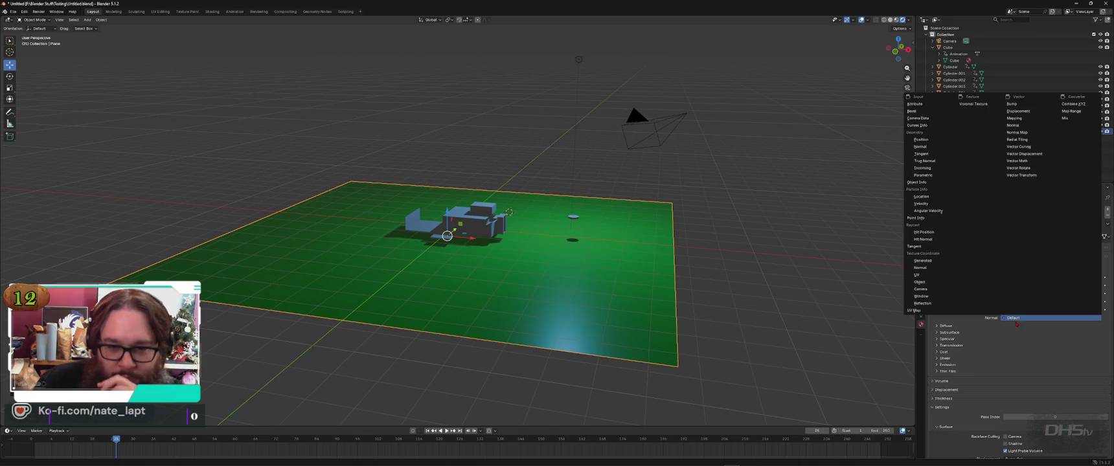
key(Escape)
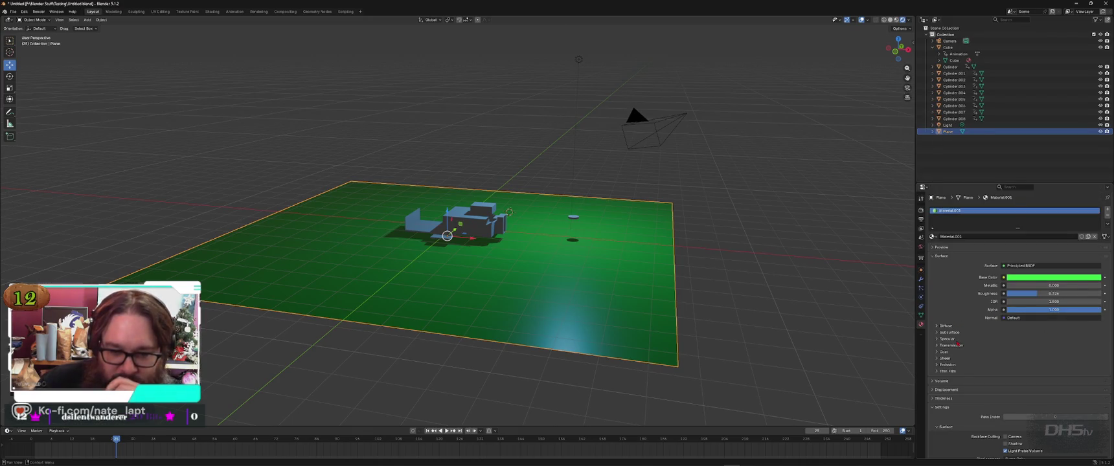
click(948, 339)
mouse_move(1054, 357)
mouse_down()
mouse_move(1035, 357)
mouse_move(1092, 357)
mouse_move(1042, 357)
mouse_up()
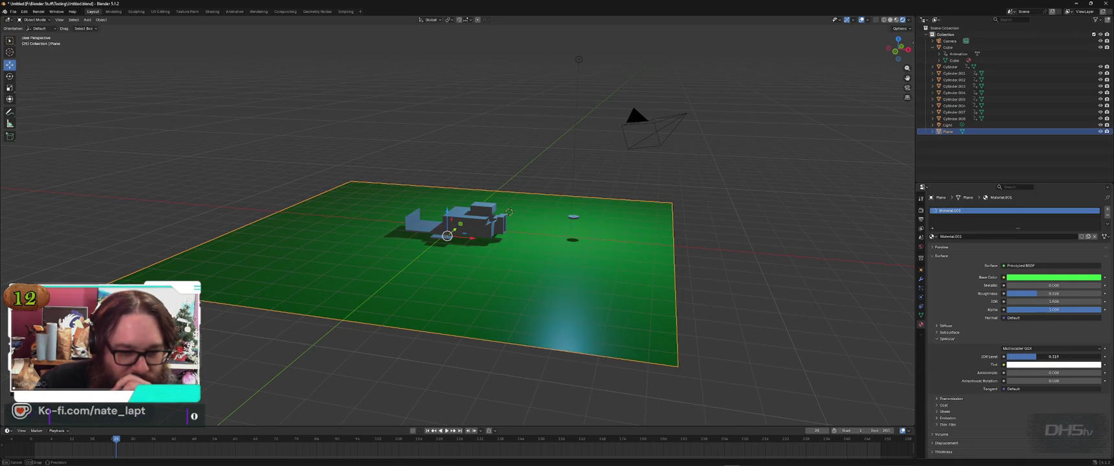
click(942, 339)
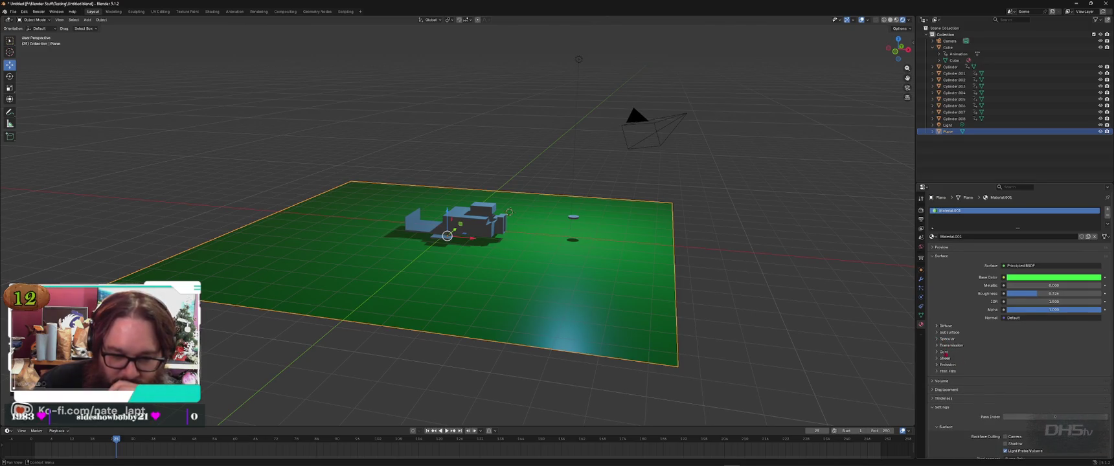
click(946, 359)
click(945, 359)
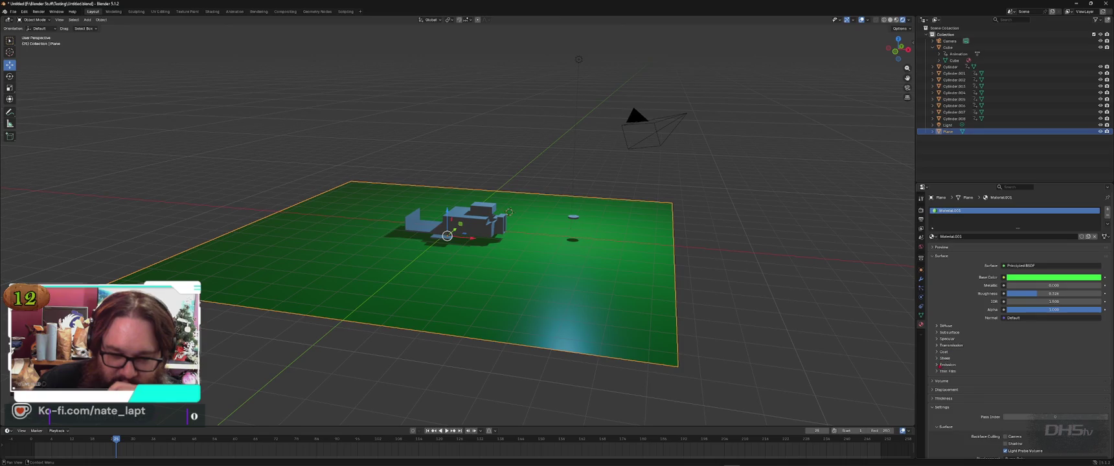
click(951, 382)
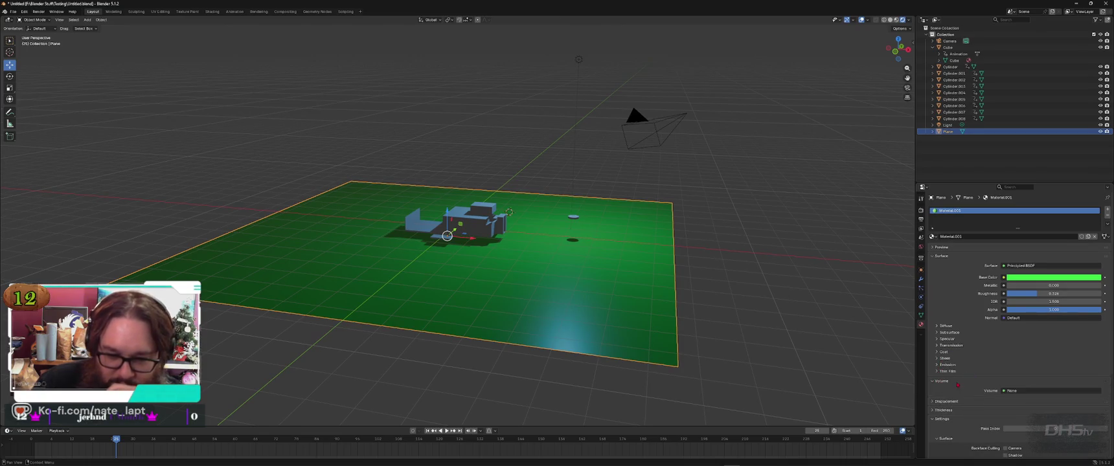
click(1020, 391)
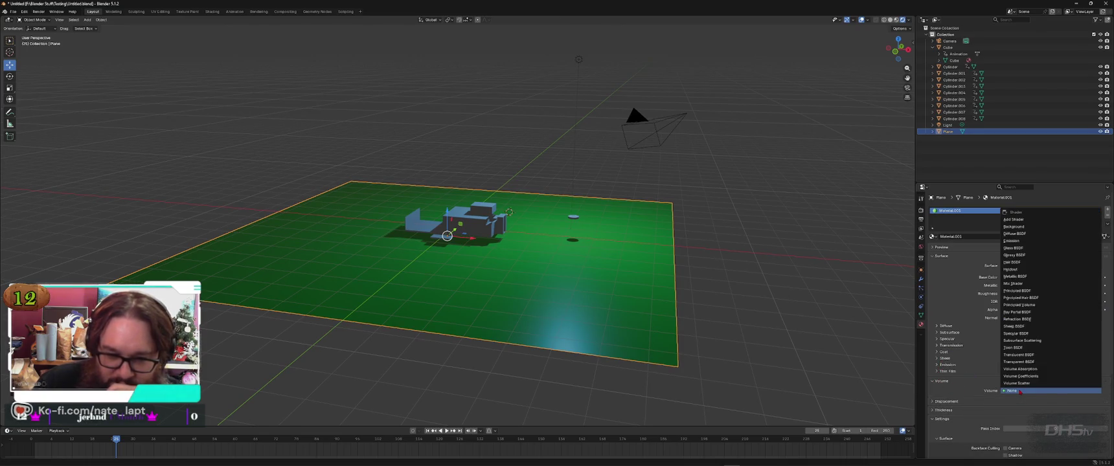
click(1020, 391)
click(933, 382)
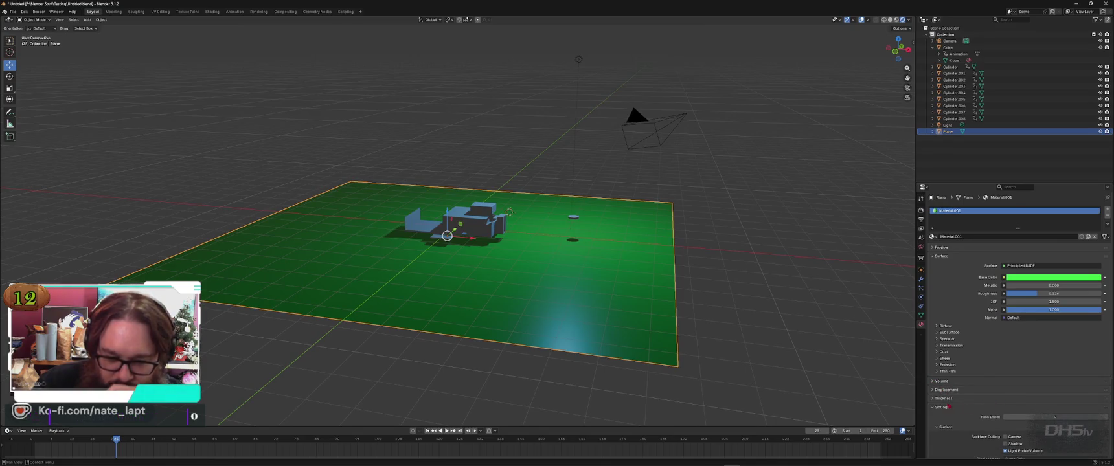
click(933, 398)
click(933, 398)
scroll(959, 387, down, 1)
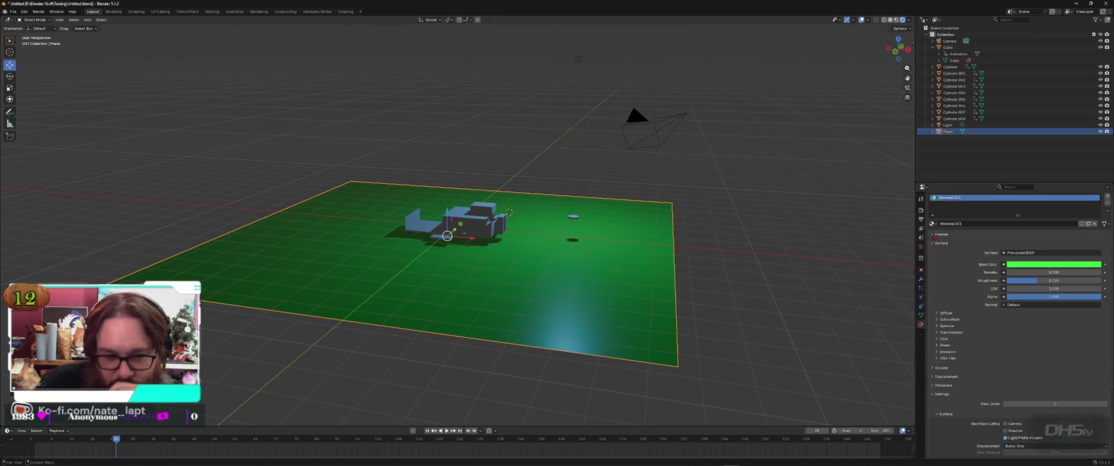
Step: Show the material preview on a sphere and enlarge the preview panel
click(935, 235)
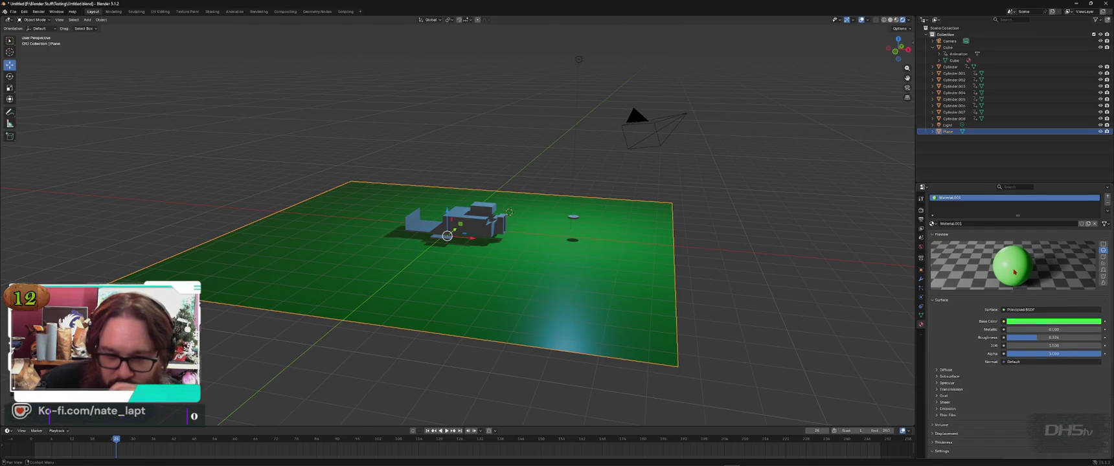
scroll(1018, 291, down, 3)
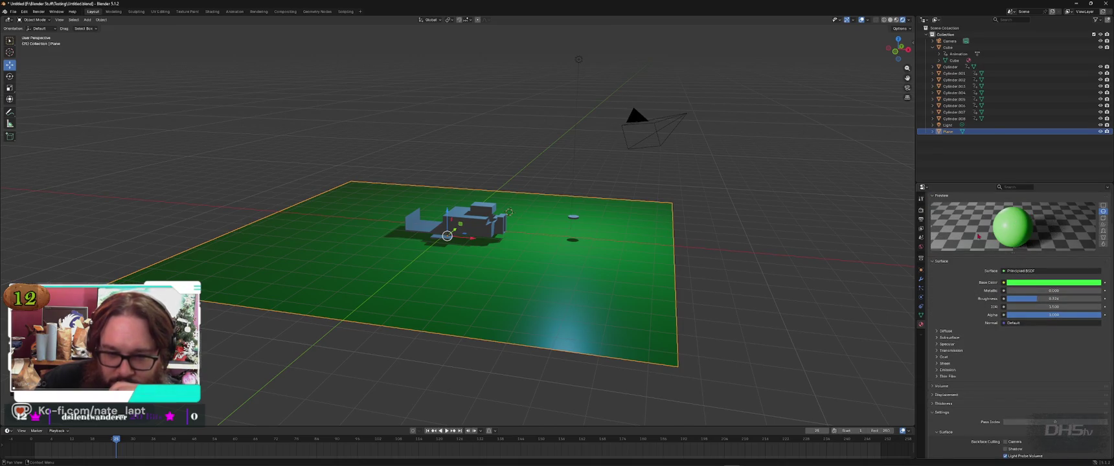
click(1103, 218)
click(1103, 219)
click(1104, 213)
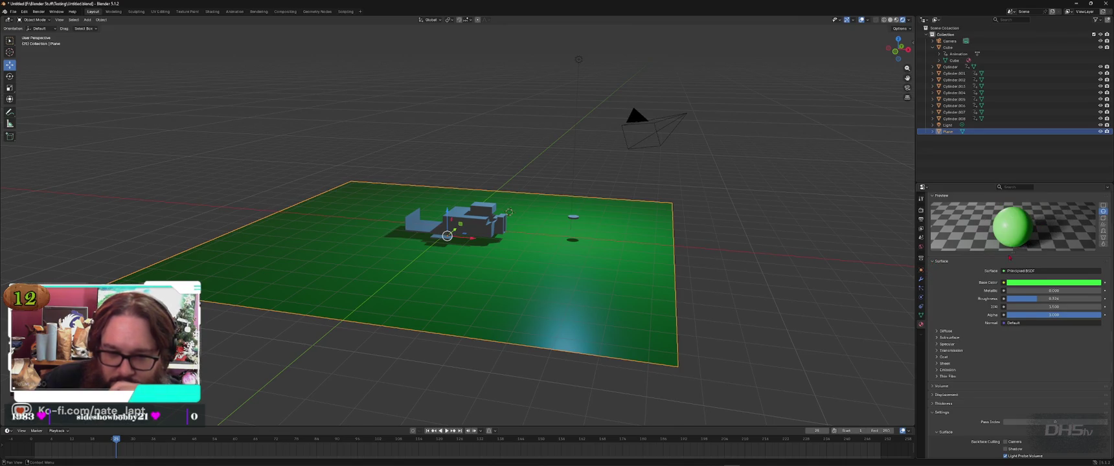
drag(1010, 252, 1010, 304)
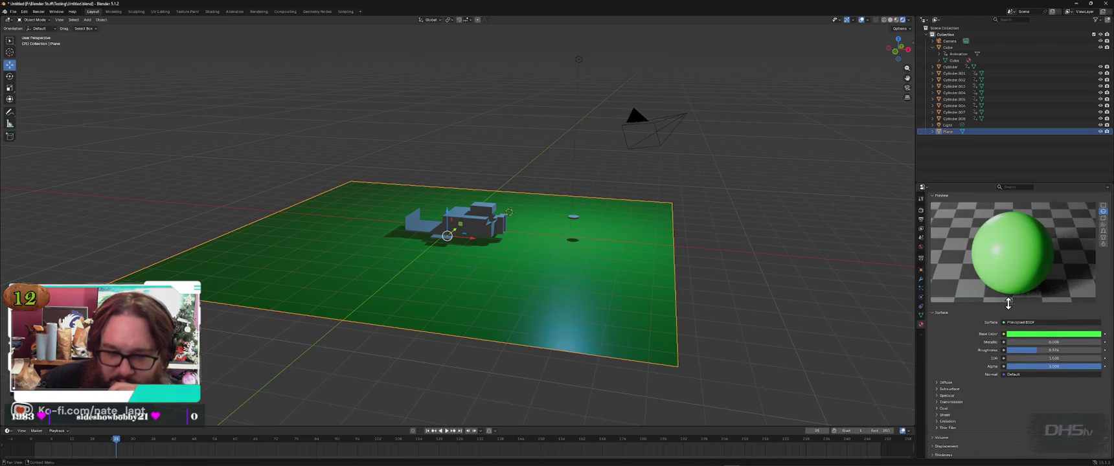
scroll(1021, 257, down, 2)
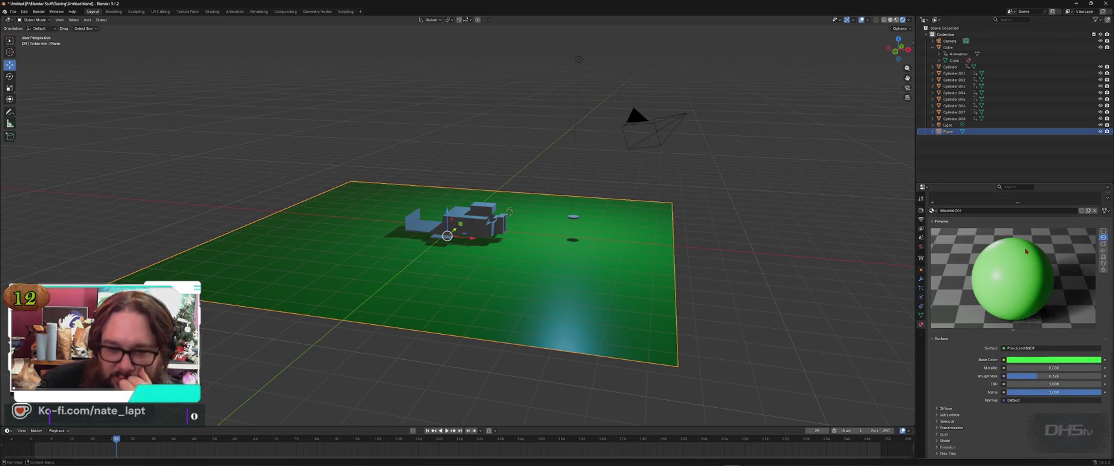
Step: Cycle the viewport through solid and preview shading, ending back on Rendered
mouse_move(583, 246)
middle_down()
mouse_move(681, 241)
mouse_move(477, 294)
mouse_move(486, 271)
middle_up()
scroll(681, 241, up, 5)
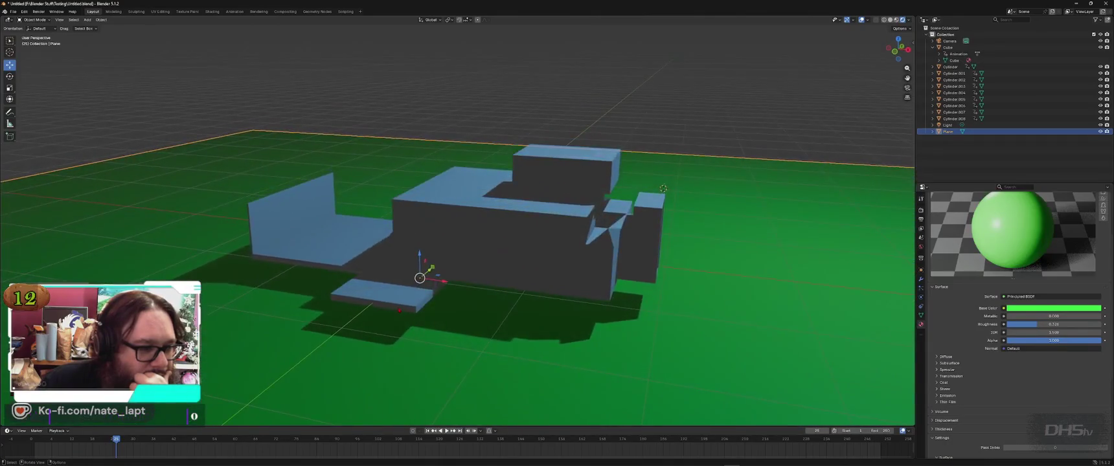
click(909, 20)
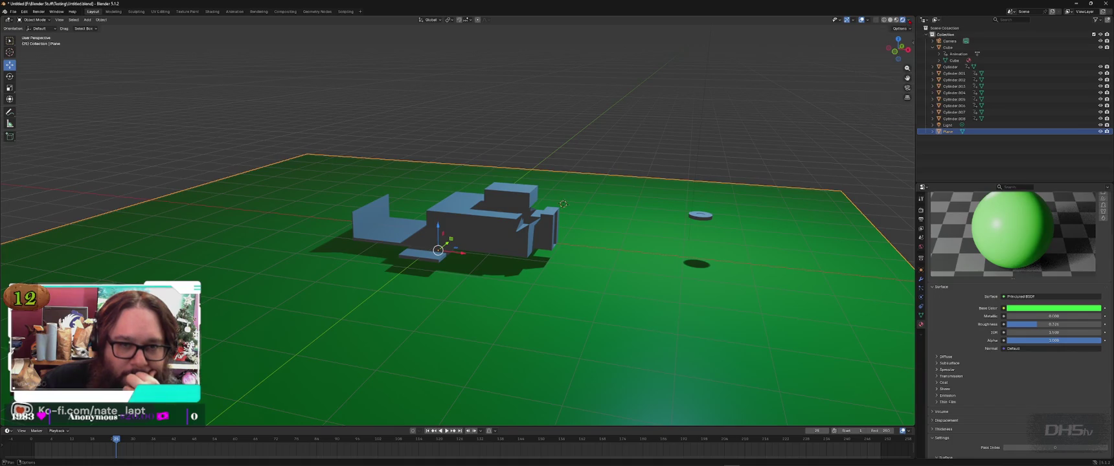
click(896, 20)
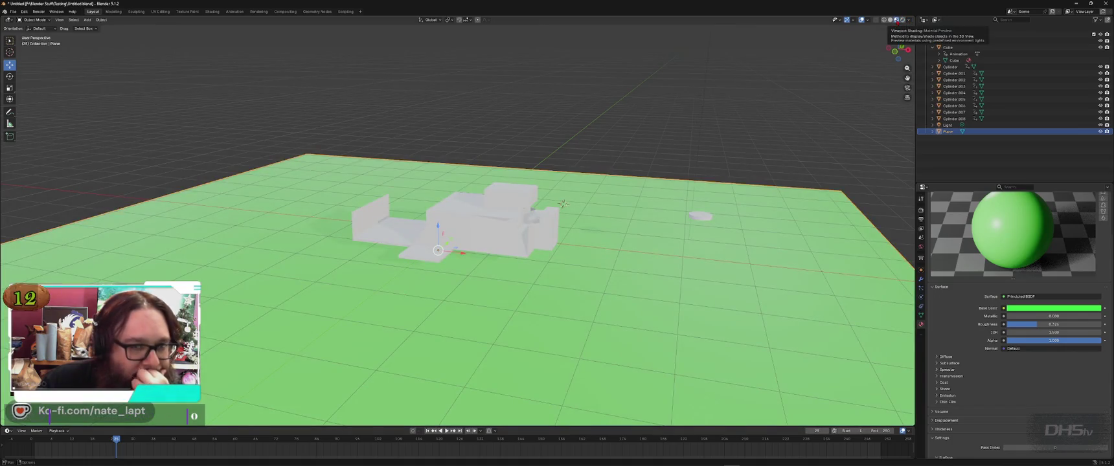
click(890, 20)
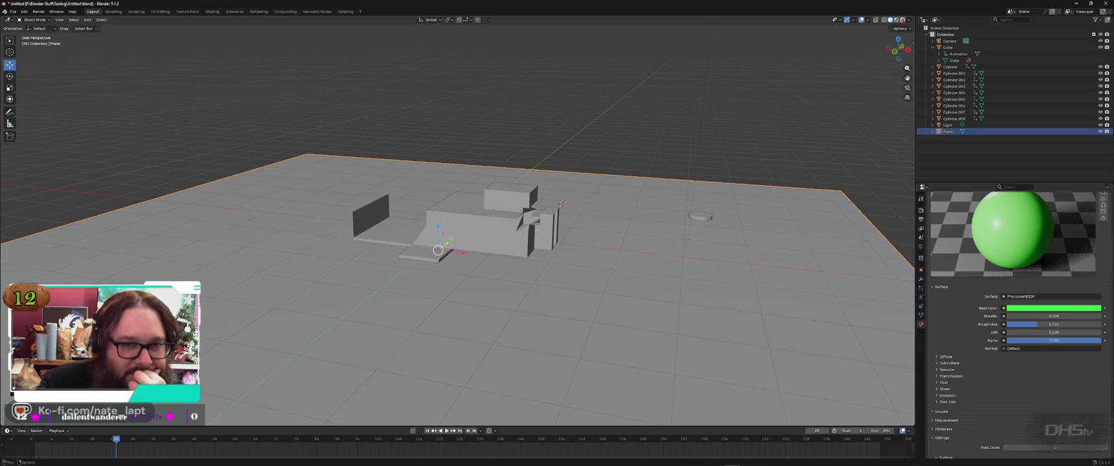
click(902, 20)
middle_drag(453, 272, 519, 269)
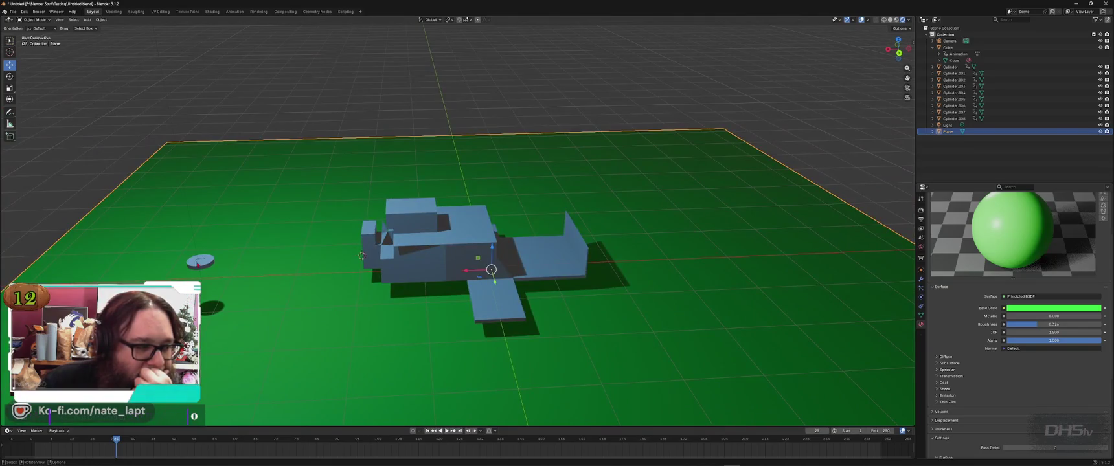
Step: Drag six discs from the pile to spots behind and beside the car
drag(199, 261, 450, 284)
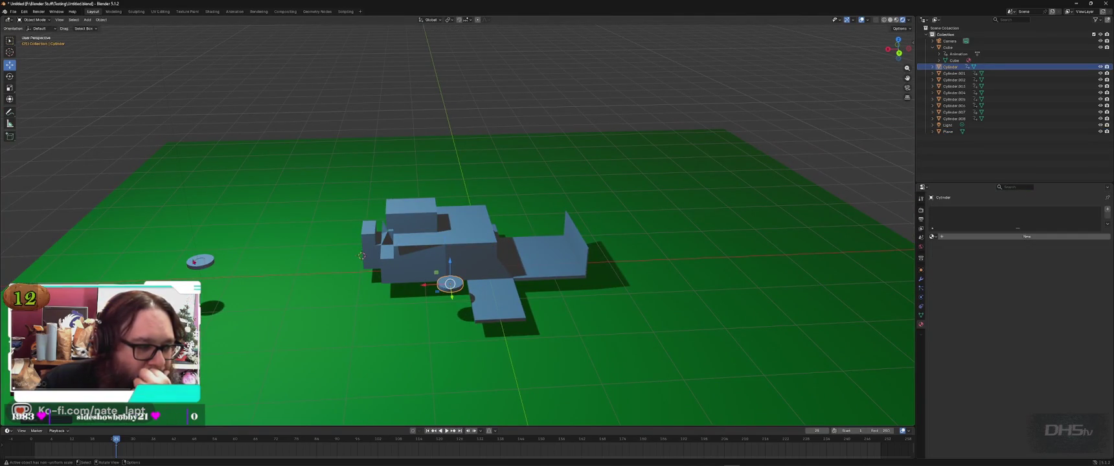
drag(188, 261, 486, 189)
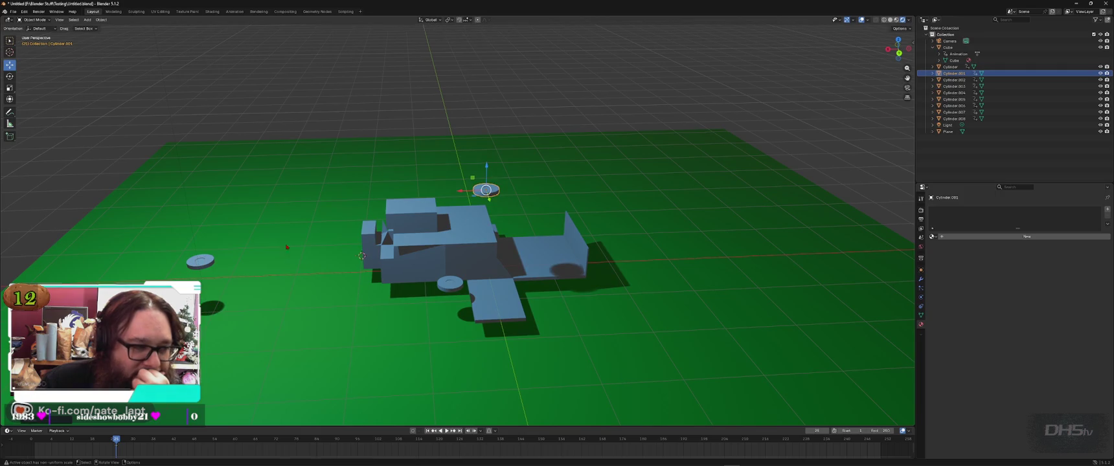
drag(196, 263, 398, 183)
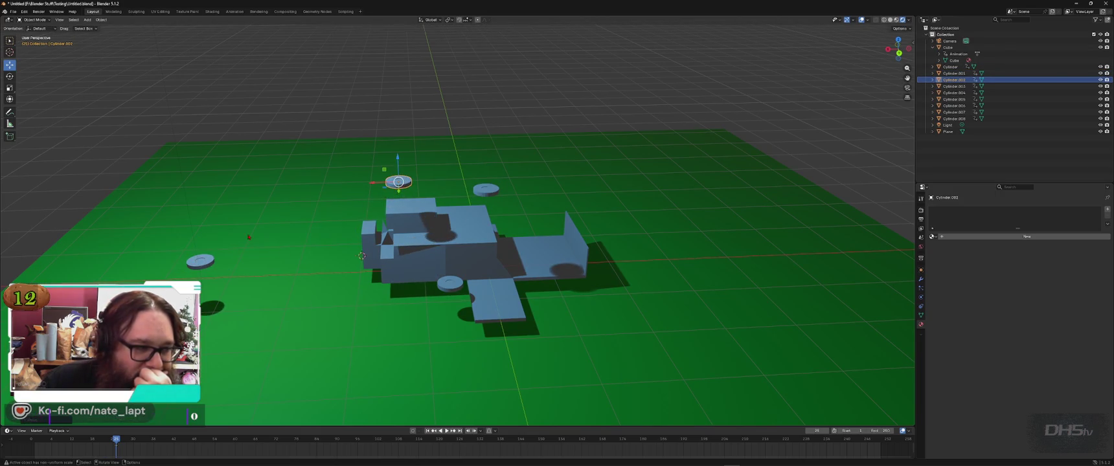
drag(200, 261, 381, 277)
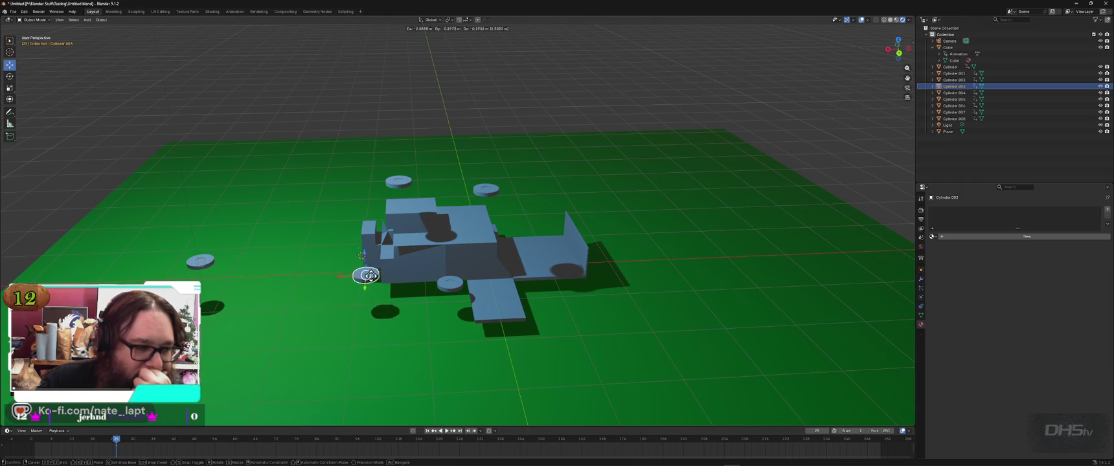
drag(199, 261, 536, 212)
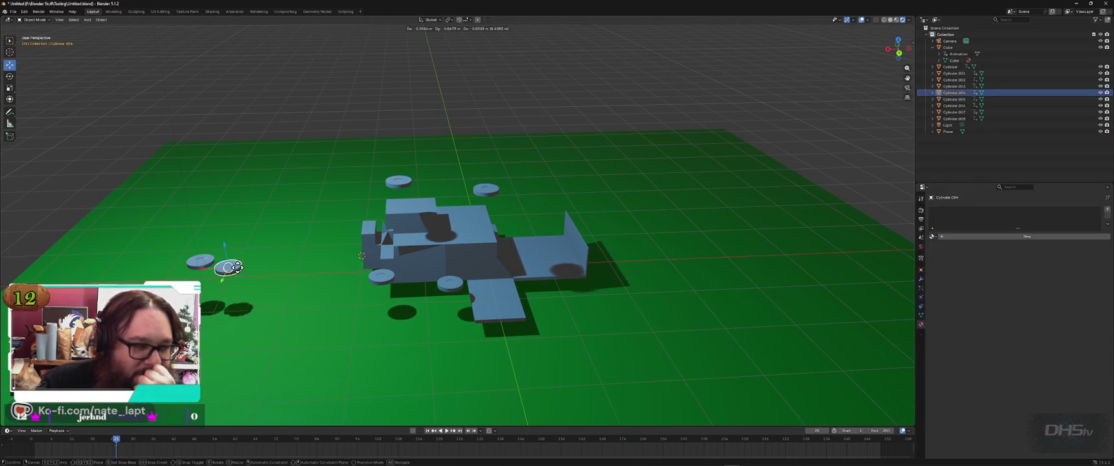
mouse_move(199, 261)
mouse_down()
mouse_move(601, 230)
mouse_move(546, 259)
mouse_up()
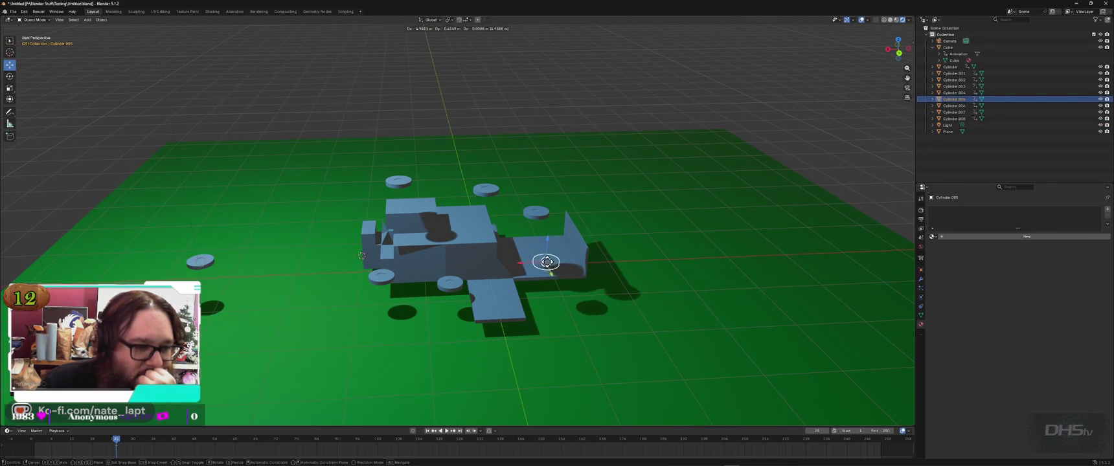
mouse_move(200, 261)
mouse_down()
mouse_move(379, 228)
mouse_move(447, 159)
mouse_up()
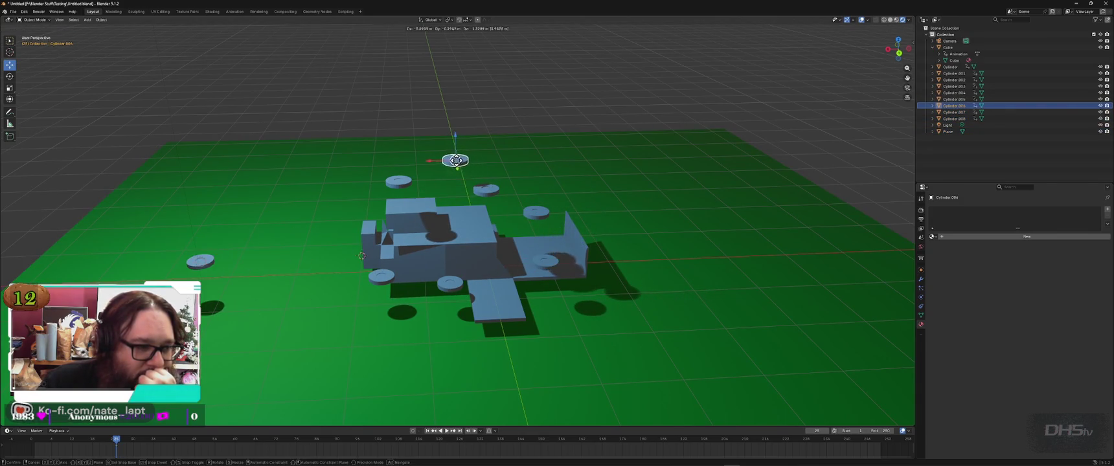
Step: Place discs in front of the car and on its roof, cancelling an unwanted move
drag(168, 243, 307, 275)
drag(199, 261, 561, 302)
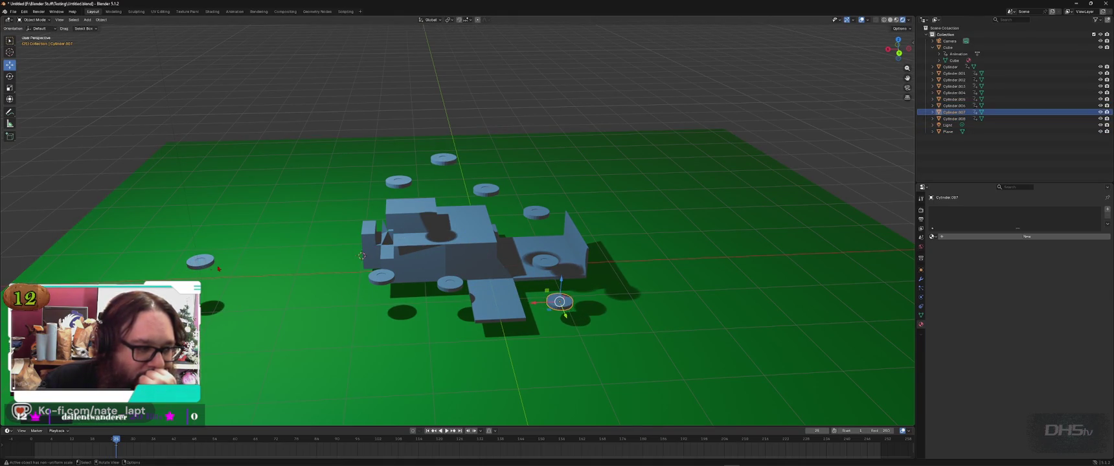
drag(200, 261, 422, 291)
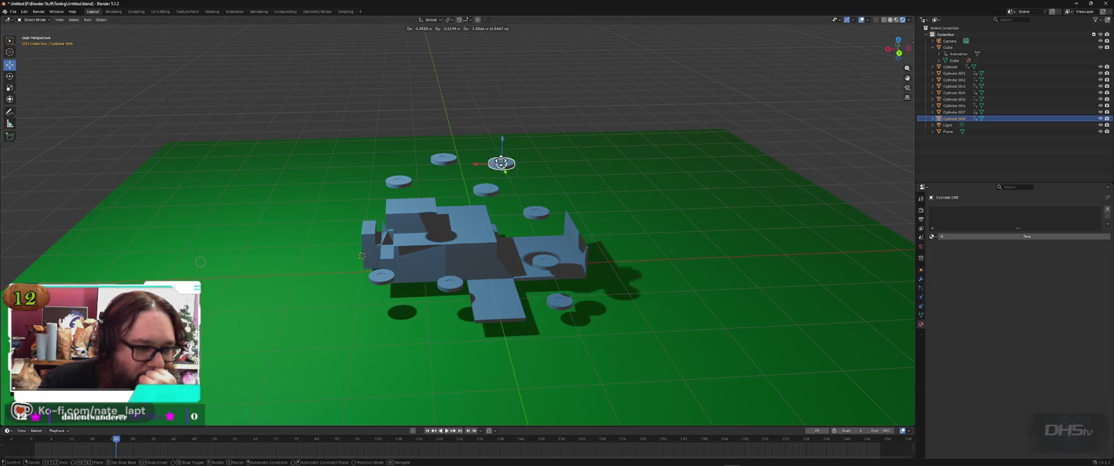
drag(421, 290, 441, 206)
middle_drag(361, 256, 454, 214)
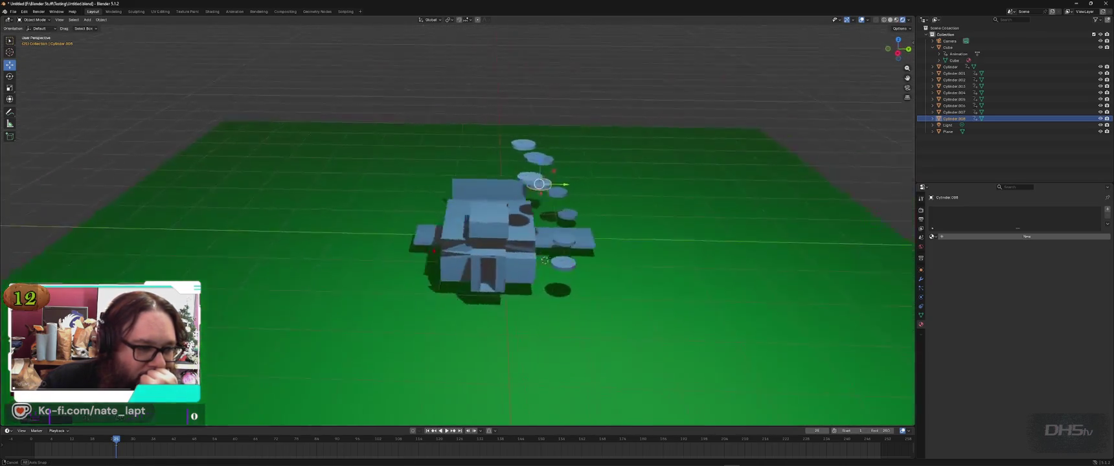
drag(507, 179, 499, 180)
right_click(499, 180)
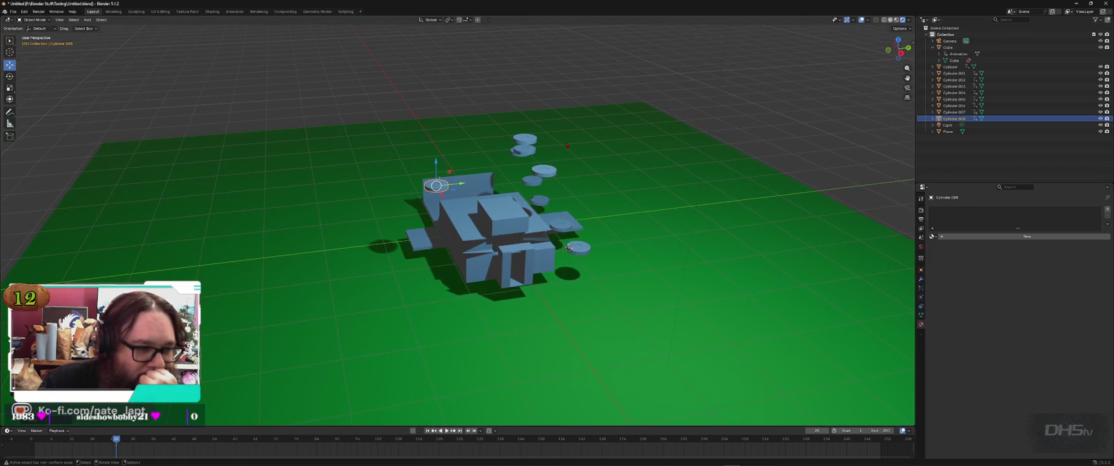
Step: Shift three discs, including the plain Cylinder, leftward along the X axis
click(524, 150)
key(g)
key(x)
click(414, 161)
click(525, 138)
key(g)
key(x)
click(403, 150)
click(569, 247)
key(g)
key(x)
click(432, 248)
Step: Apply all transforms to the ground plane, then switch to the tutorial
click(563, 262)
middle_drag(563, 263, 399, 199)
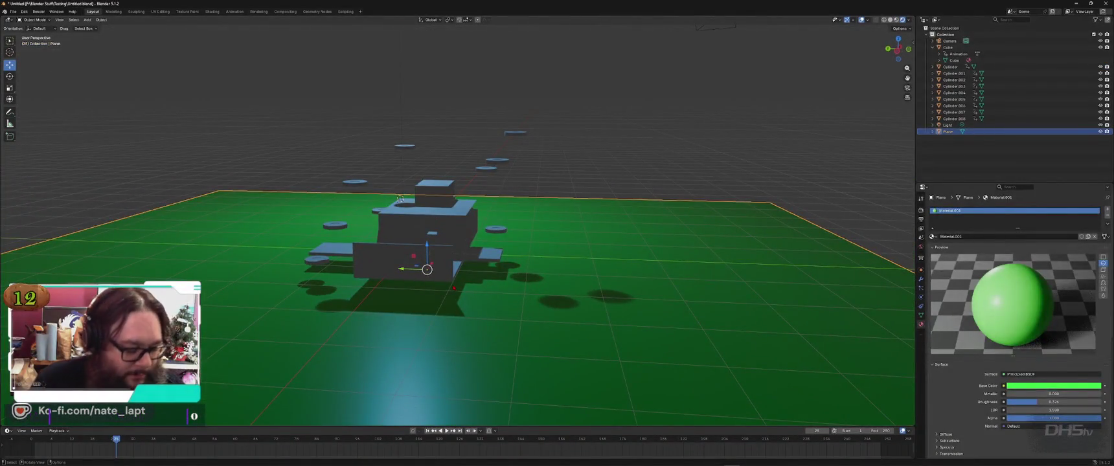
key(ctrl+a)
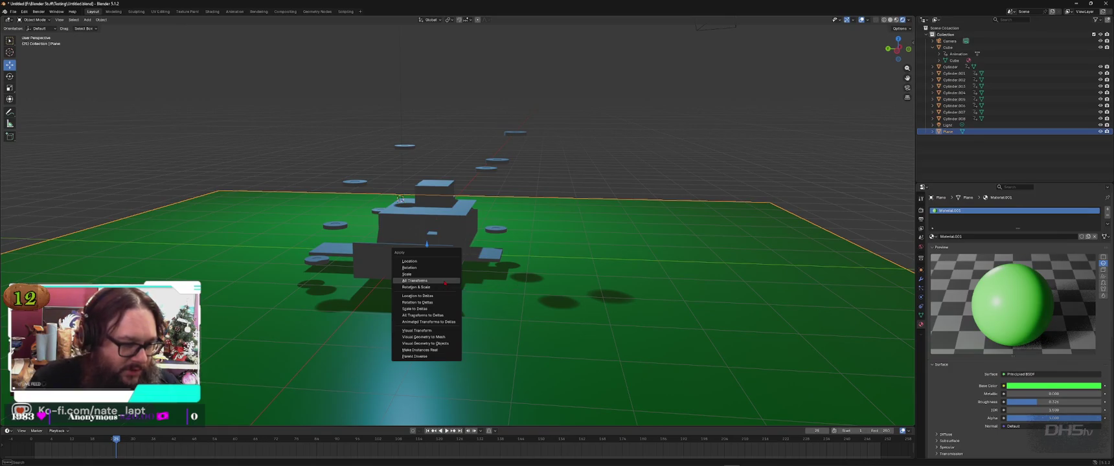
click(447, 283)
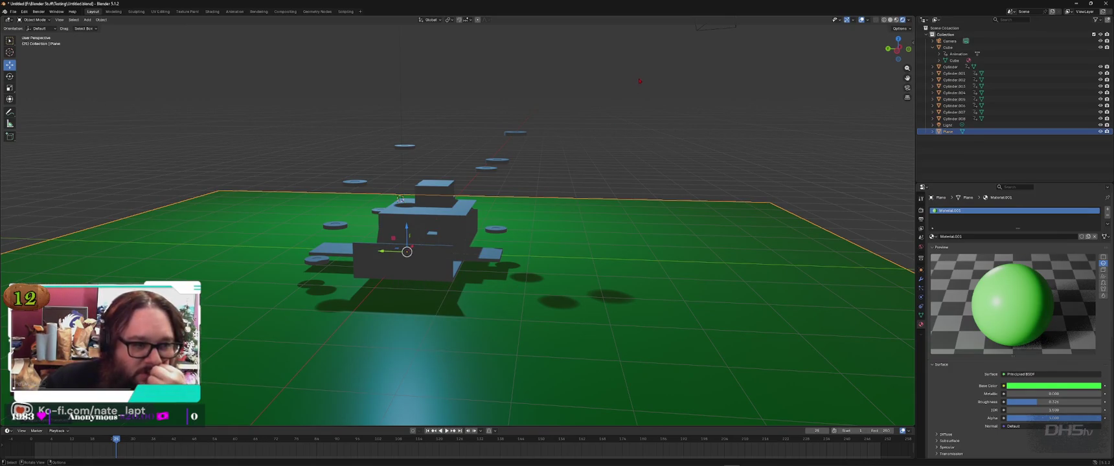
key(alt+Tab)
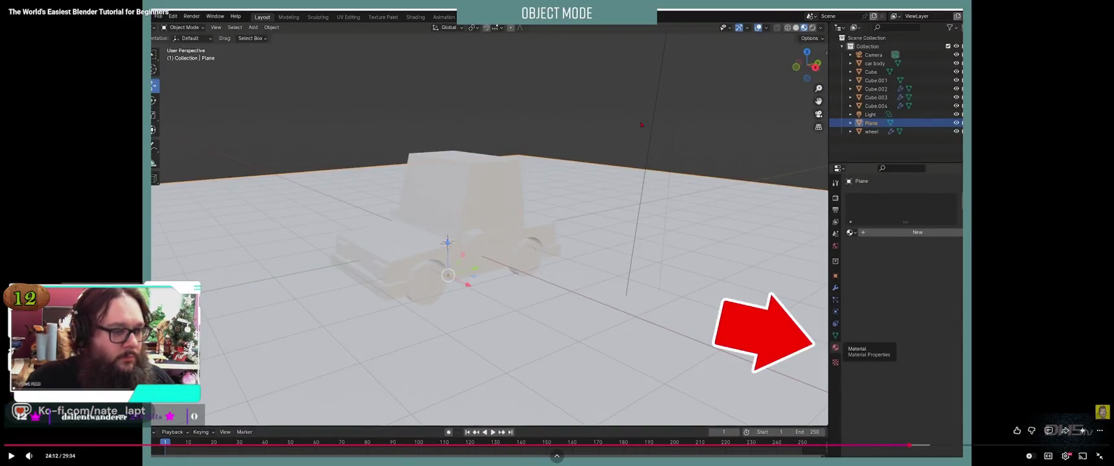
Step: Play the tutorial through the darker-green ground step, pause it, and return to Blender
click(642, 124)
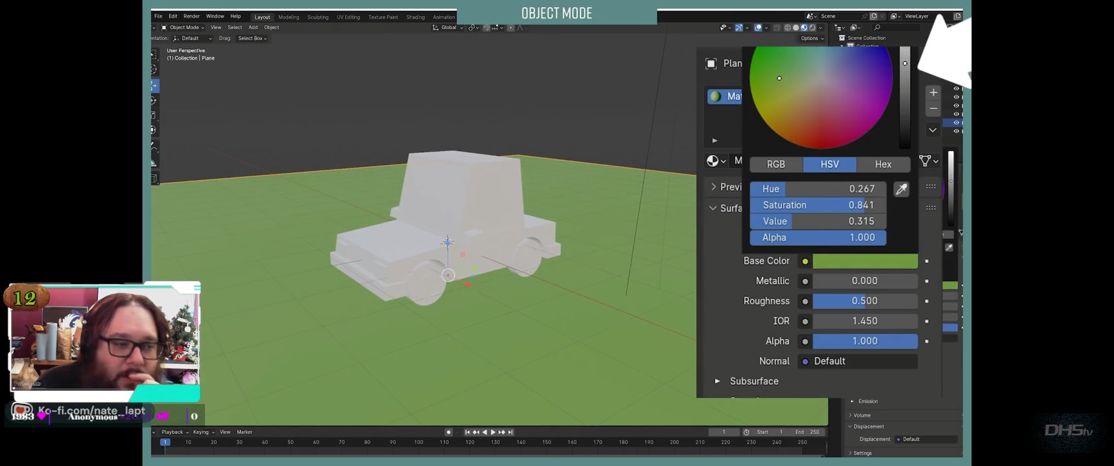
key(space)
key(alt+Tab)
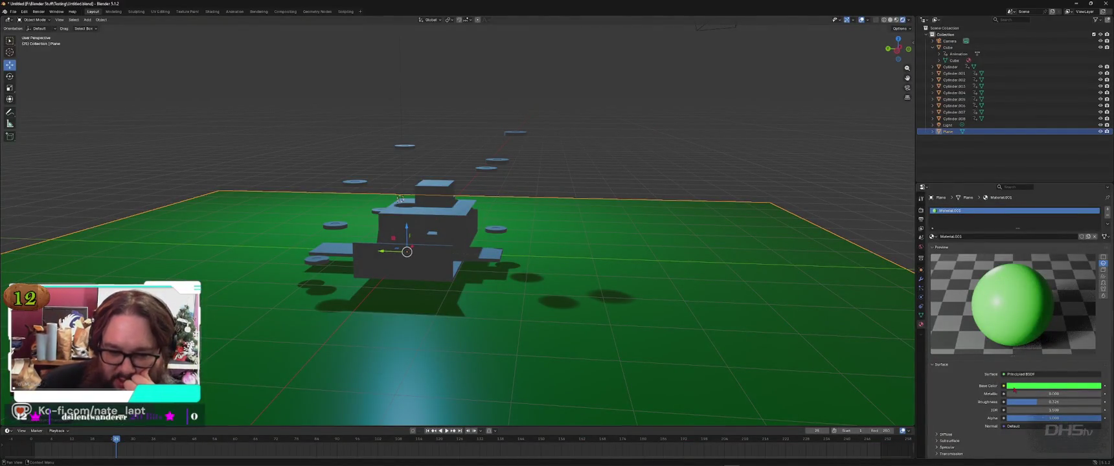
Step: Darken and desaturate the ground's green, lower its roughness, and raise its IOR
click(1012, 388)
mouse_move(1097, 280)
mouse_down()
mouse_move(1096, 291)
mouse_move(1055, 285)
mouse_up()
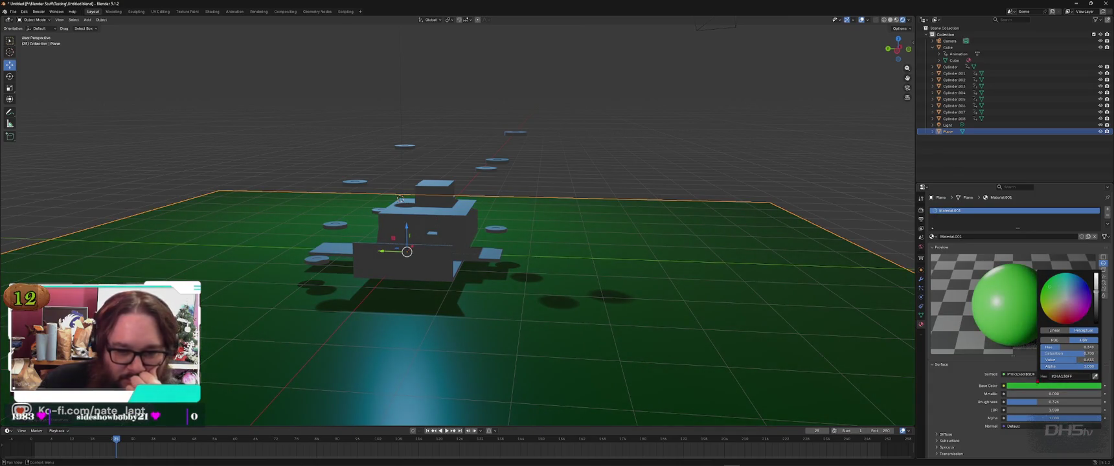
drag(1068, 354, 1061, 354)
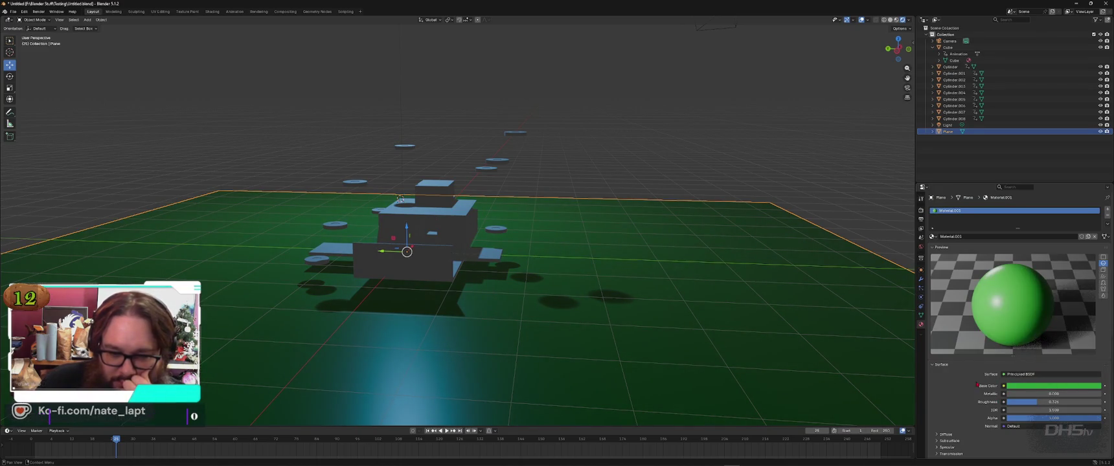
mouse_move(1022, 402)
mouse_down()
mouse_move(994, 403)
mouse_move(1058, 402)
mouse_up()
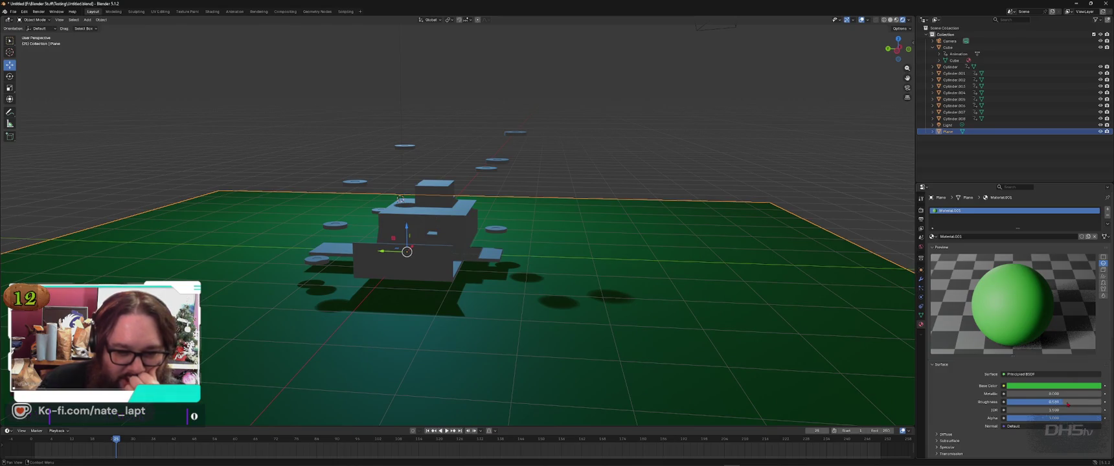
mouse_move(1054, 411)
mouse_down()
mouse_move(1095, 410)
mouse_move(1024, 415)
mouse_move(1052, 418)
mouse_up()
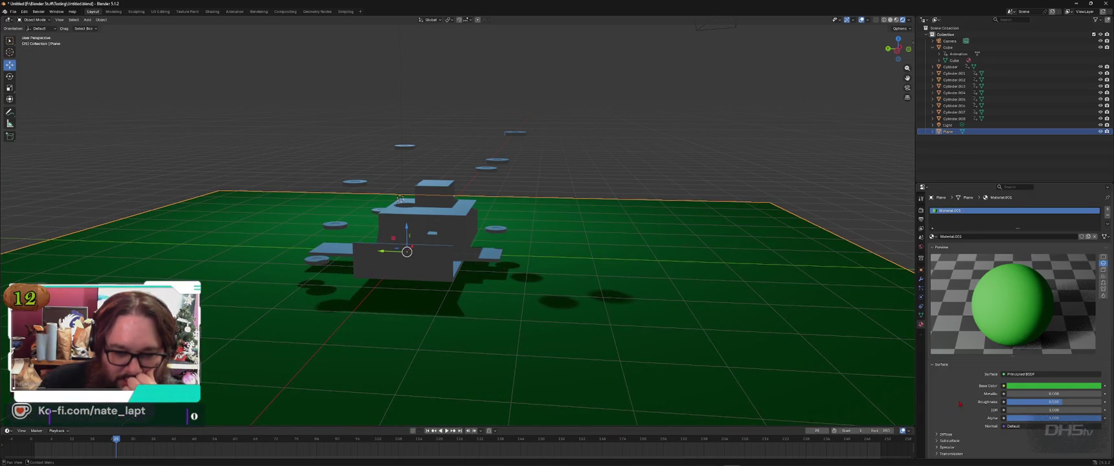
click(1010, 427)
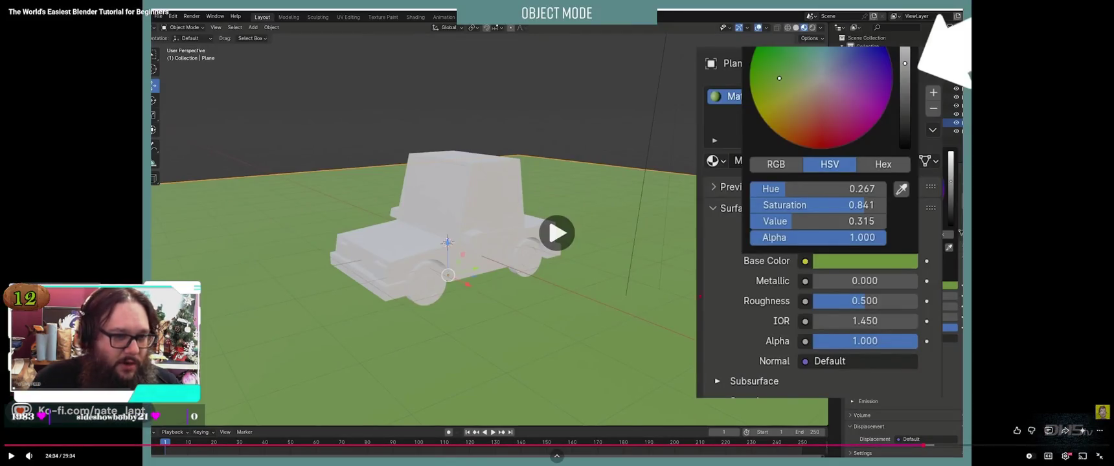
Step: Play the tutorial to the car body section and set 'car blue' Metallic to 1.000
key(space)
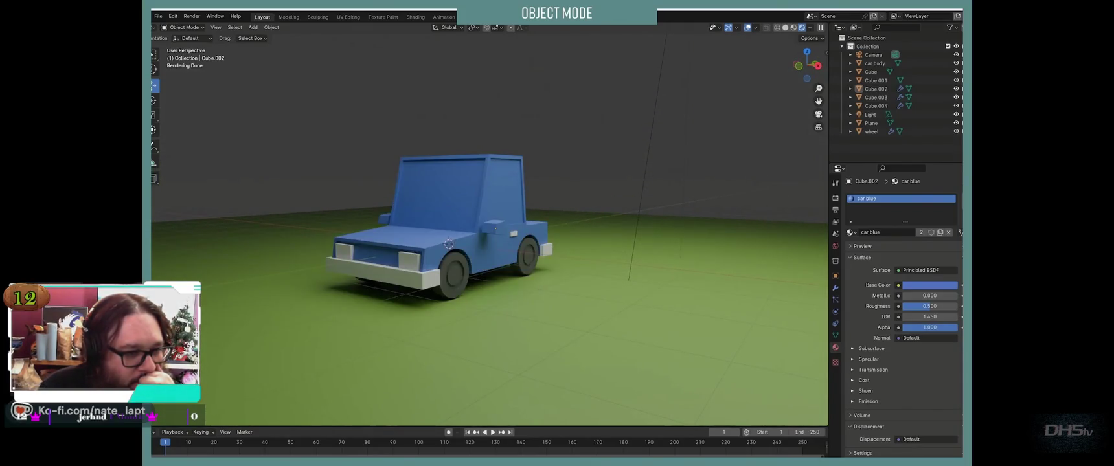
click(453, 194)
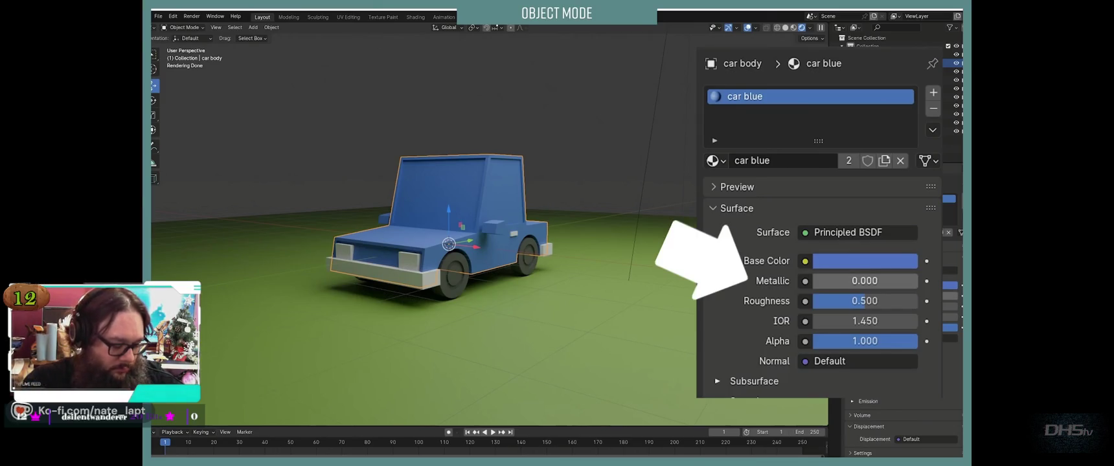
drag(864, 282, 918, 282)
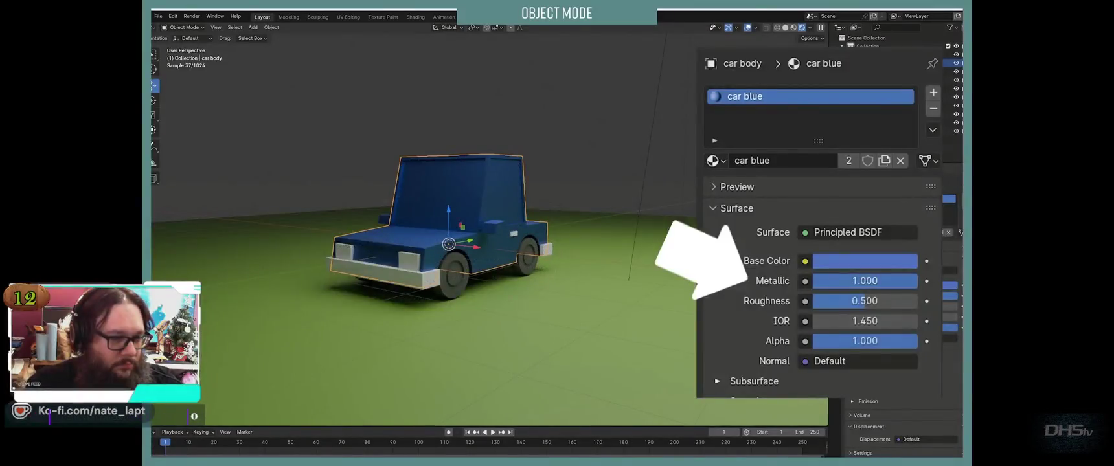
Step: Raise the 'car blue' roughness to 0.601 and enter Edit Mode on the car body
middle_drag(421, 259, 493, 234)
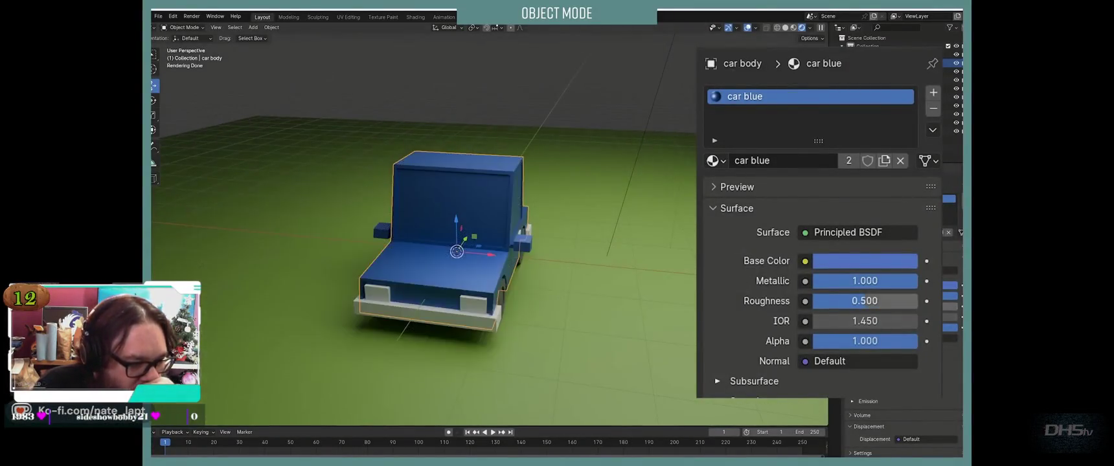
mouse_move(865, 301)
mouse_down()
mouse_move(814, 301)
mouse_move(862, 301)
mouse_up()
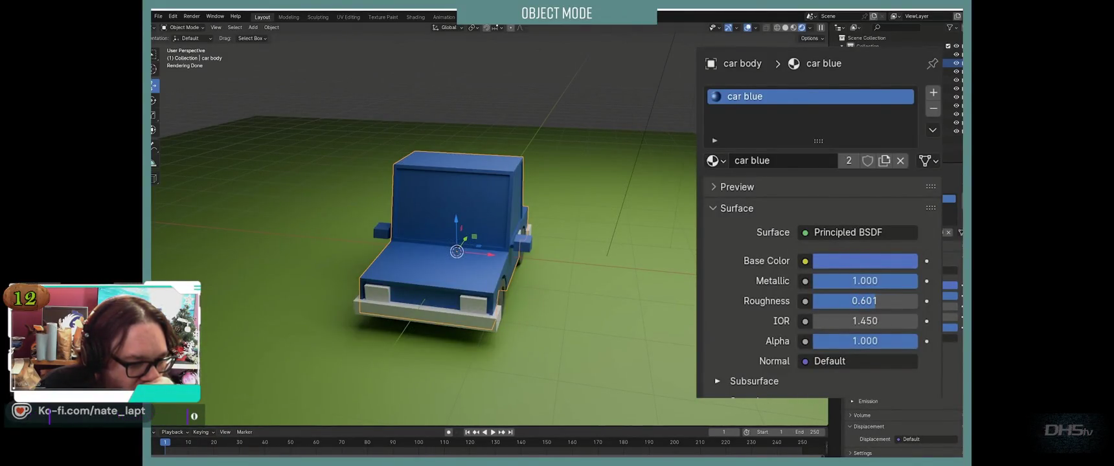
middle_drag(454, 259, 414, 262)
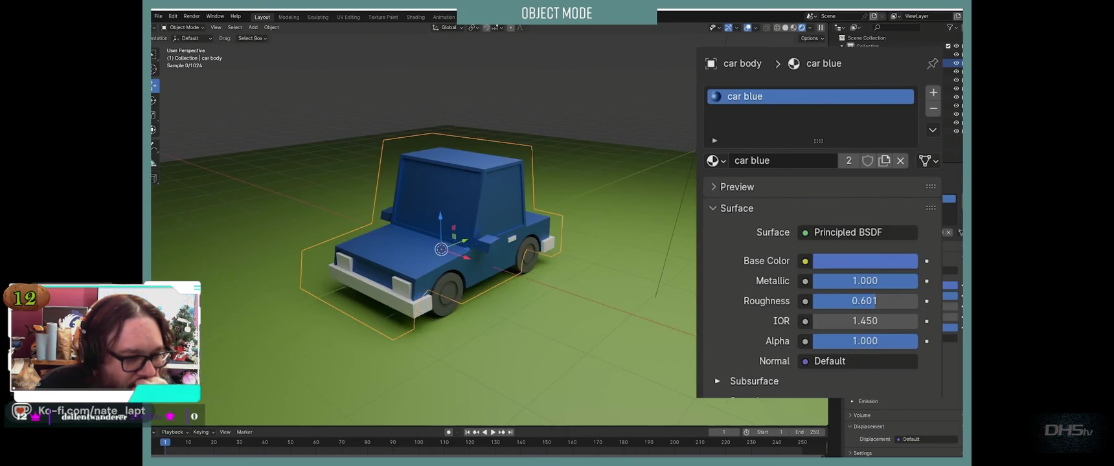
scroll(477, 228, up, 3)
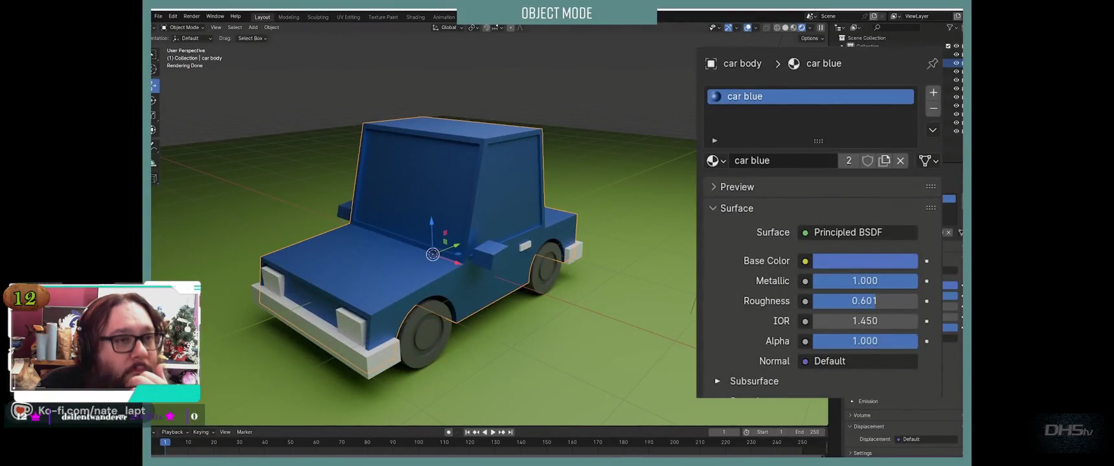
key(Tab)
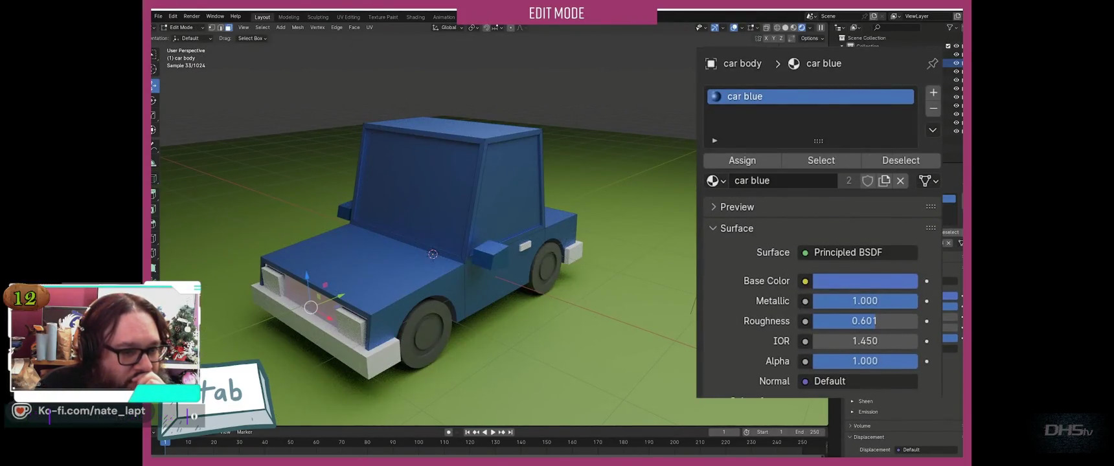
Step: Try Material.001 on the car body, then switch it back to 'car blue'
click(418, 188)
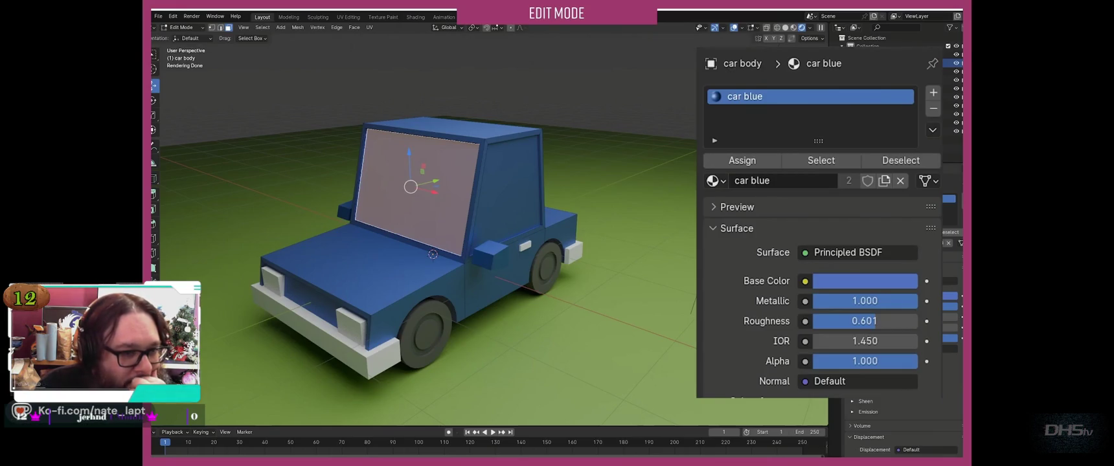
click(715, 181)
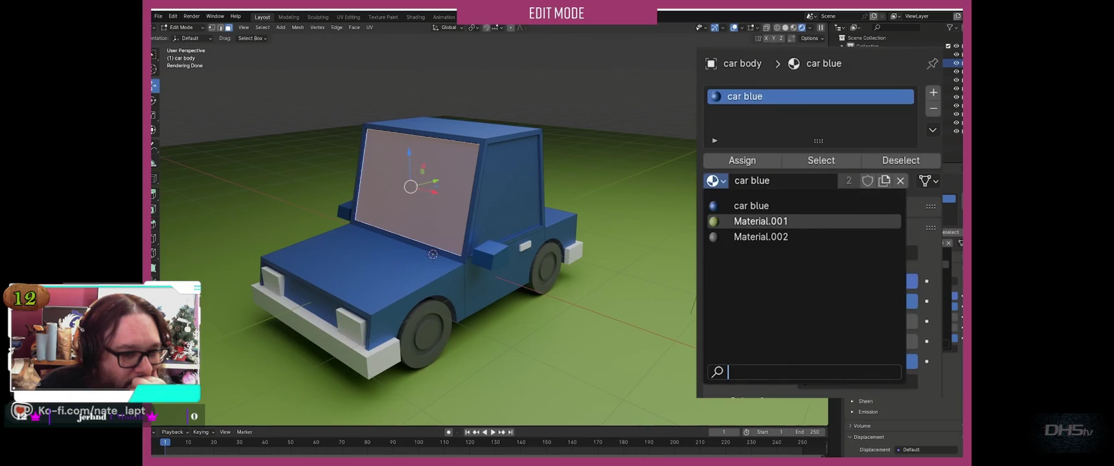
click(762, 221)
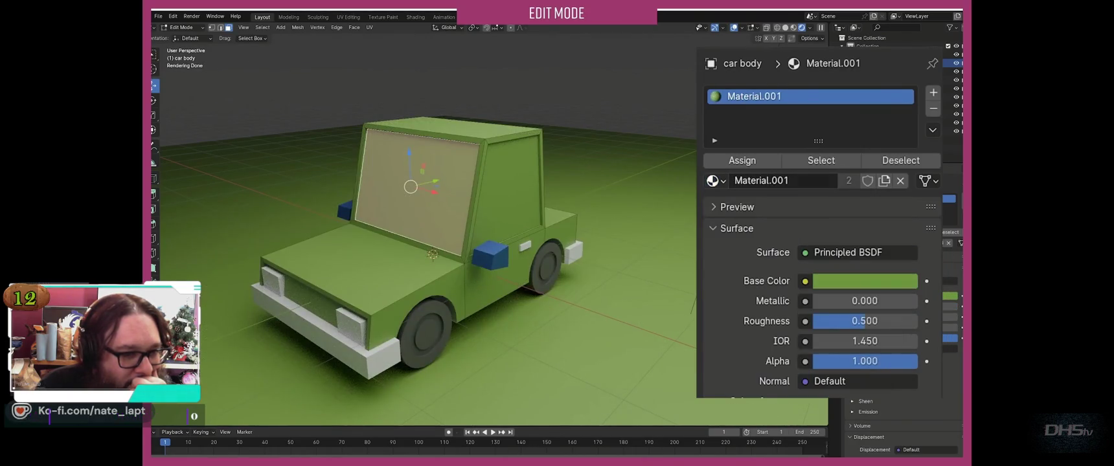
click(716, 181)
click(752, 206)
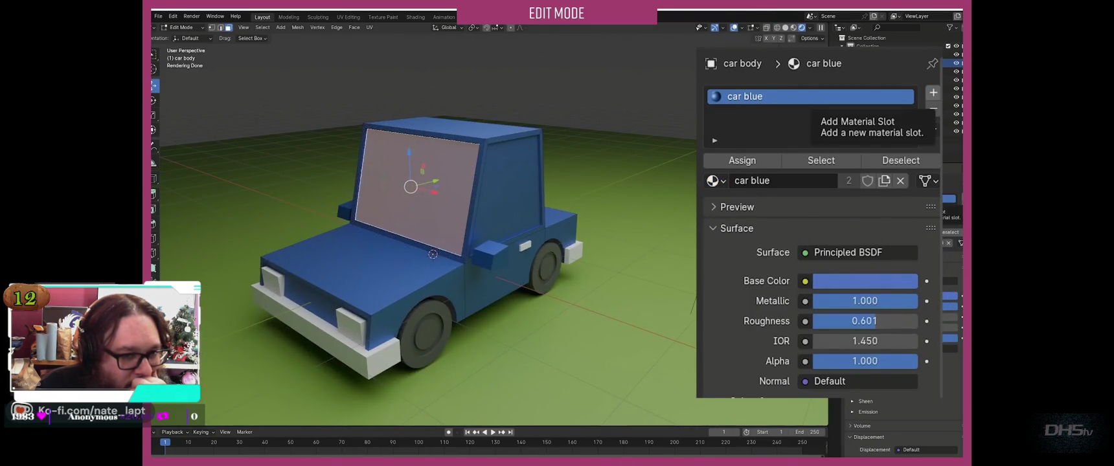
Step: Add a second material slot with a near-black, glossy material named 'winshield'
click(934, 93)
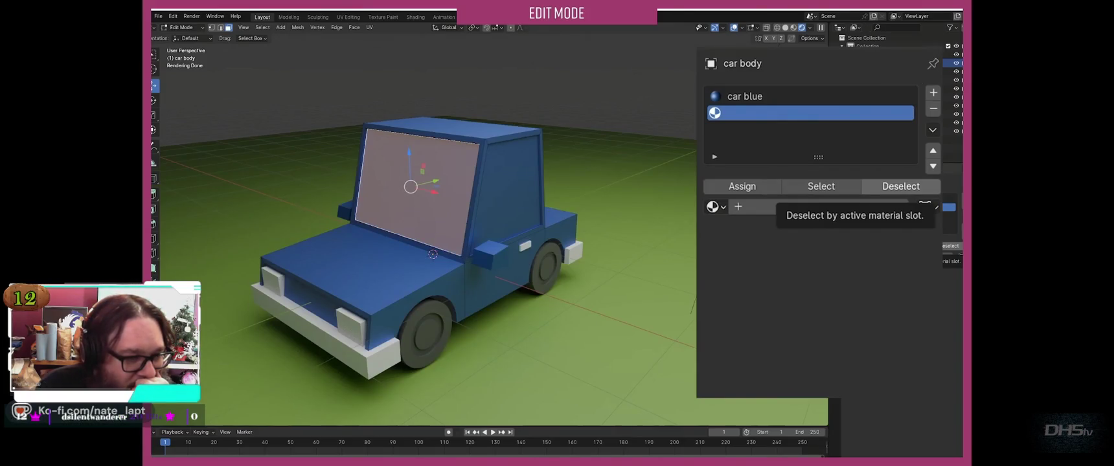
click(755, 207)
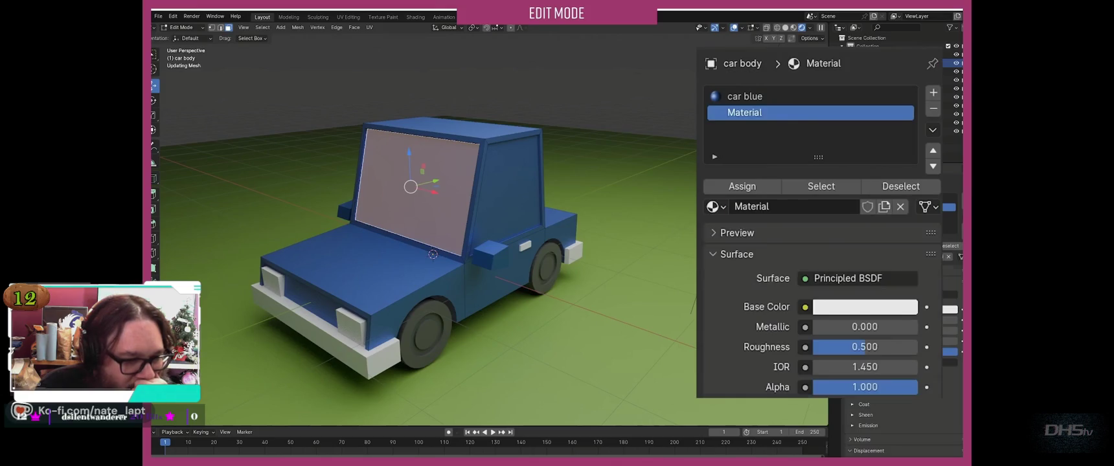
click(865, 307)
drag(905, 65, 905, 161)
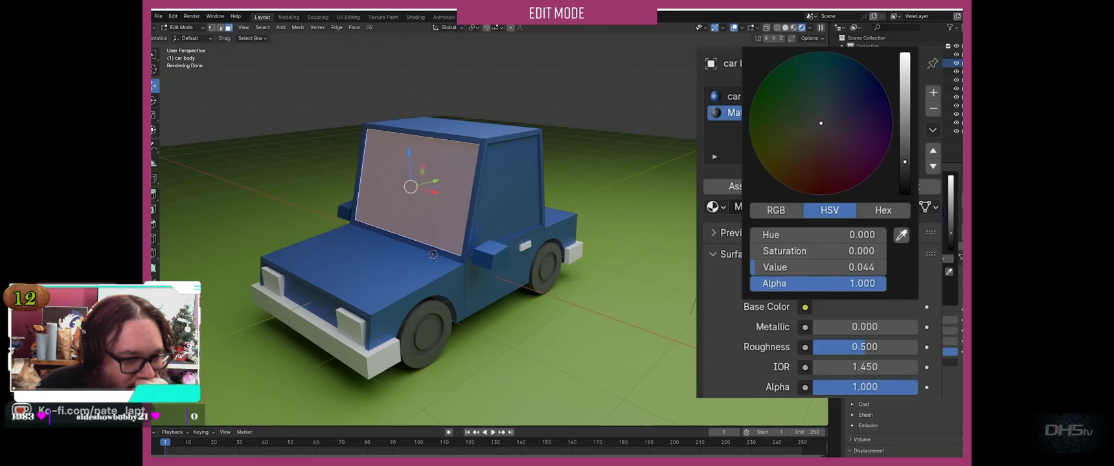
drag(865, 347, 819, 347)
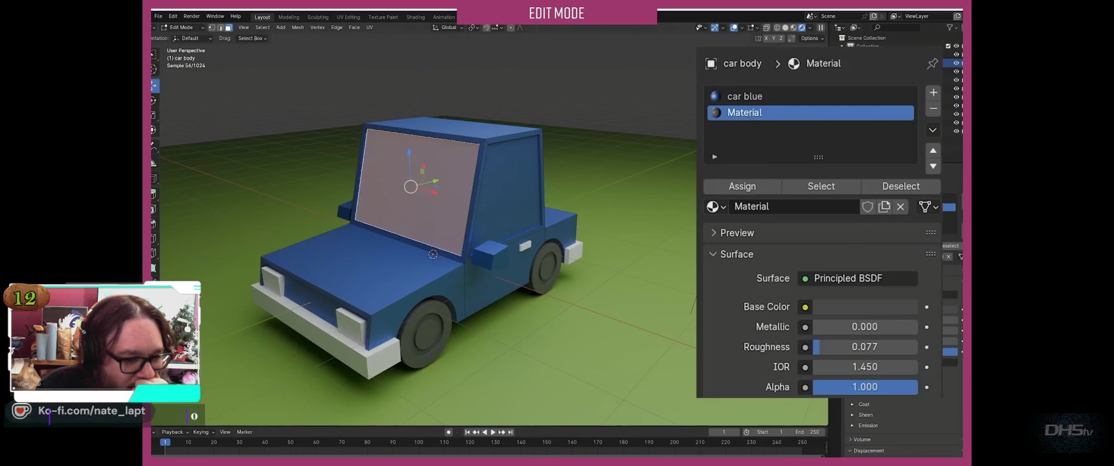
double_click(746, 112)
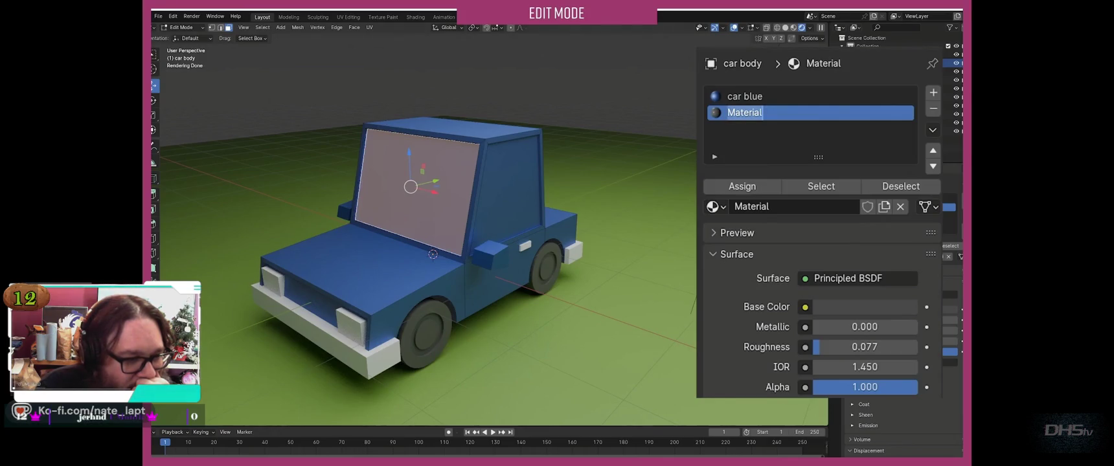
text(wins)
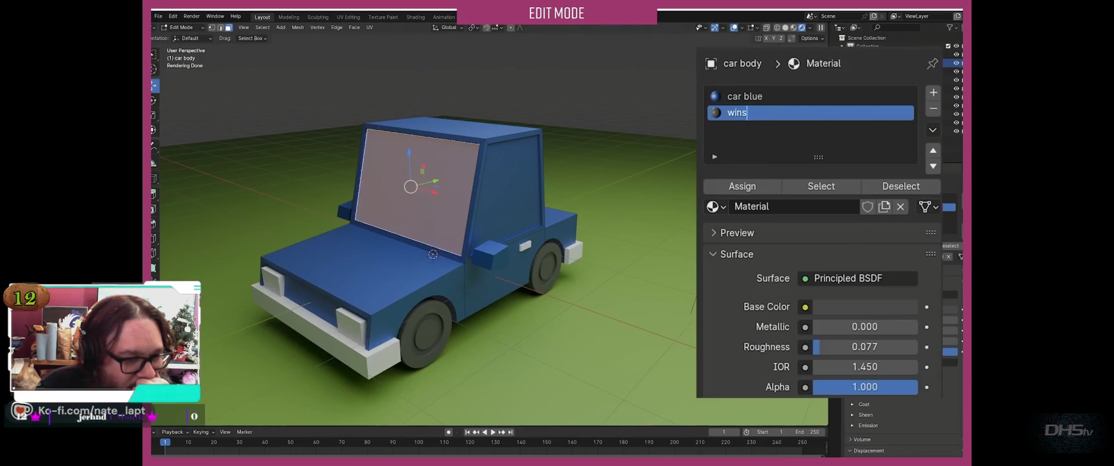
text(eld)
key(Return)
click(743, 187)
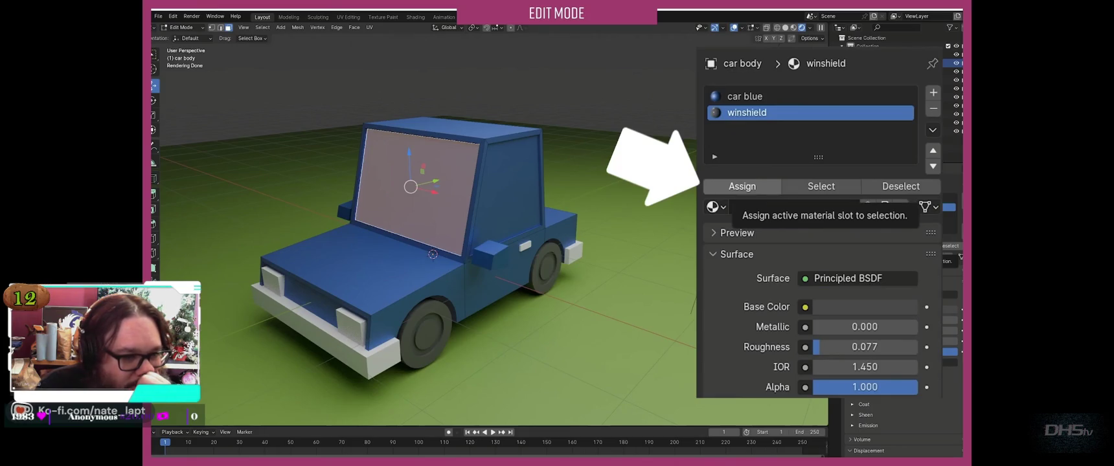
Step: Assign 'winshield' to the windshield and right side window faces
click(742, 187)
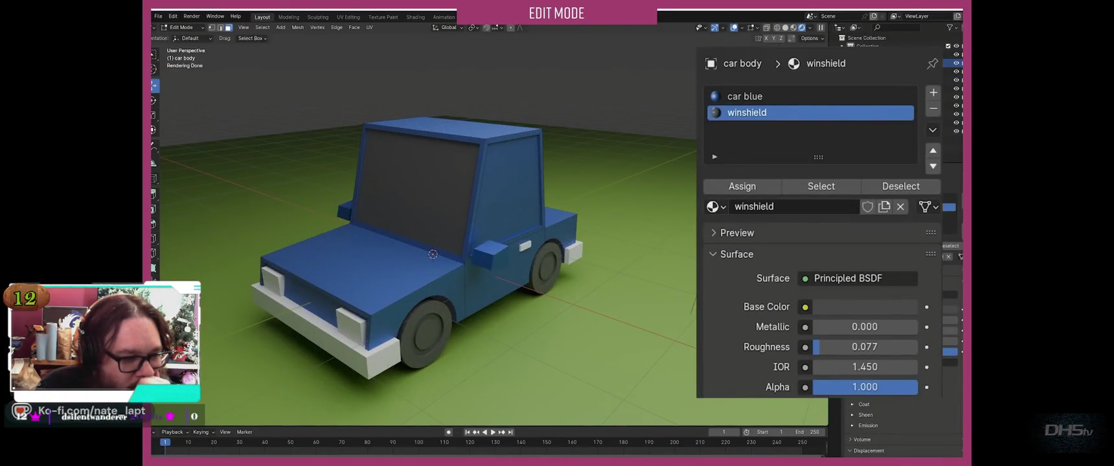
click(512, 182)
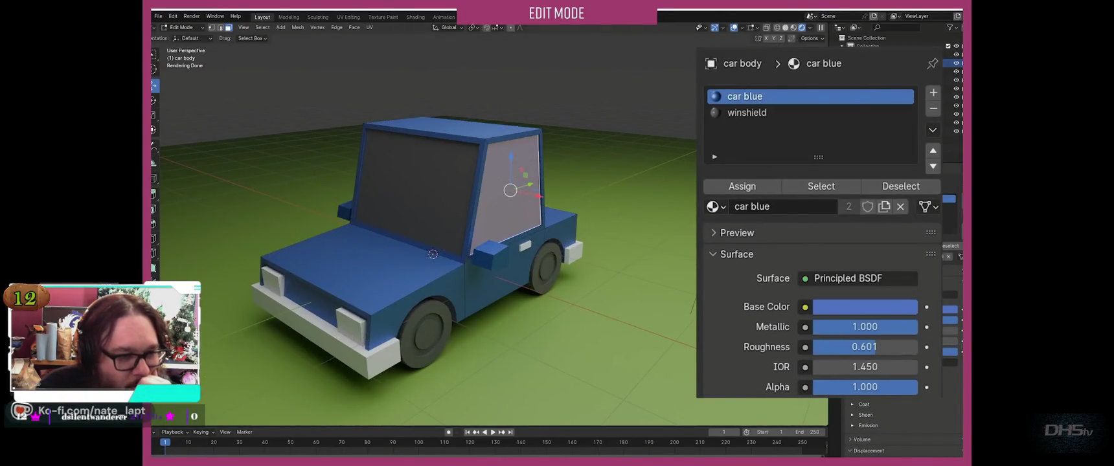
click(747, 113)
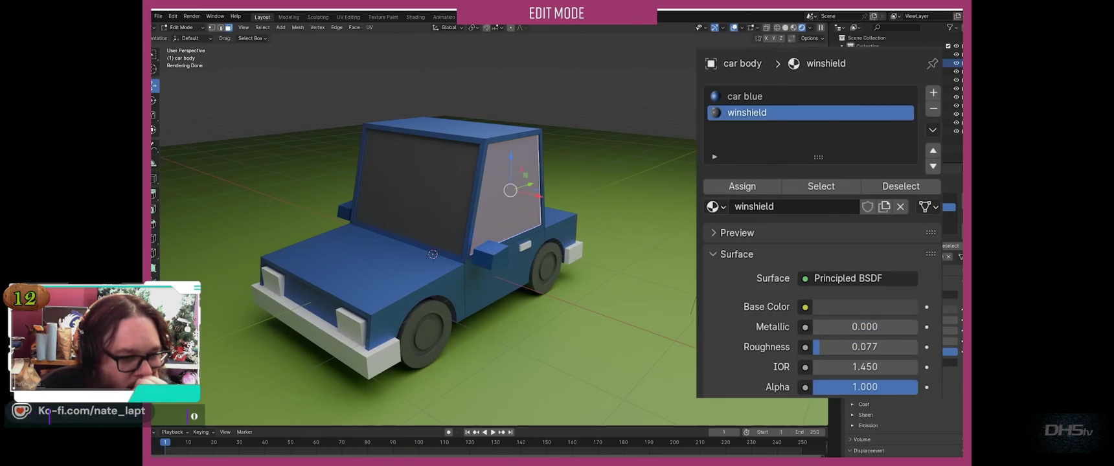
click(743, 186)
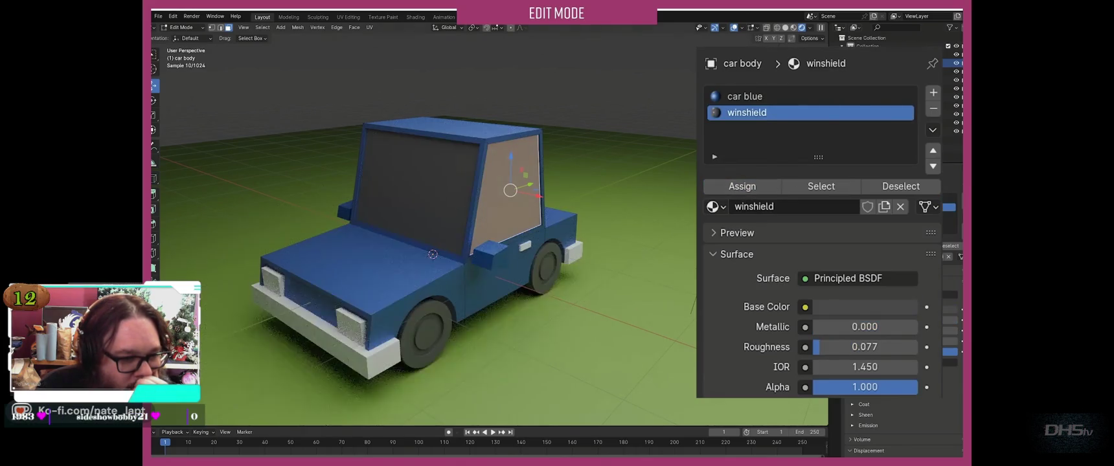
key(alt+a)
Step: Assign 'winshield' to the remaining rear and left side window faces
mouse_move(453, 259)
middle_down()
mouse_move(427, 220)
mouse_move(402, 233)
middle_up()
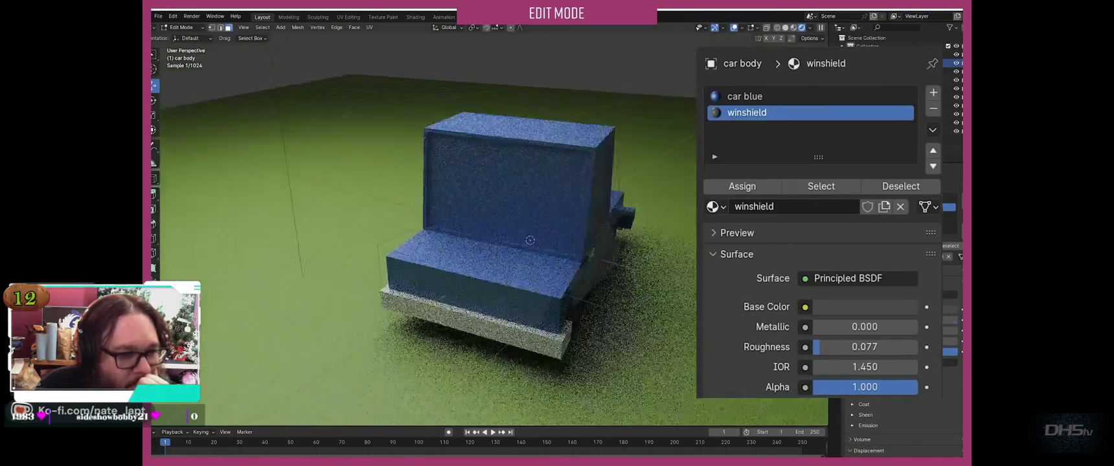
click(492, 194)
click(747, 113)
middle_drag(531, 246, 466, 240)
click(550, 213)
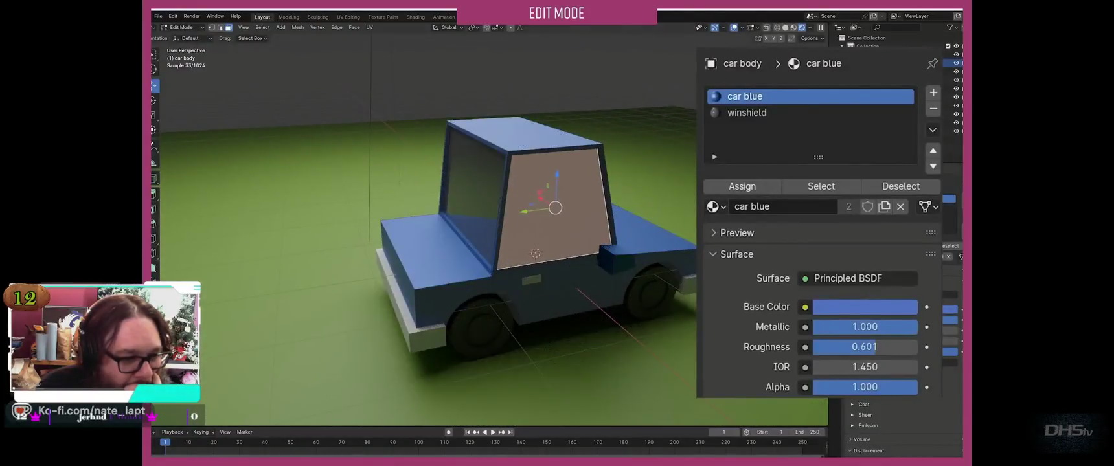
click(747, 113)
click(742, 186)
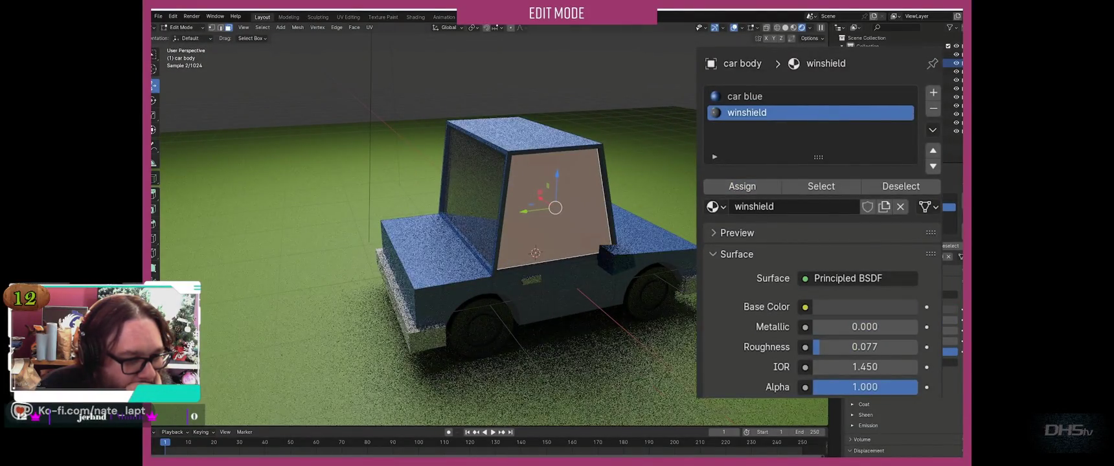
key(alt+a)
Step: Check the dark windows from a lower view and return to Object Mode
mouse_move(532, 246)
middle_down()
mouse_move(441, 240)
mouse_move(493, 247)
middle_up()
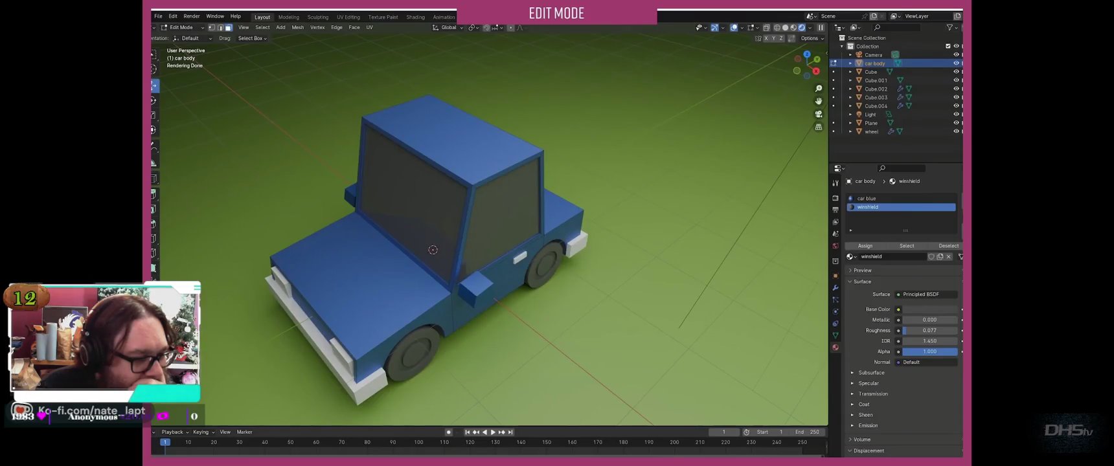
middle_drag(492, 259, 492, 220)
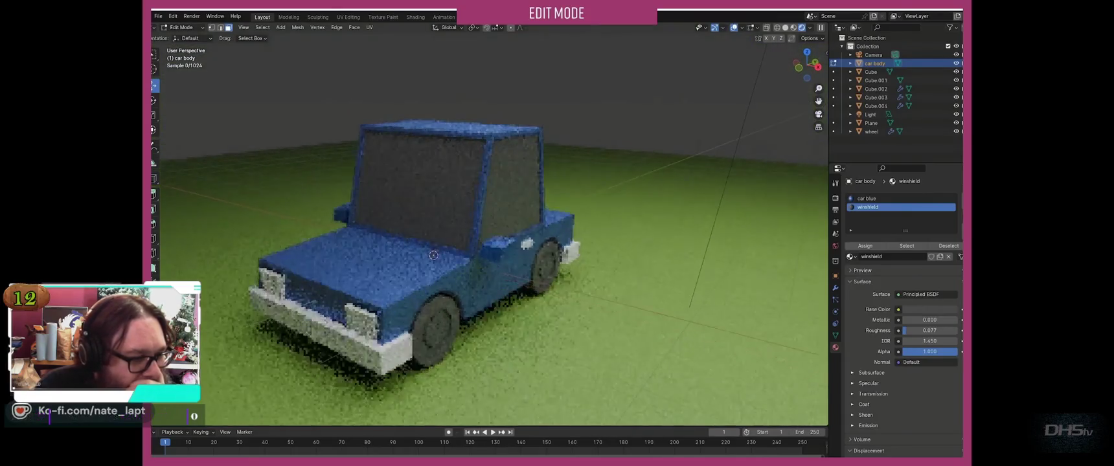
key(Tab)
click(337, 343)
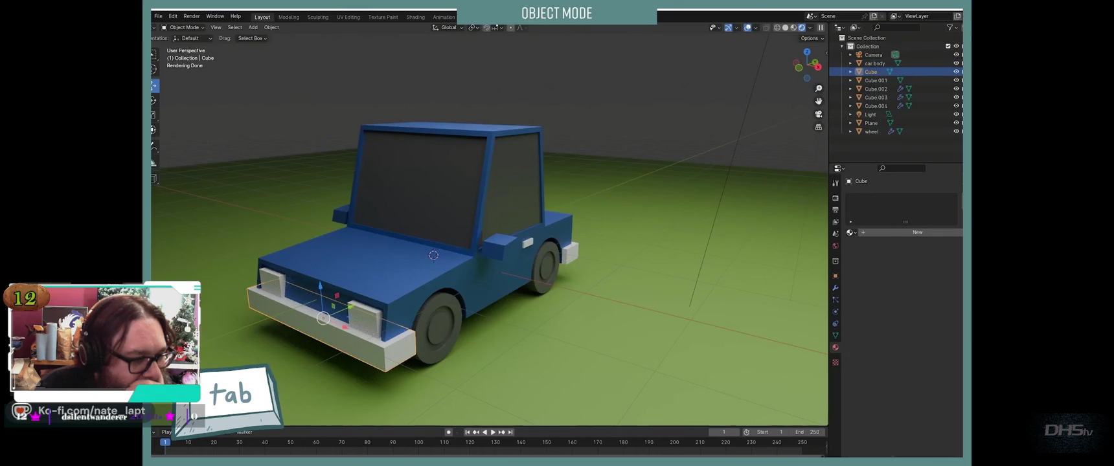
Step: Give the front bumper a new material with Metallic set to 1
click(917, 232)
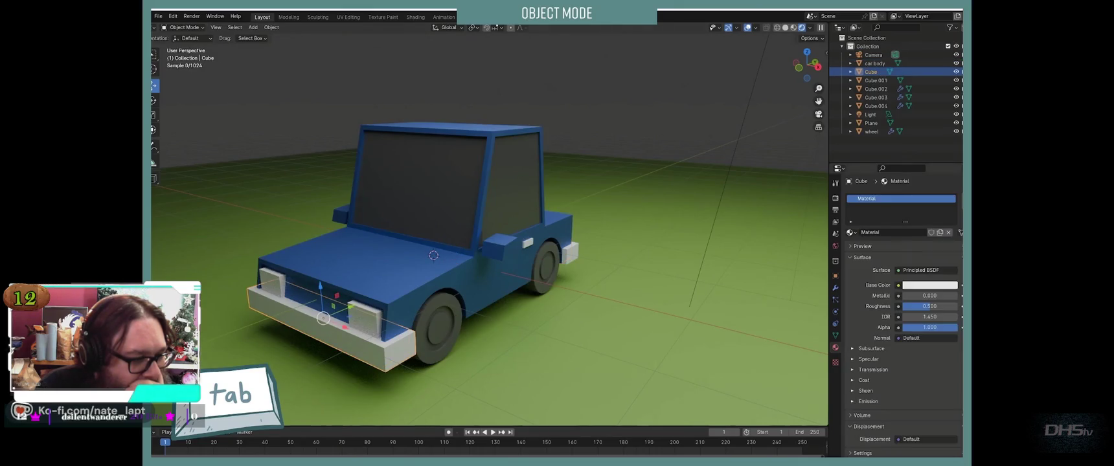
drag(907, 296, 958, 296)
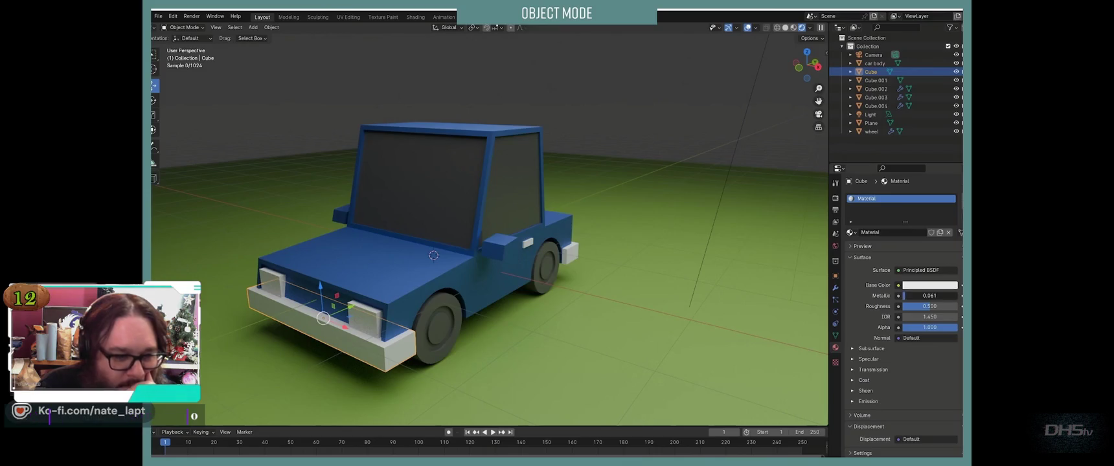
click(930, 285)
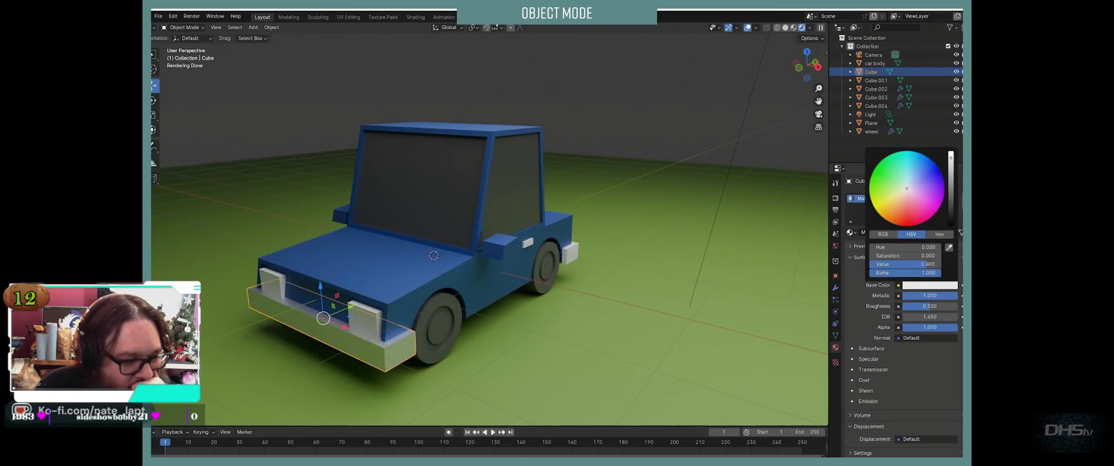
key(alt+a)
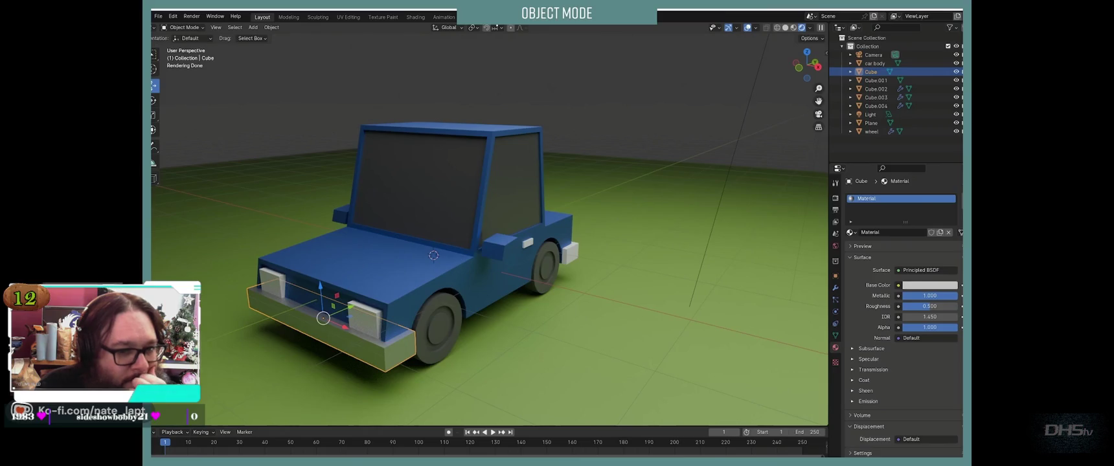
Step: Assign the bumper's existing 'Material' to the side piece Cube.003
mouse_move(453, 292)
middle_down()
mouse_move(454, 246)
mouse_move(440, 234)
mouse_move(473, 292)
middle_up()
click(526, 240)
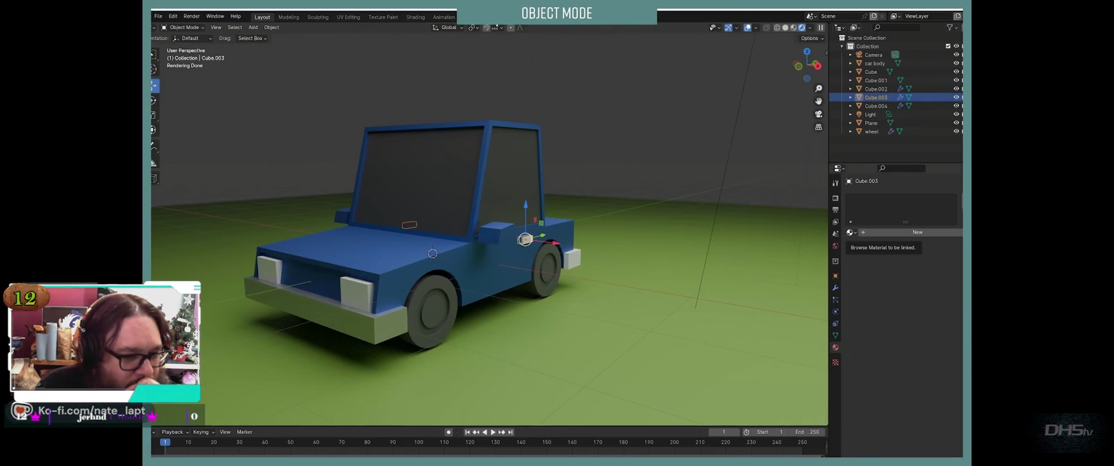
click(850, 232)
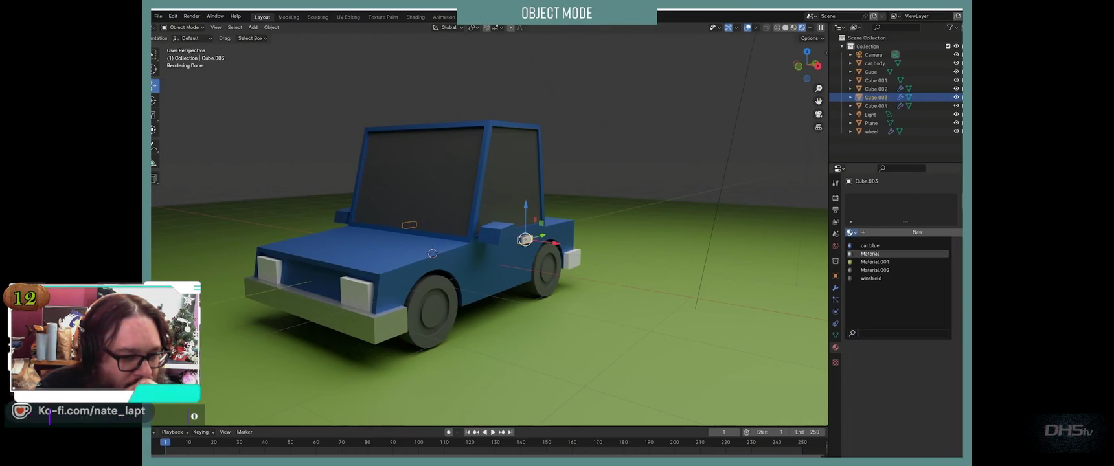
click(870, 253)
key(alt+a)
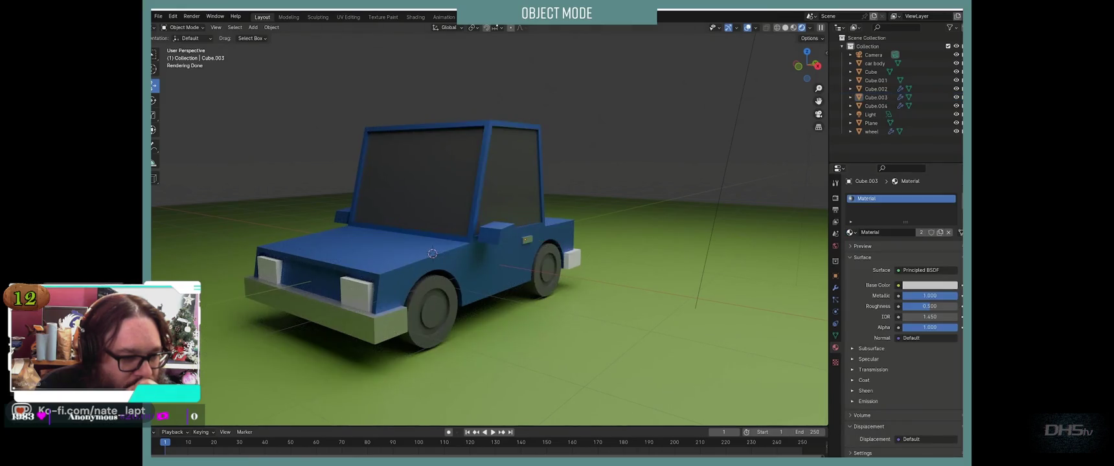
scroll(489, 230, down, 2)
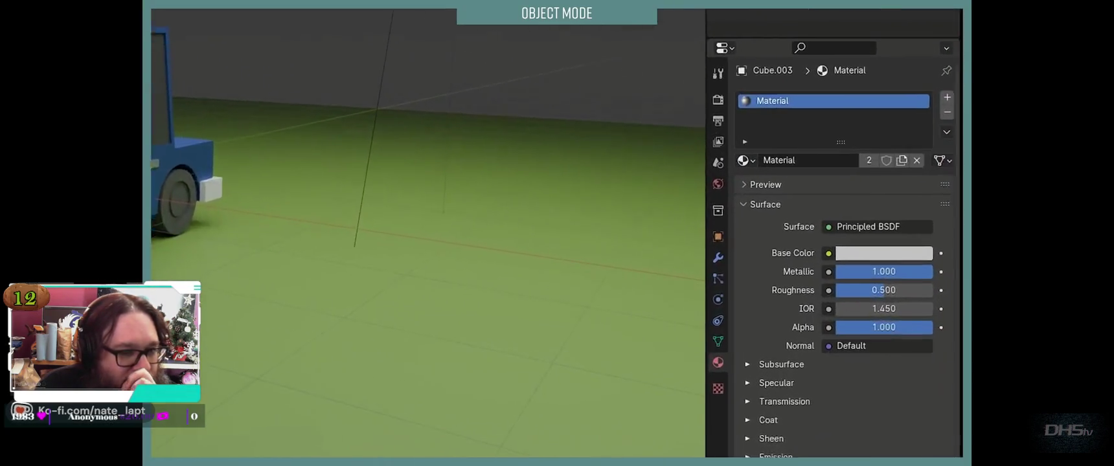
click(814, 234)
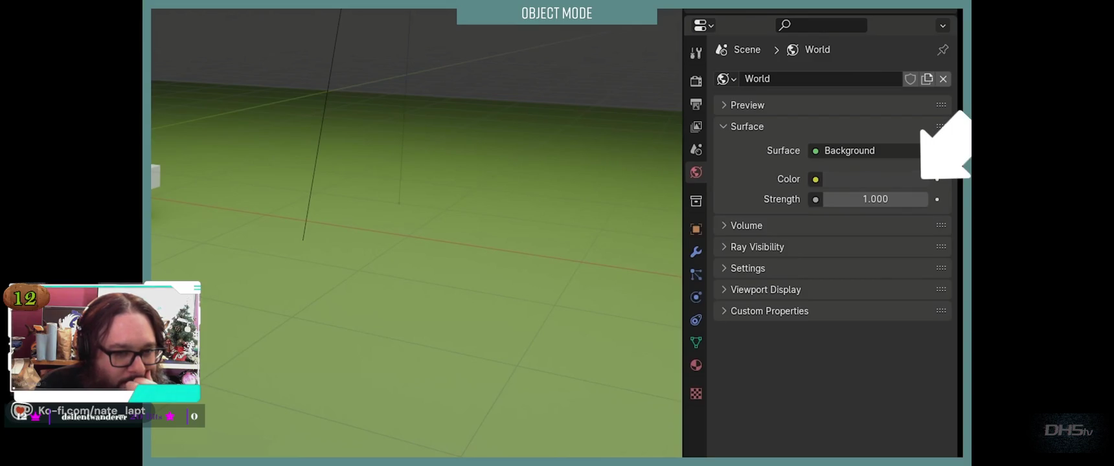
Step: Pause the tutorial on its world background colour picker and switch to Blender
click(868, 179)
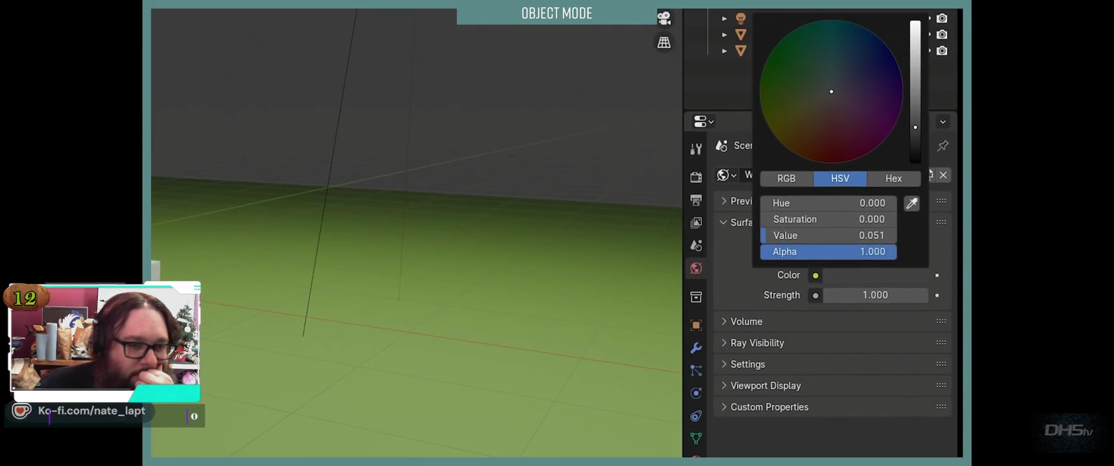
key(space)
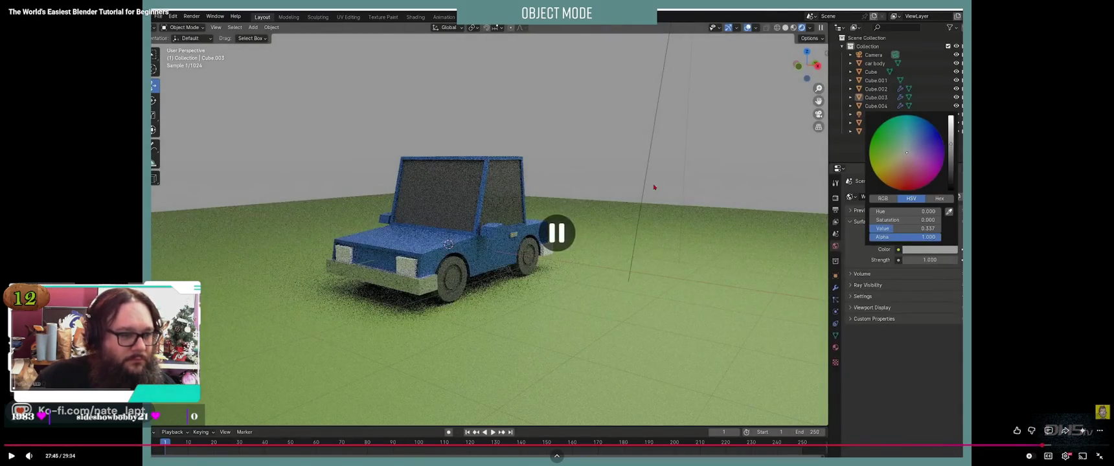
key(alt+Tab)
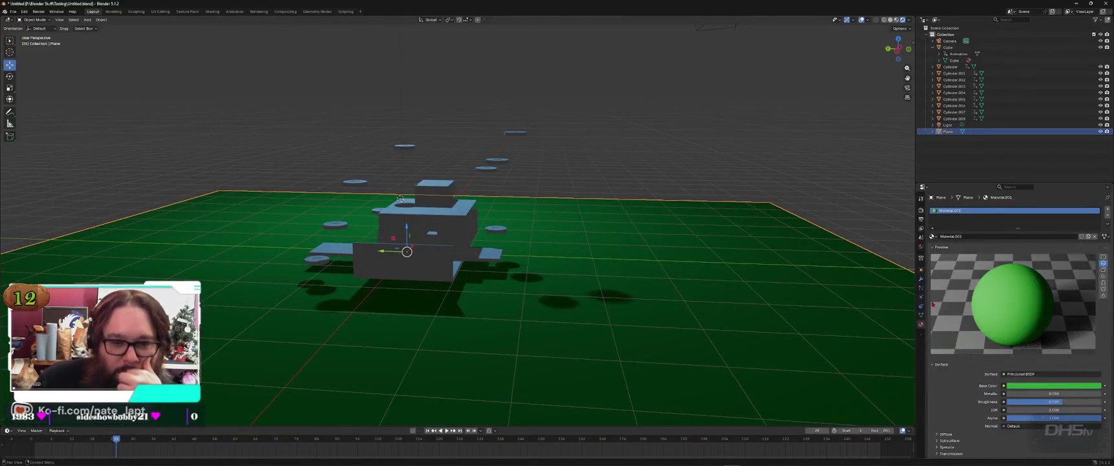
Step: Make the world background a light blue with Strength 0.600
click(921, 247)
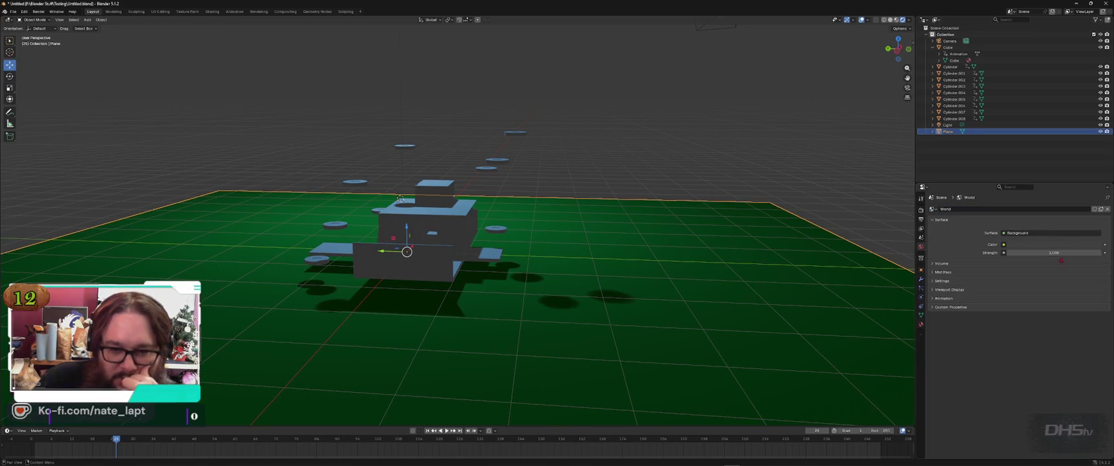
click(1018, 246)
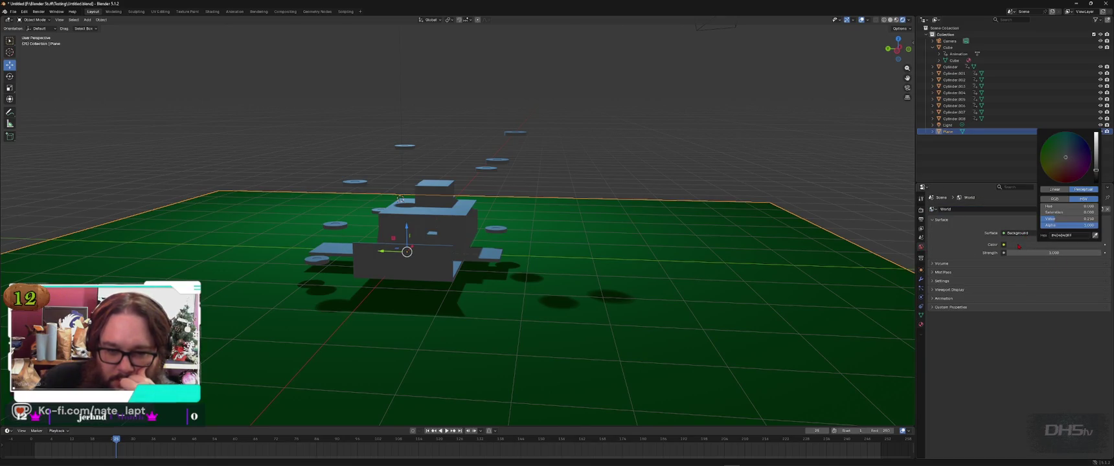
drag(1065, 157, 1071, 148)
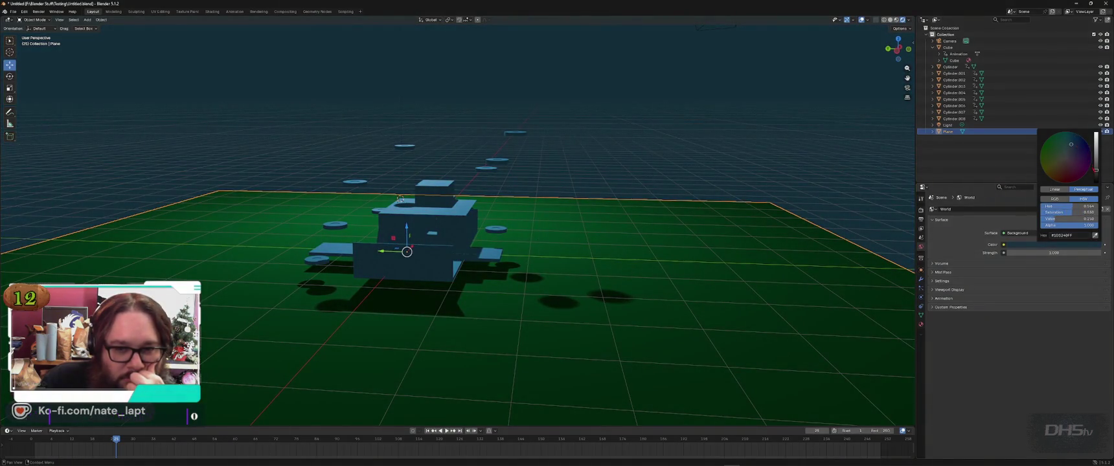
mouse_move(1097, 170)
mouse_down()
mouse_move(1096, 136)
mouse_move(1096, 157)
mouse_up()
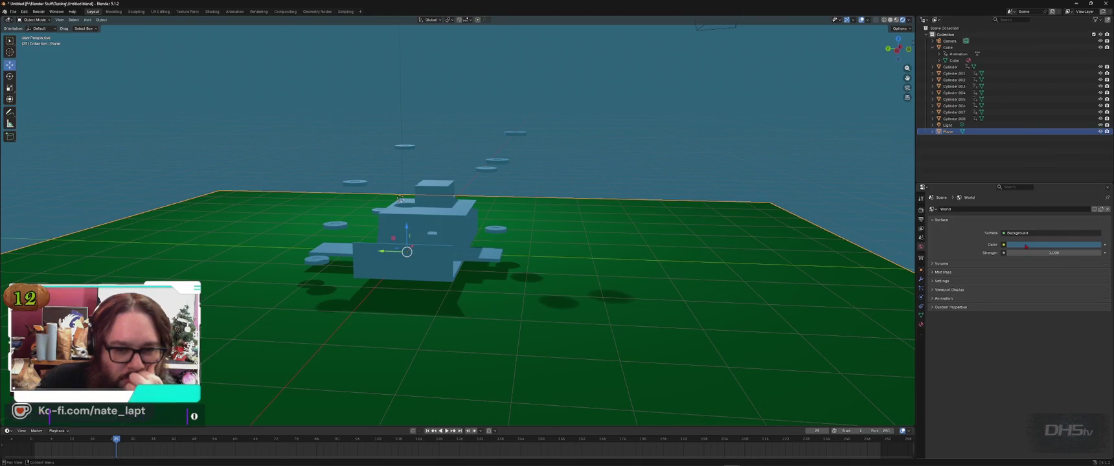
mouse_move(1033, 259)
mouse_down()
mouse_move(1056, 259)
mouse_move(1037, 253)
mouse_up()
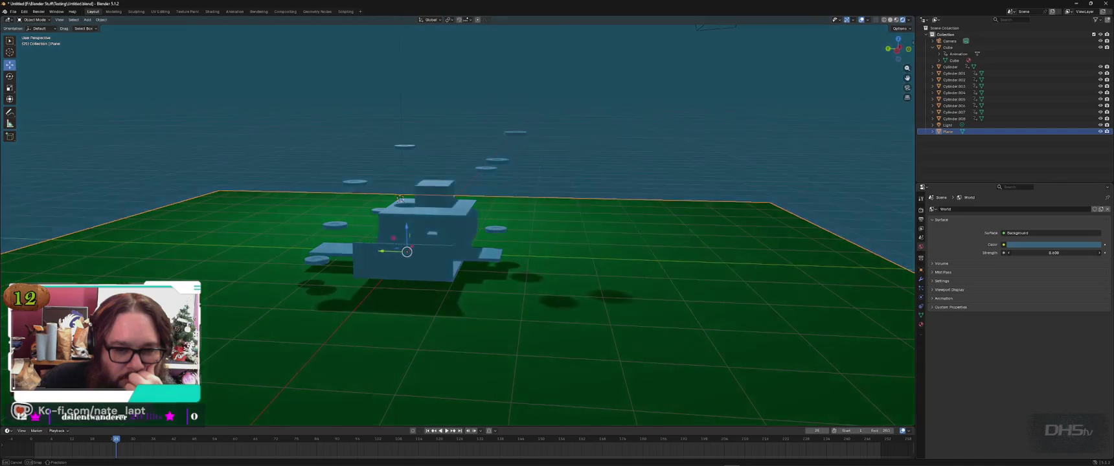
Step: Check the background surface shader list, then select the scene's light
click(1029, 233)
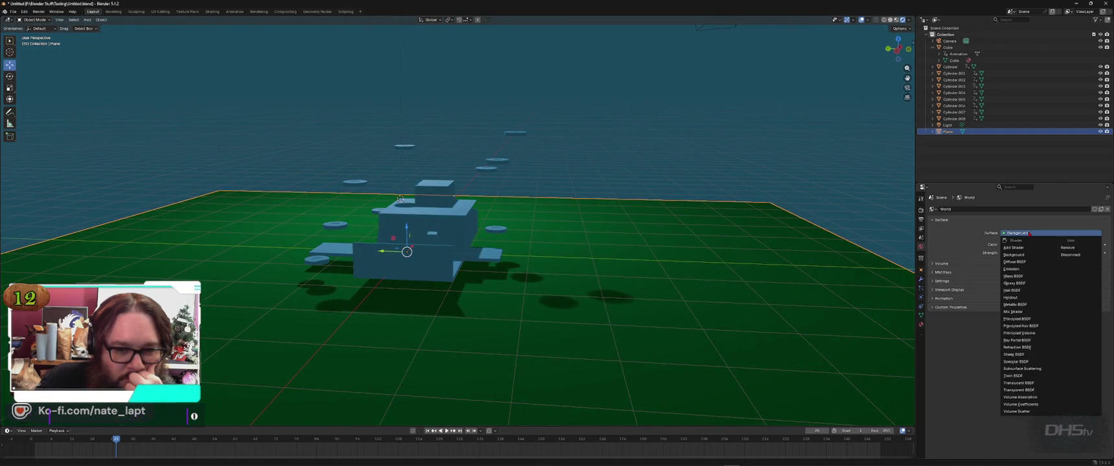
mouse_move(587, 337)
middle_down()
mouse_move(592, 275)
mouse_move(427, 282)
middle_up()
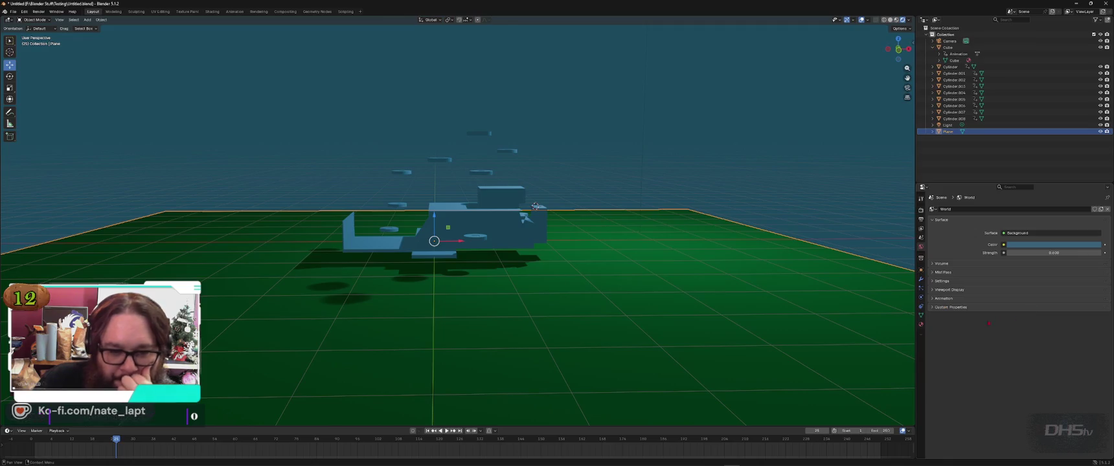
click(948, 125)
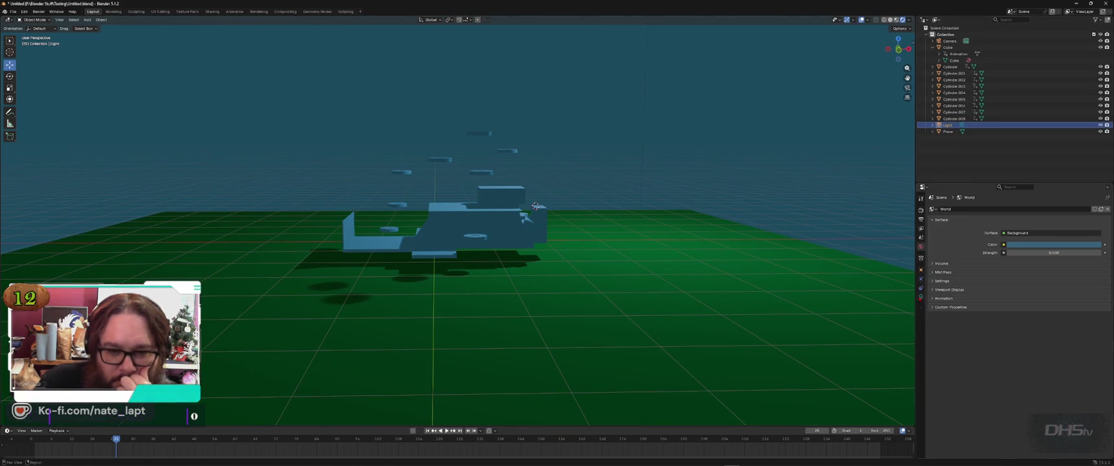
Step: Tint the light a muted yellow, with its Value lowered to about 0.65
click(921, 297)
click(1020, 256)
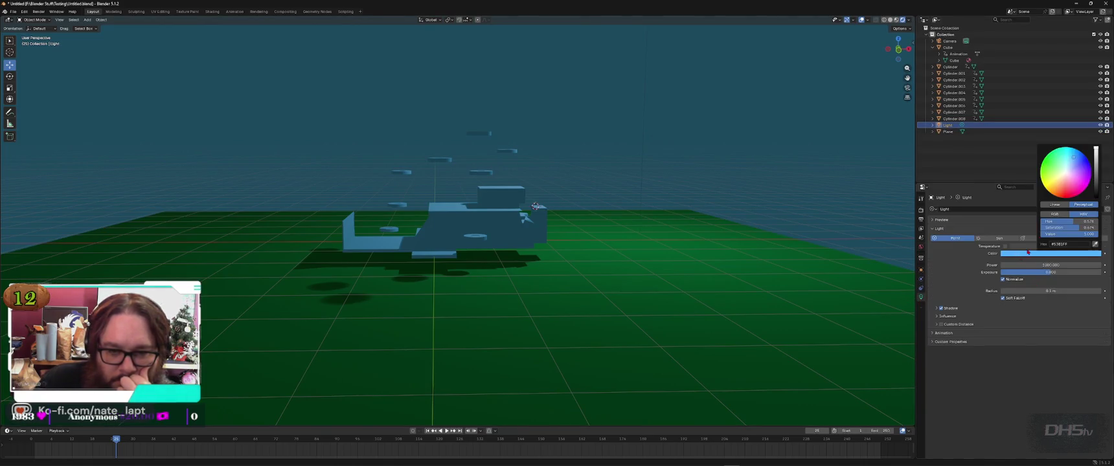
drag(1060, 181, 1049, 183)
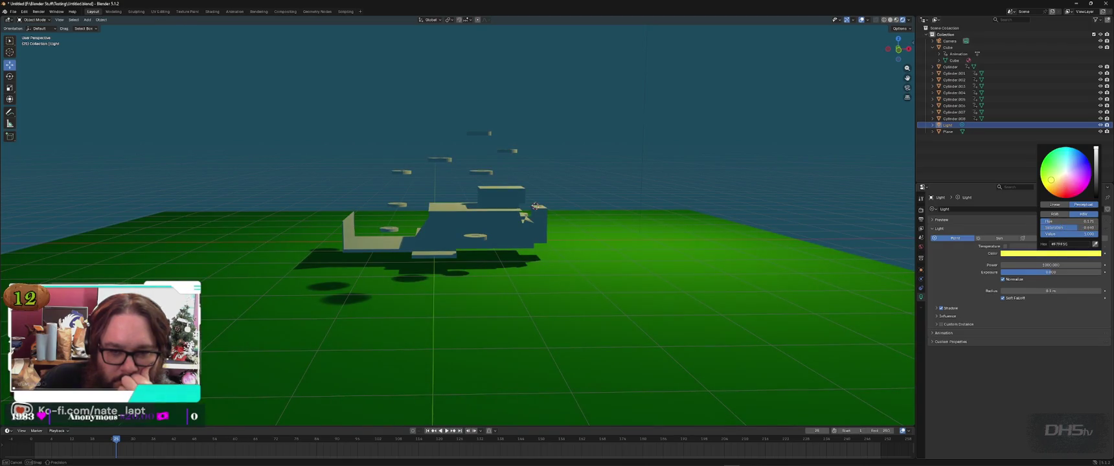
drag(1097, 151, 1097, 166)
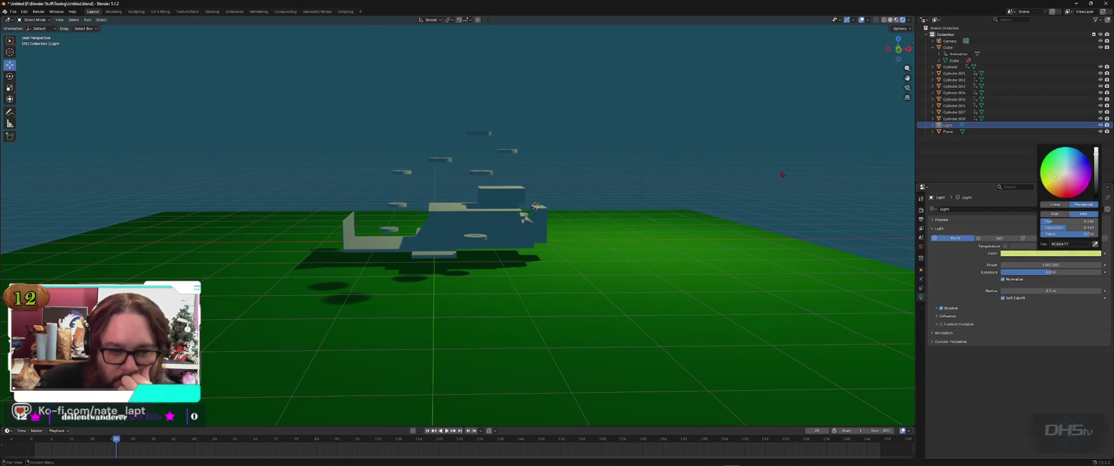
mouse_move(773, 189)
middle_down()
mouse_move(651, 292)
mouse_move(615, 288)
middle_up()
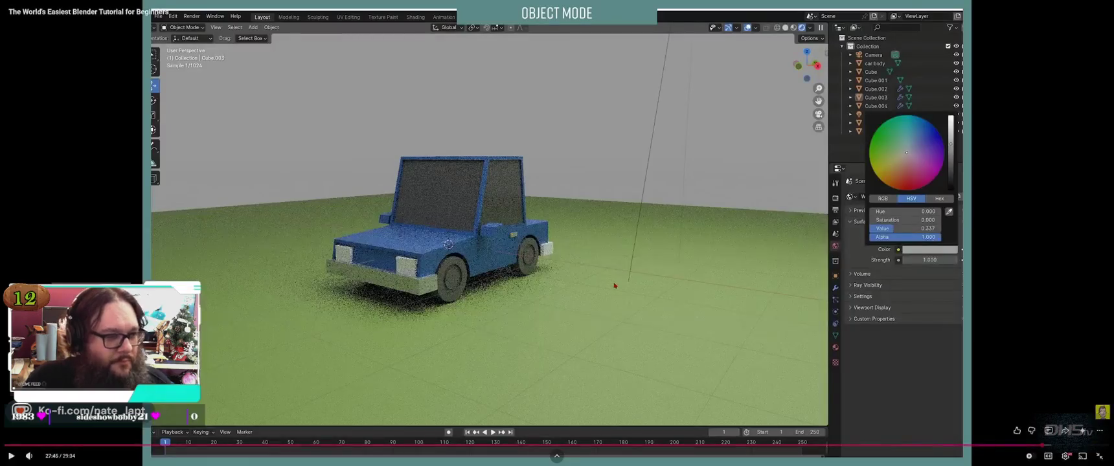
Step: Resume the tutorial playback past the paused car render
key(space)
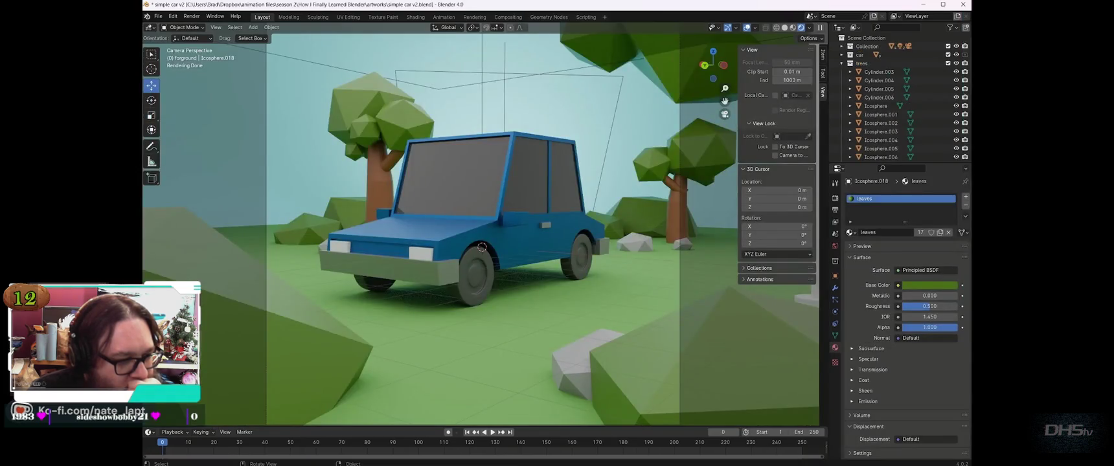
Step: Try moving the left tree's trunk away from its canopy, then undo it
mouse_move(482, 247)
middle_down()
mouse_move(619, 384)
mouse_move(321, 311)
mouse_move(517, 369)
middle_up()
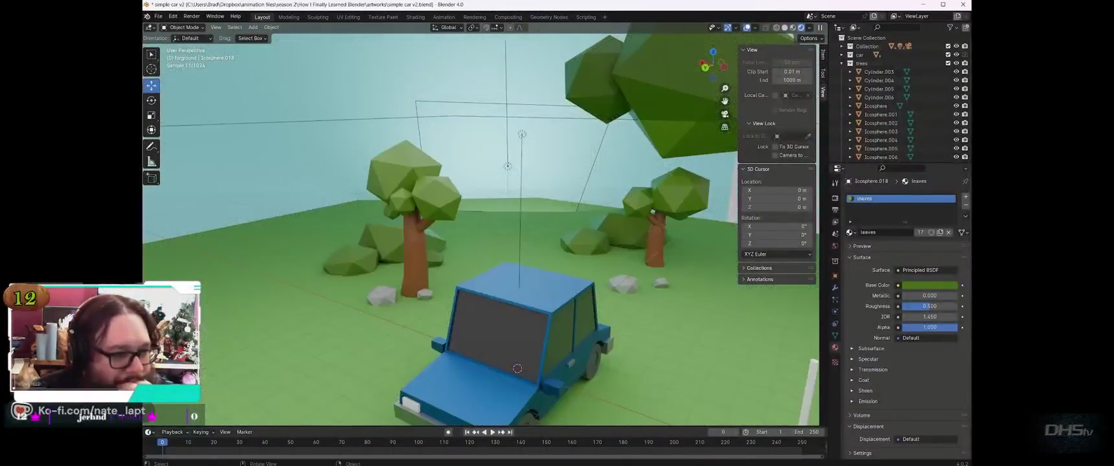
click(411, 259)
drag(387, 296, 309, 302)
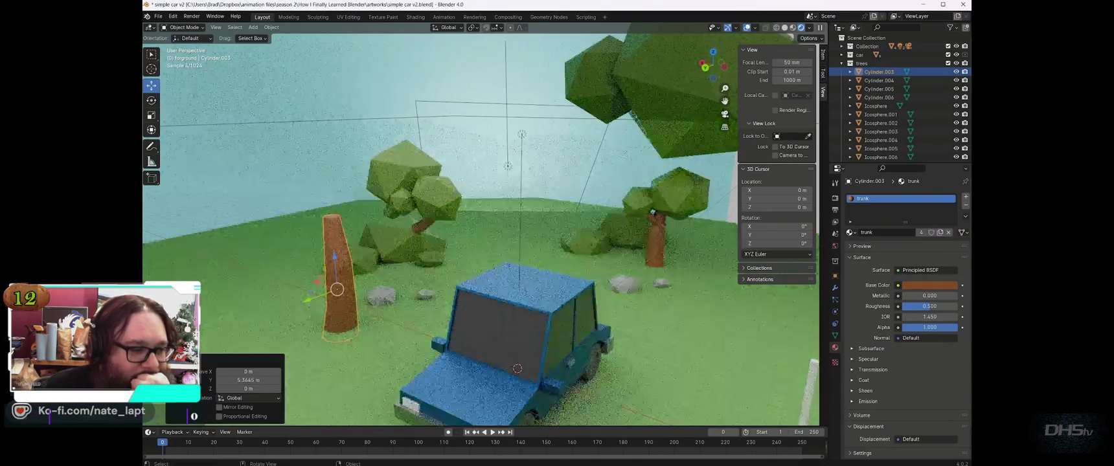
key(Tab)
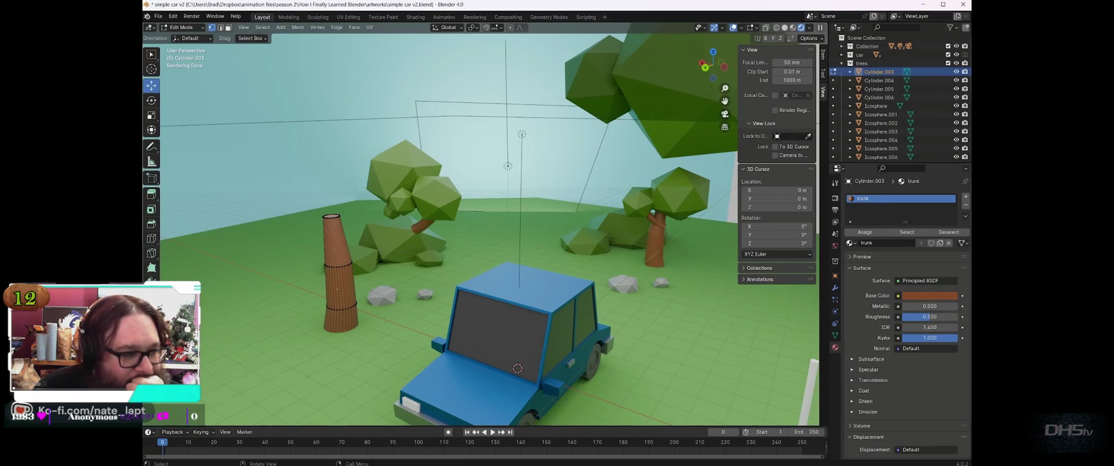
key(ctrl+z)
key(ctrl+z)
key(ctrl+z)
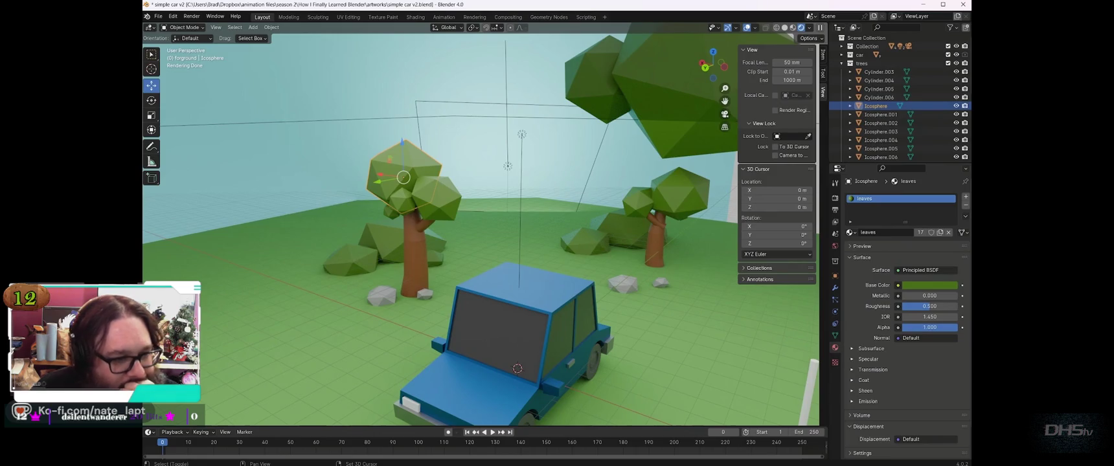
Step: Add an Ico Sphere, raise it above the car, scale it about 3.5x, then delete it
key(shift+a)
mouse_move(230, 303)
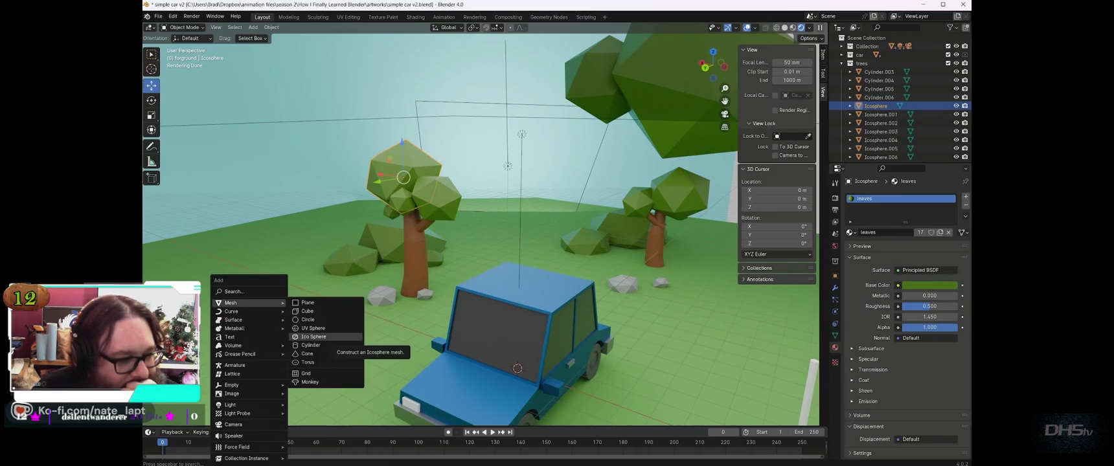
click(317, 337)
key(g)
key(z)
key(Return)
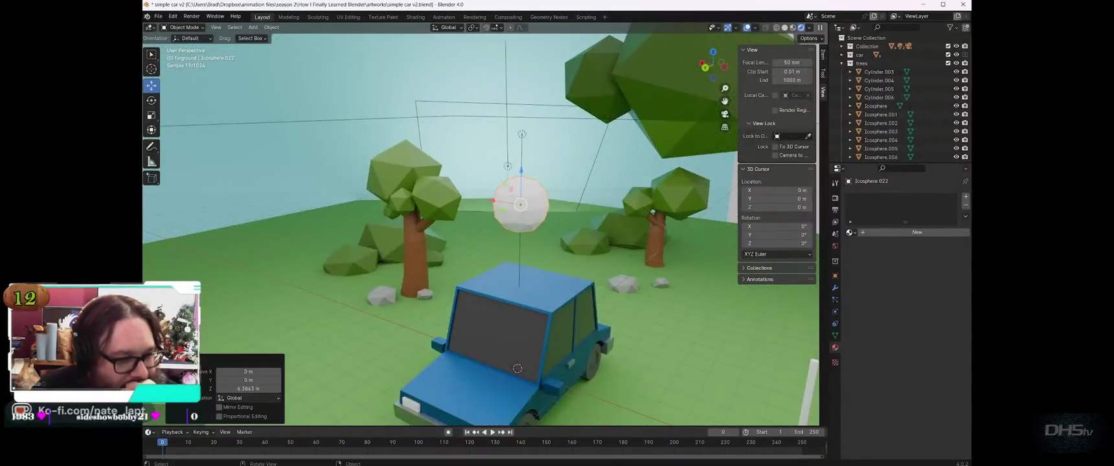
key(s)
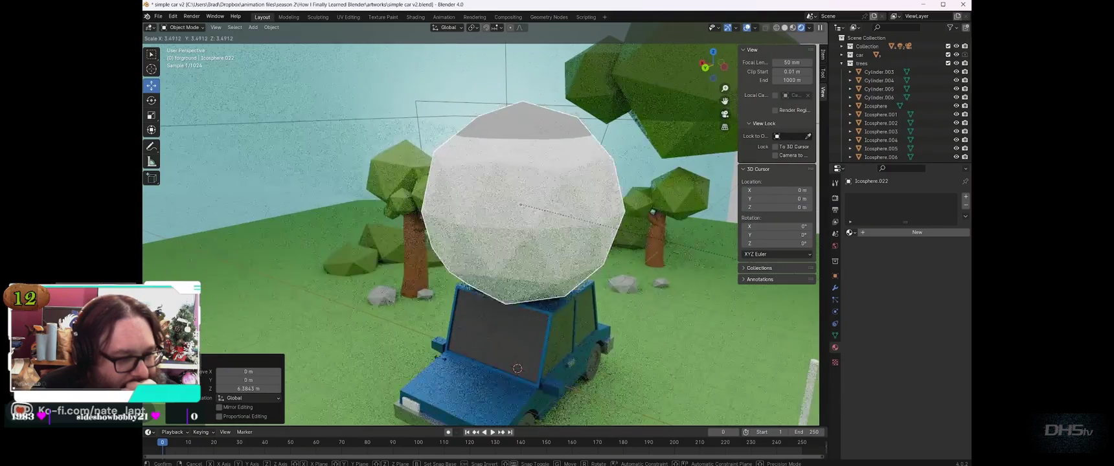
key(Return)
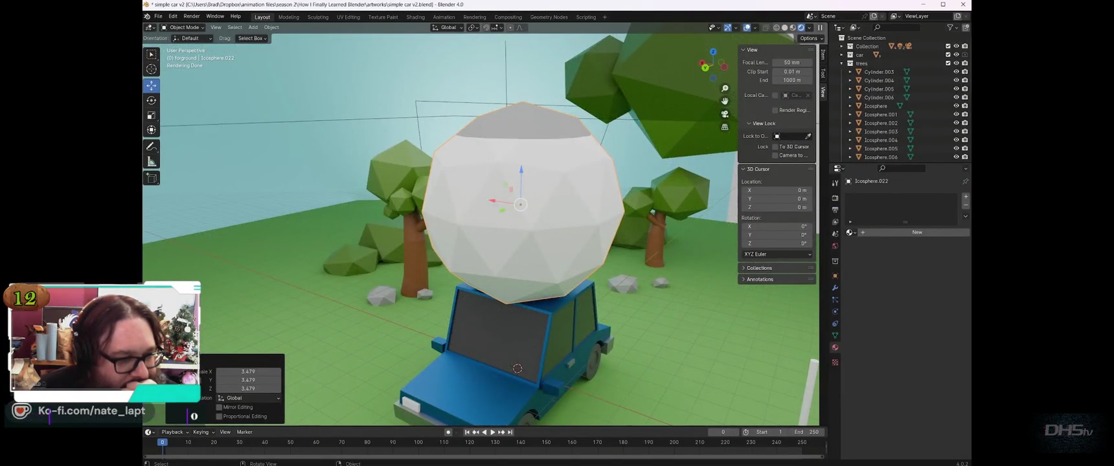
key(Delete)
Step: Orbit around the car and look at the scene through the camera
middle_drag(518, 292, 492, 194)
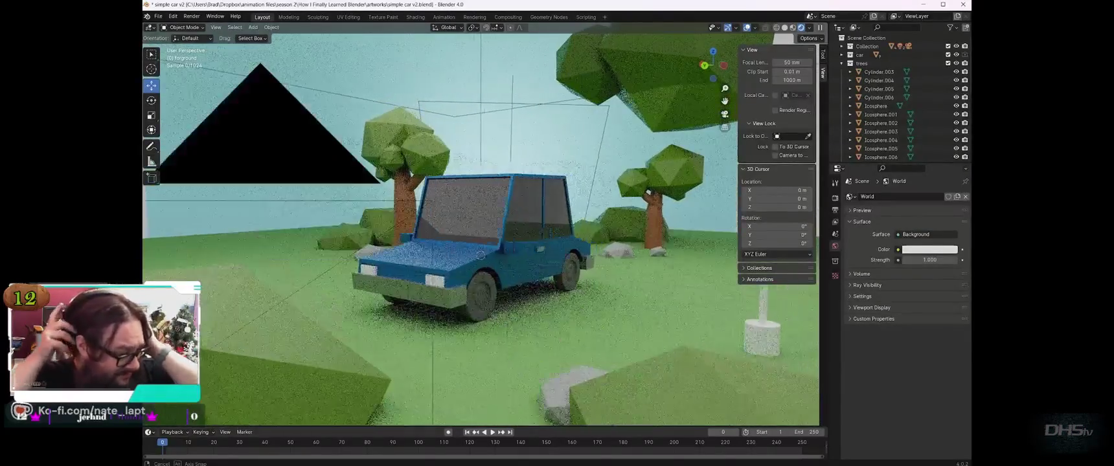
middle_drag(477, 224, 485, 252)
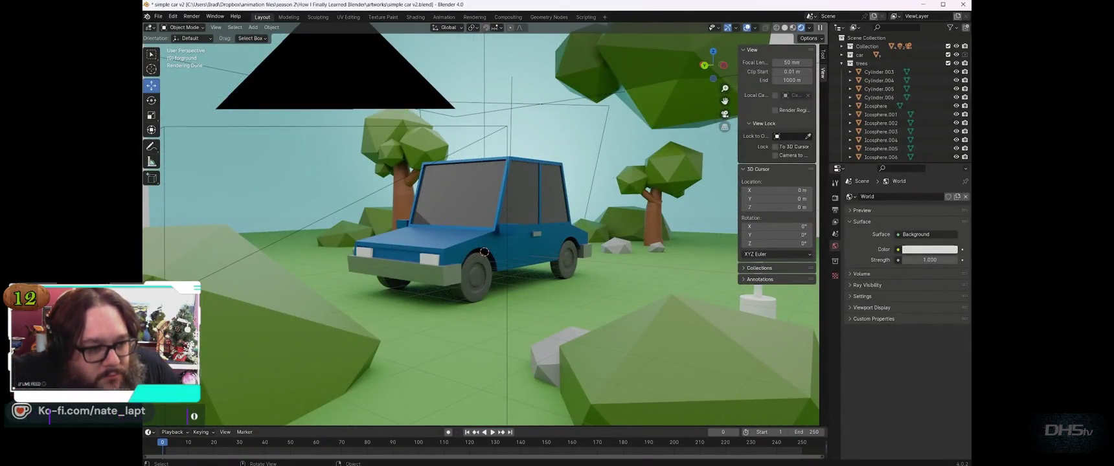
key(KP_0)
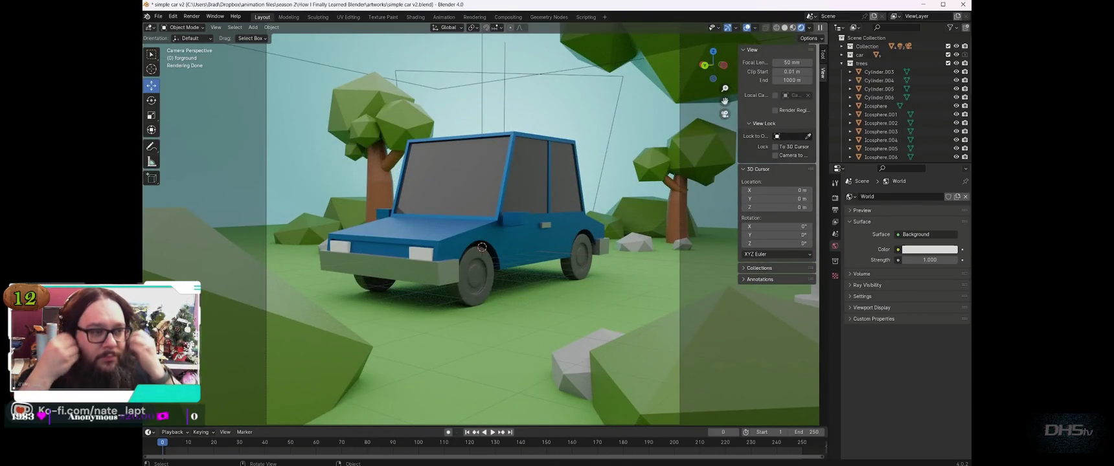
scroll(479, 227, down, 3)
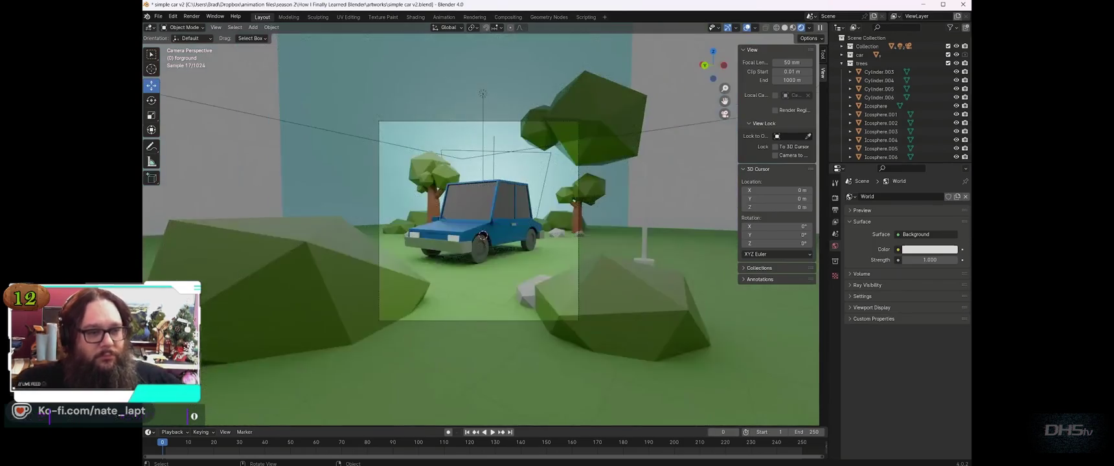
middle_drag(480, 227, 583, 214)
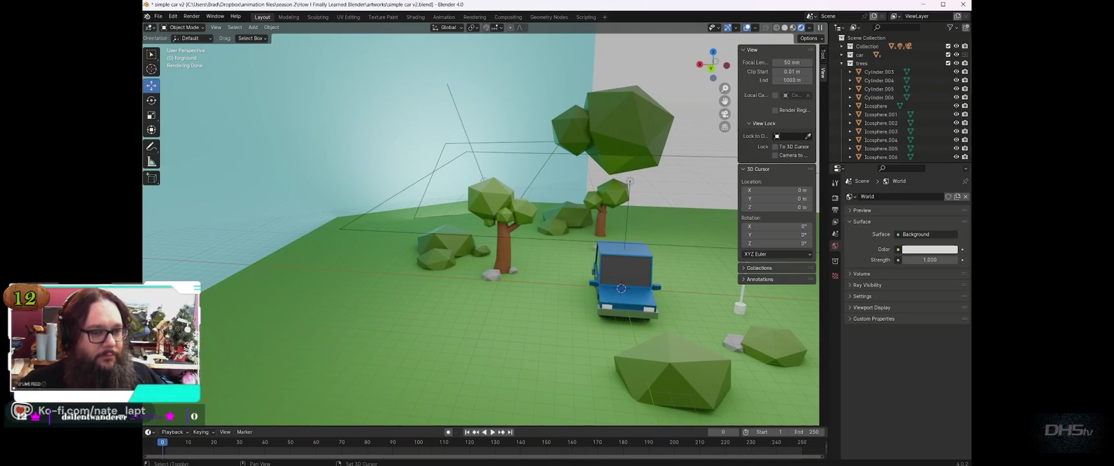
shift+middle_drag(479, 226, 401, 227)
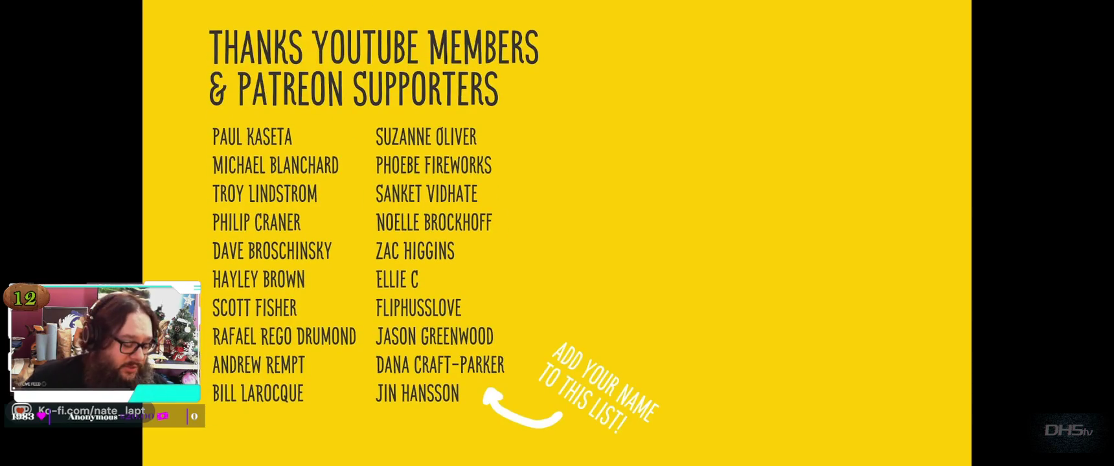
Step: Exit fullscreen, pause the tutorial at its credits, and return to Blender
key(Escape)
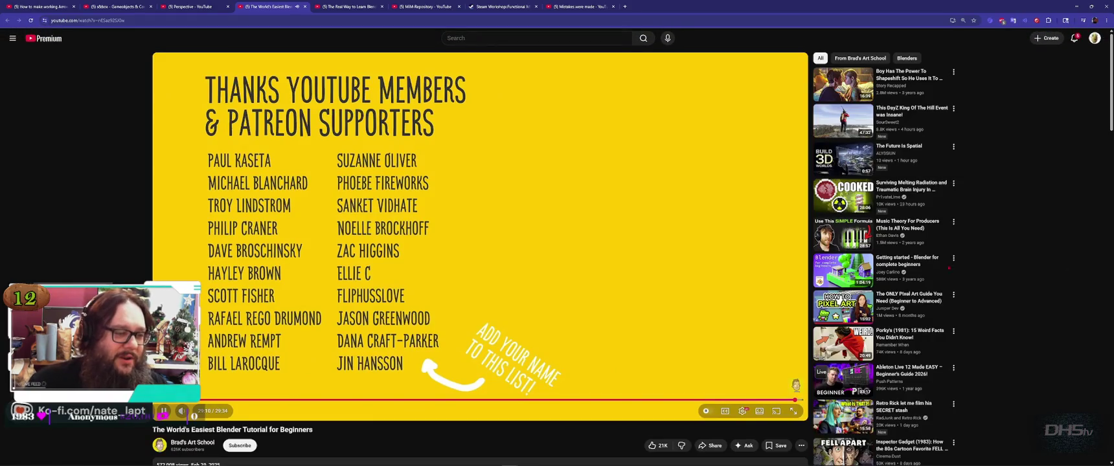
click(575, 205)
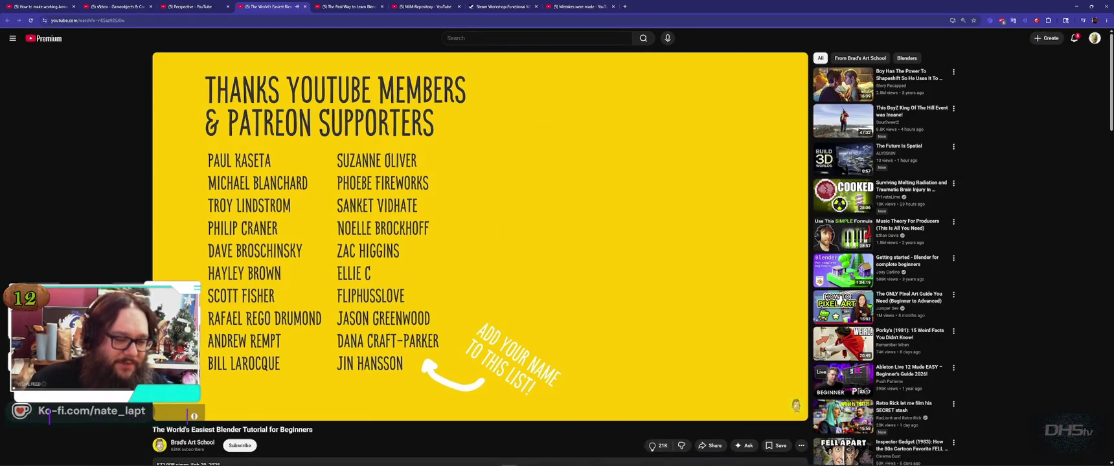
key(alt+Tab)
mouse_move(518, 162)
middle_down()
mouse_move(704, 257)
mouse_move(760, 261)
middle_up()
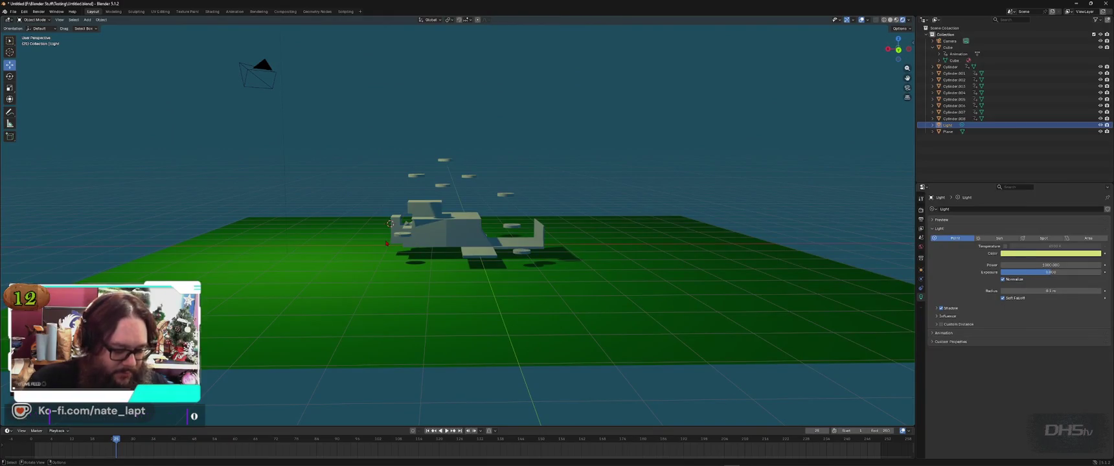
Step: Apply all transforms to the selected object and save Untitled.blend
key(ctrl+a)
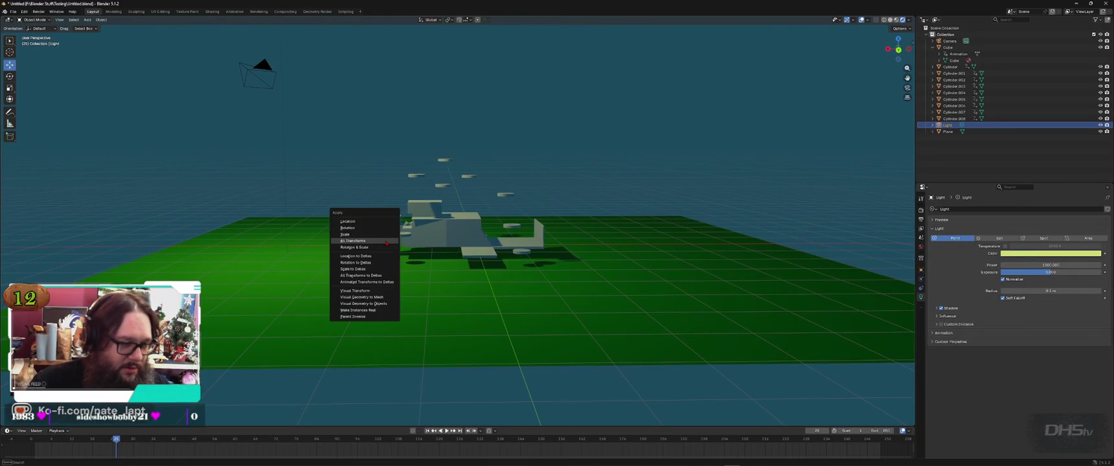
click(387, 242)
key(ctrl+s)
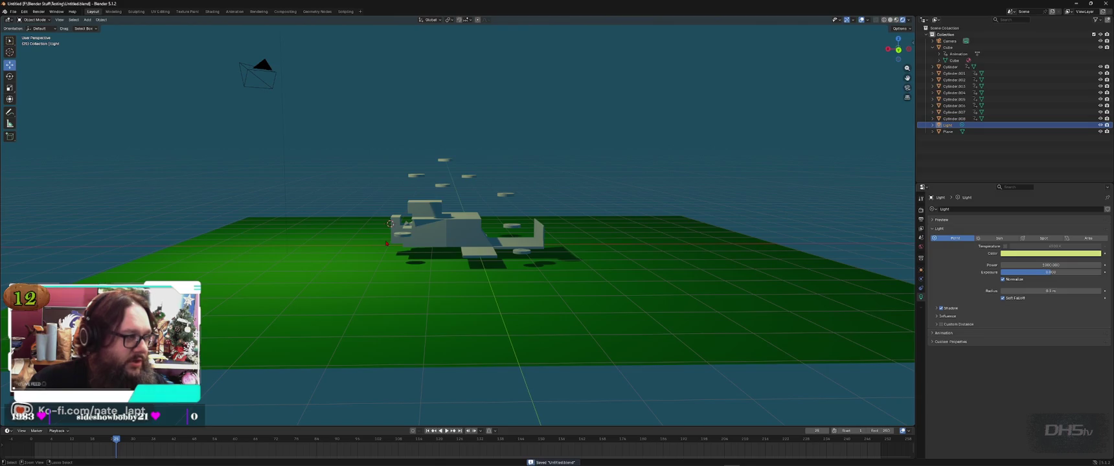
Step: Start a new General file, reopen Untitled.blend from recent files, and view it Rendered
click(13, 12)
mouse_move(26, 140)
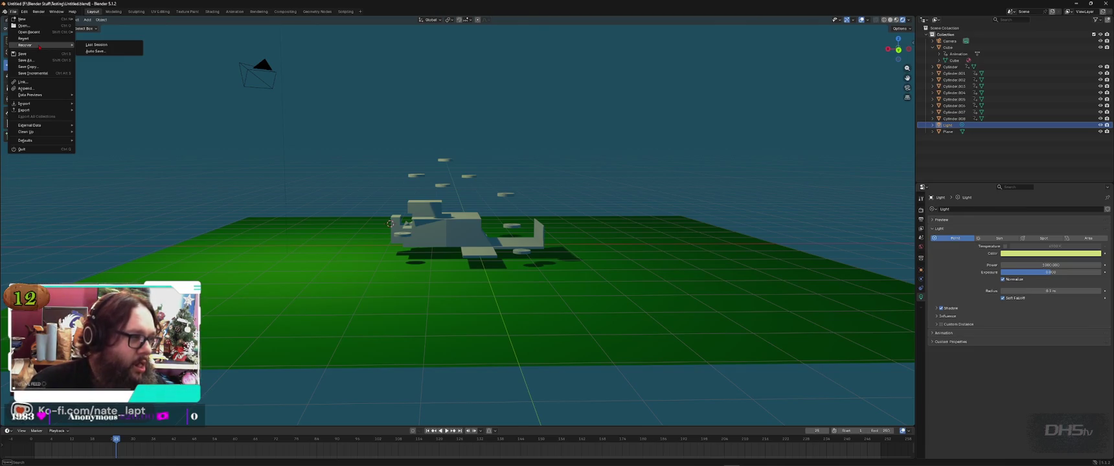
mouse_move(21, 18)
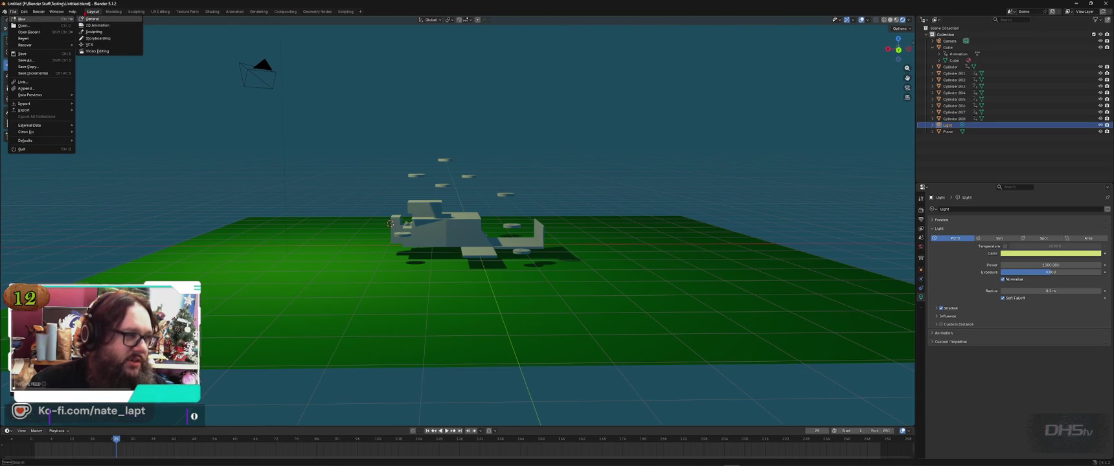
click(91, 19)
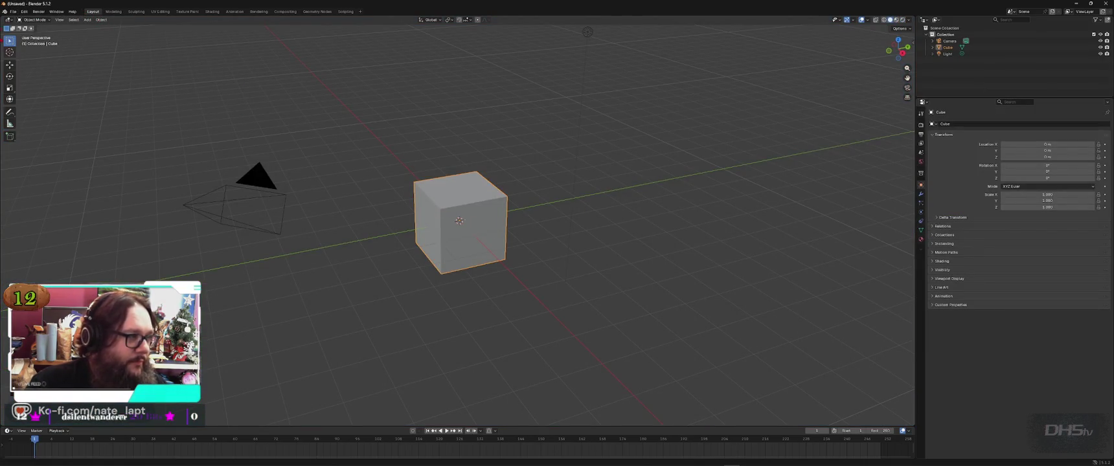
click(13, 13)
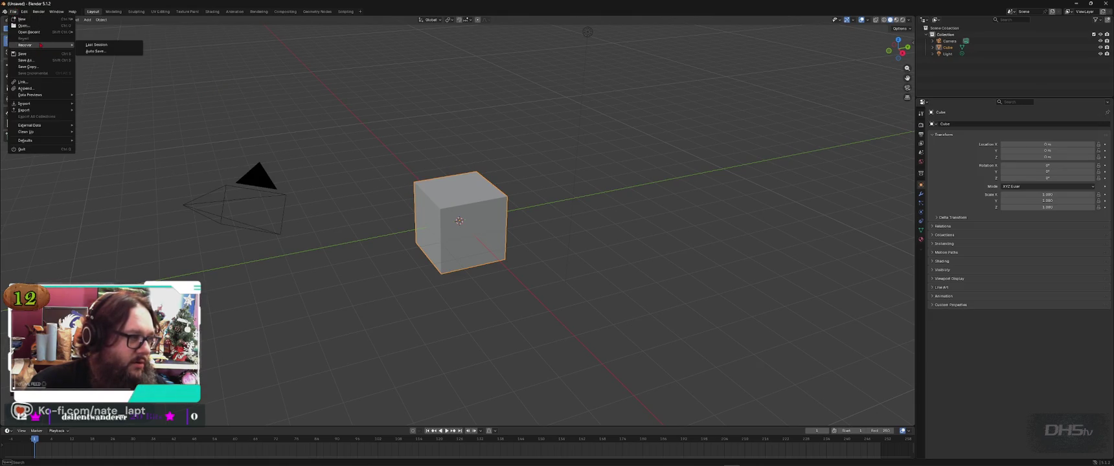
mouse_move(29, 31)
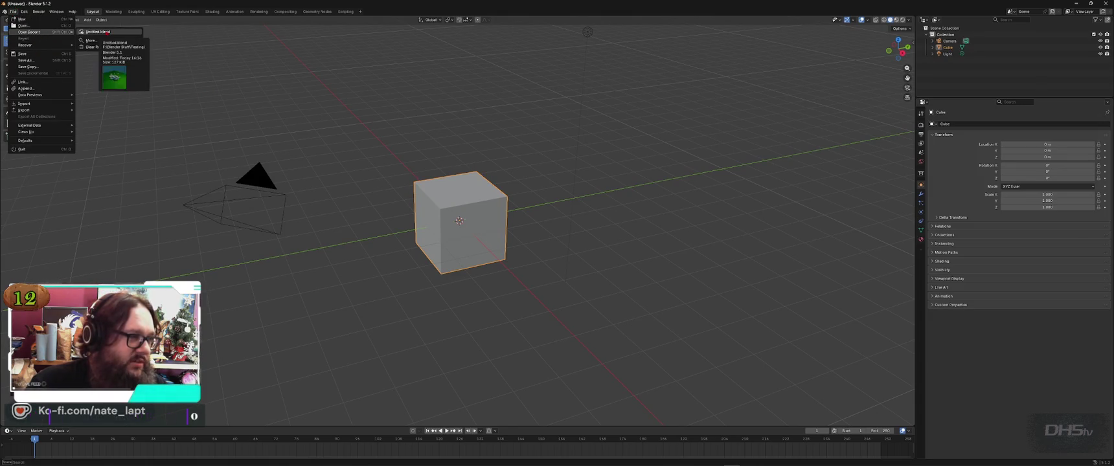
click(103, 31)
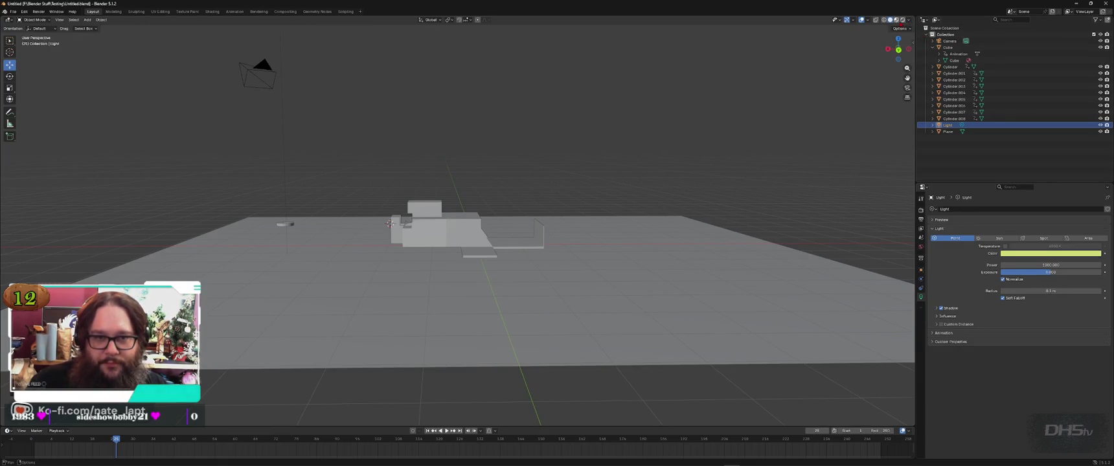
click(903, 20)
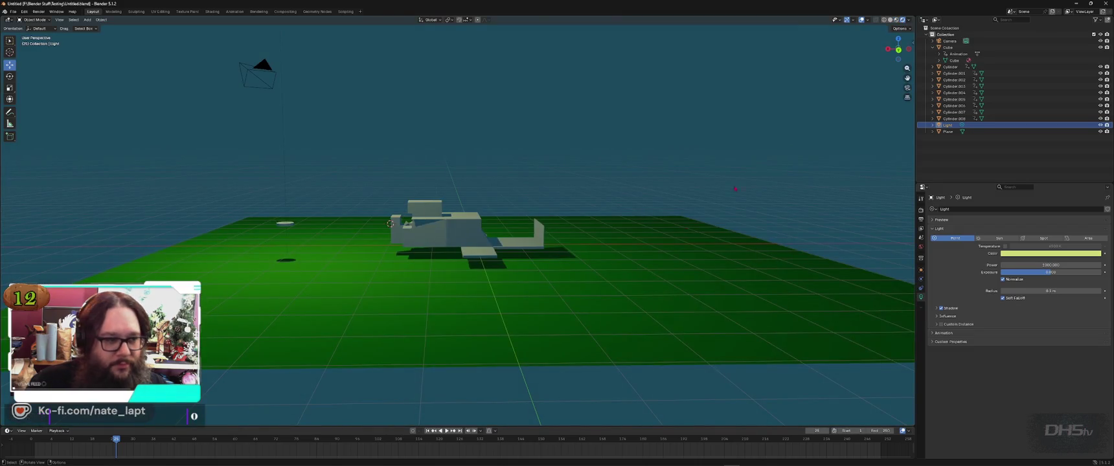
Step: Move Cylinder, Cylinder.001 and Cylinder.002 to the car's right, back and front
middle_drag(492, 214, 884, 63)
mouse_move(804, 26)
middle_down()
mouse_move(858, 45)
mouse_move(791, 52)
middle_up()
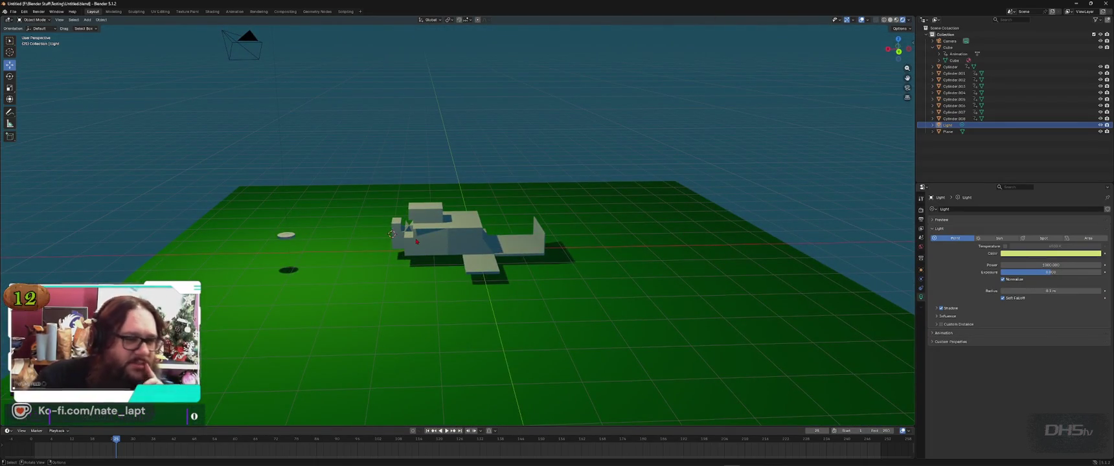
click(287, 236)
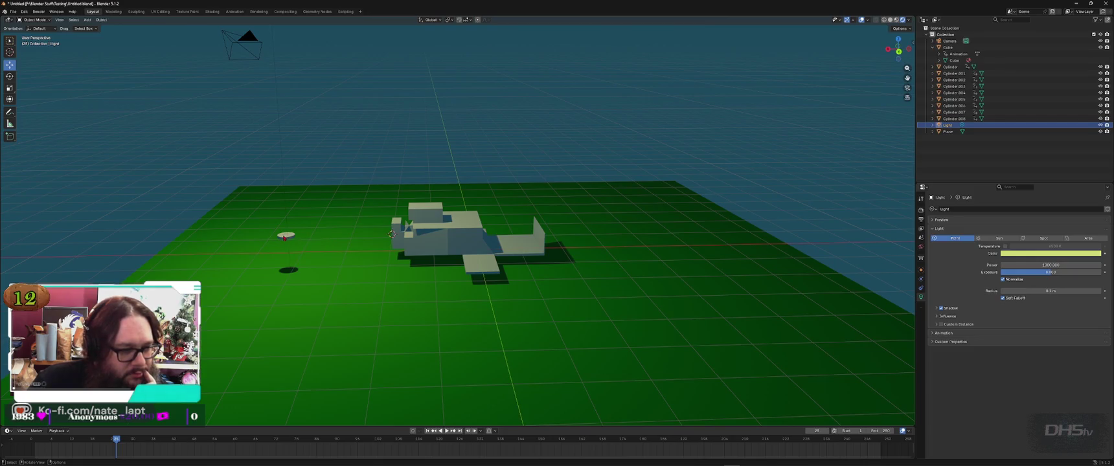
key(g)
click(588, 223)
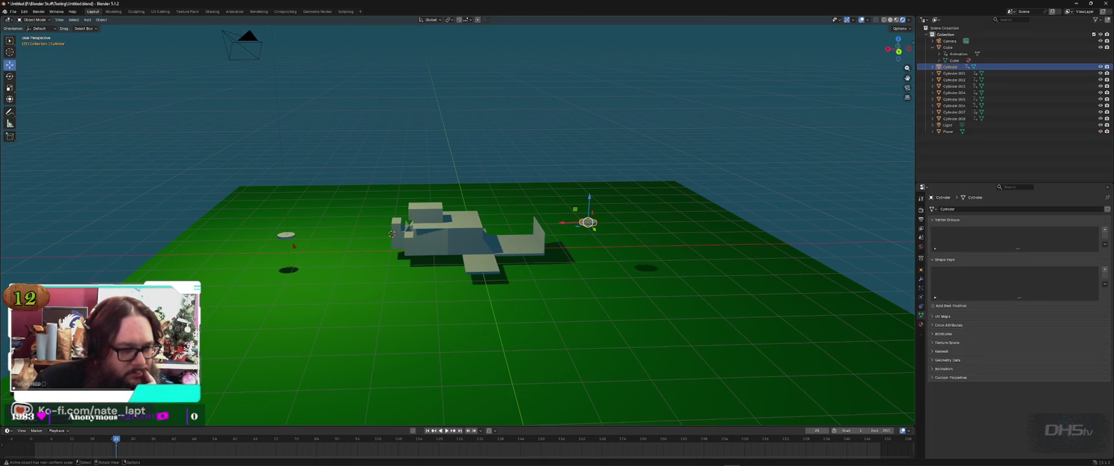
click(287, 236)
key(g)
click(500, 192)
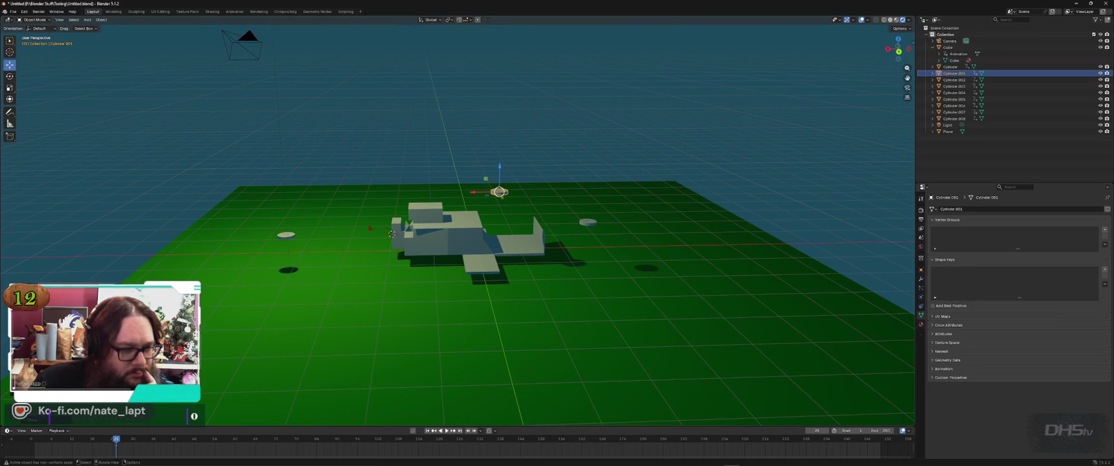
click(285, 236)
key(g)
click(516, 266)
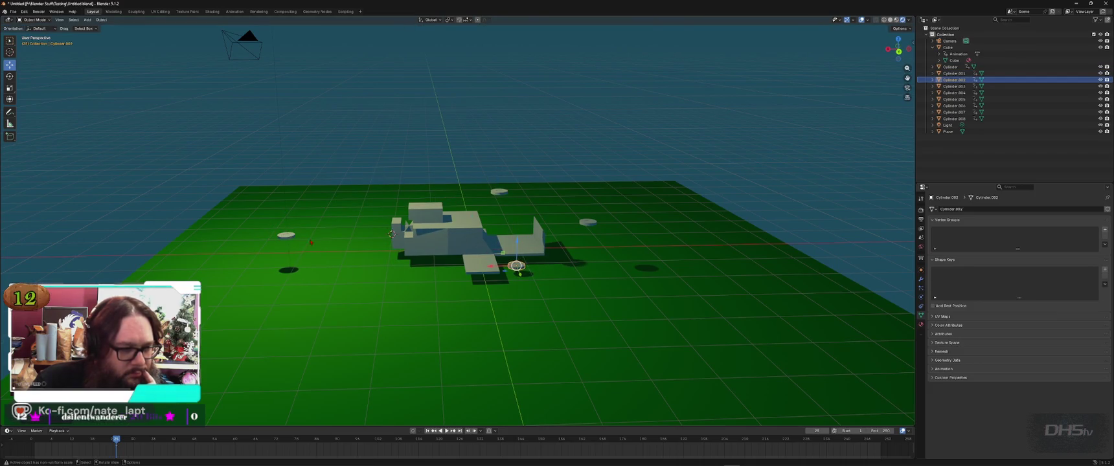
Step: Place Cylinder.003 and Cylinder.004 at the car's front left side
click(286, 236)
key(g)
click(429, 268)
click(287, 236)
middle_drag(286, 236, 518, 241)
key(g)
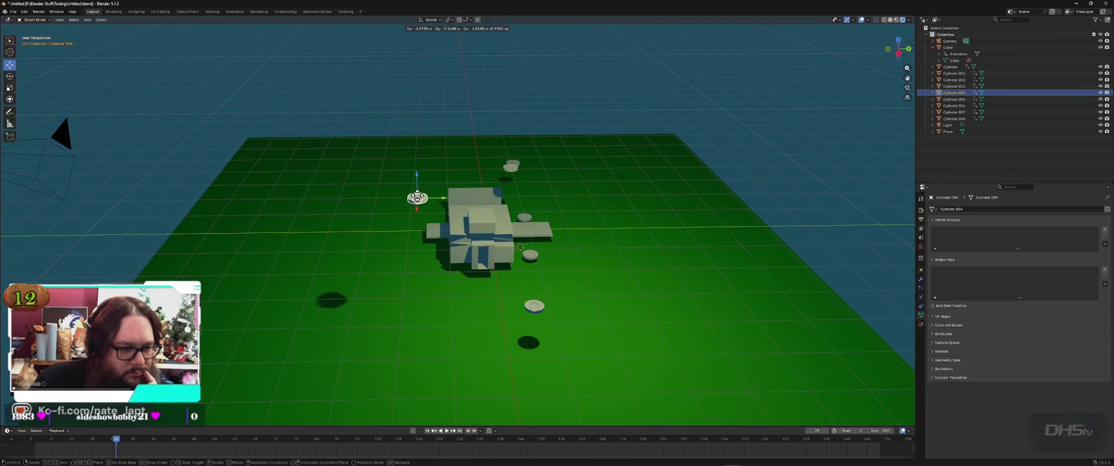
click(427, 270)
Step: Duplicate Cylinder.005 and place the copy with an axis-locked move
click(534, 307)
key(shift+d)
key(x)
key(z)
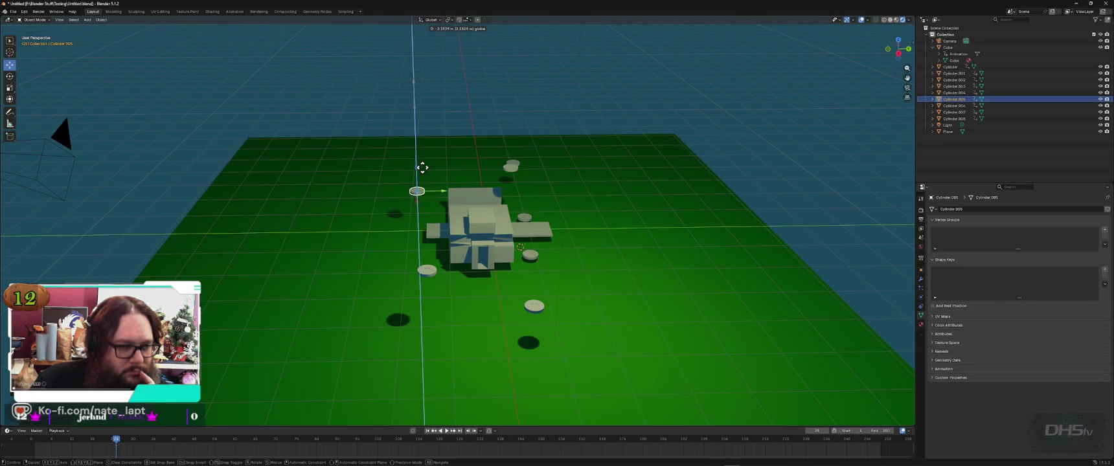
click(423, 188)
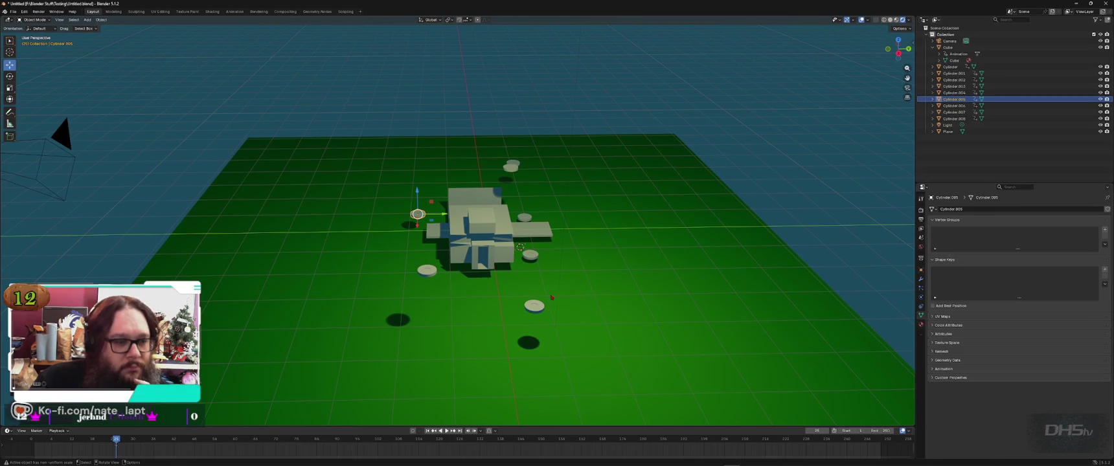
Step: Place Cylinder.006, Cylinder.007 and Cylinder.008 around the front of the car
click(531, 307)
key(g)
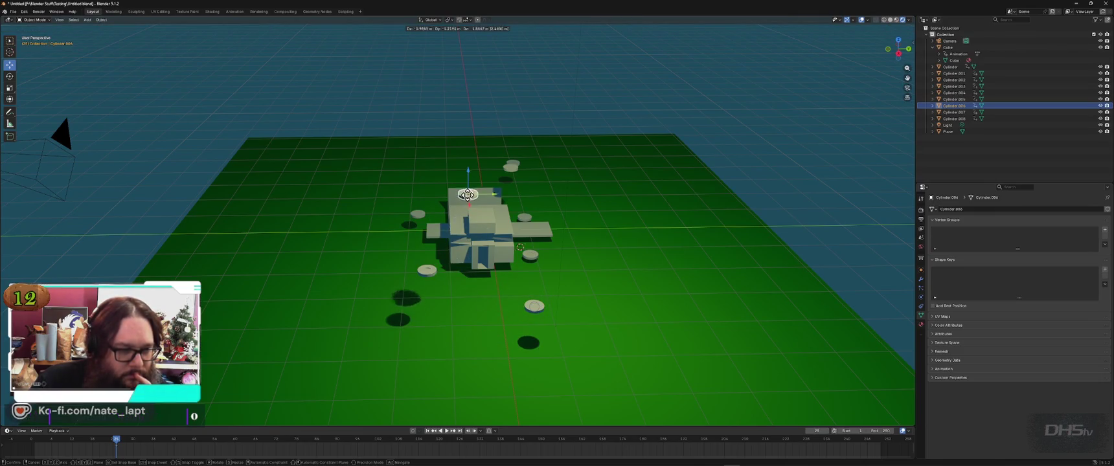
key(x)
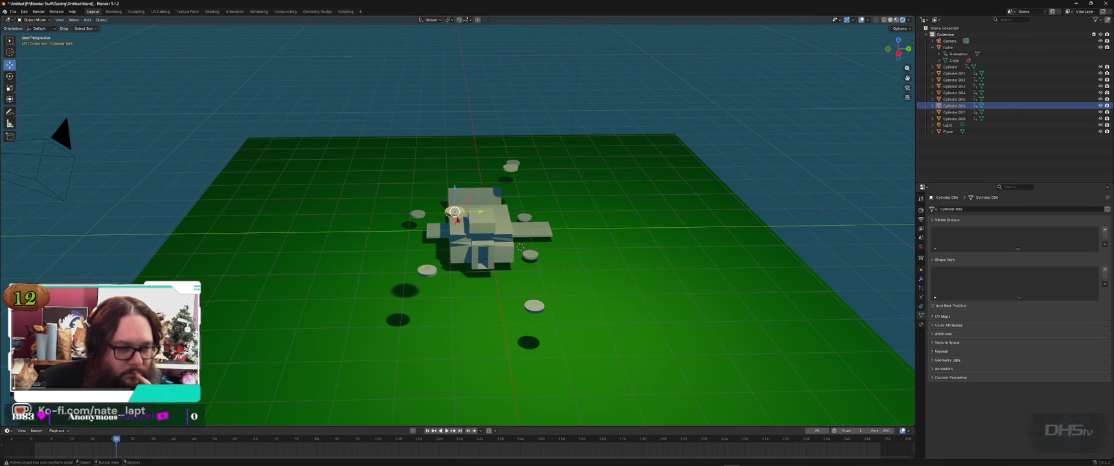
click(452, 144)
click(537, 308)
key(g)
click(530, 308)
click(530, 309)
key(g)
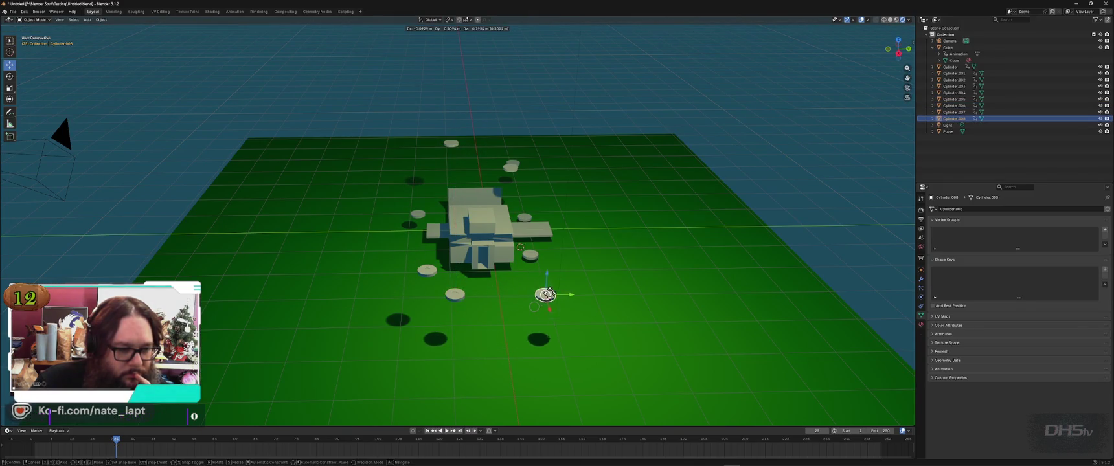
click(575, 321)
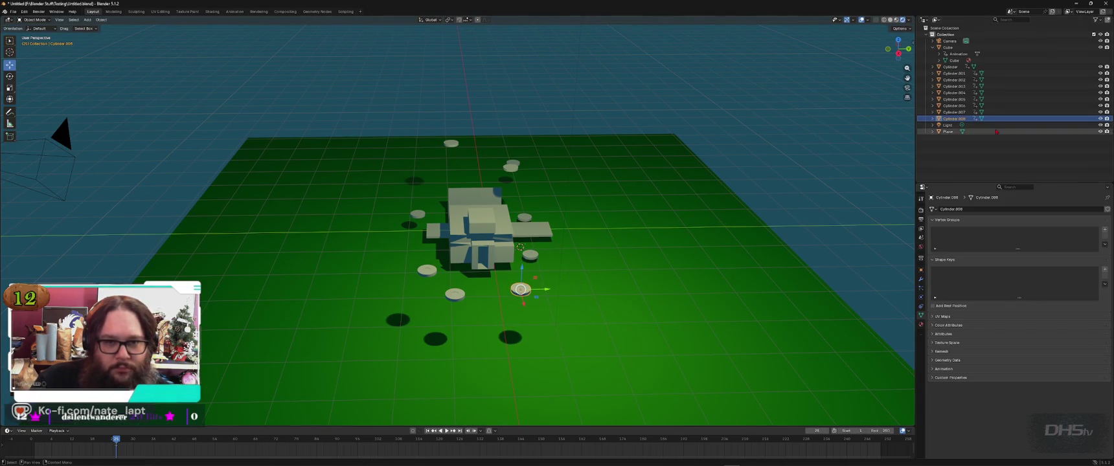
Step: Select all the cylinders in the outliner and open their object options
click(951, 66)
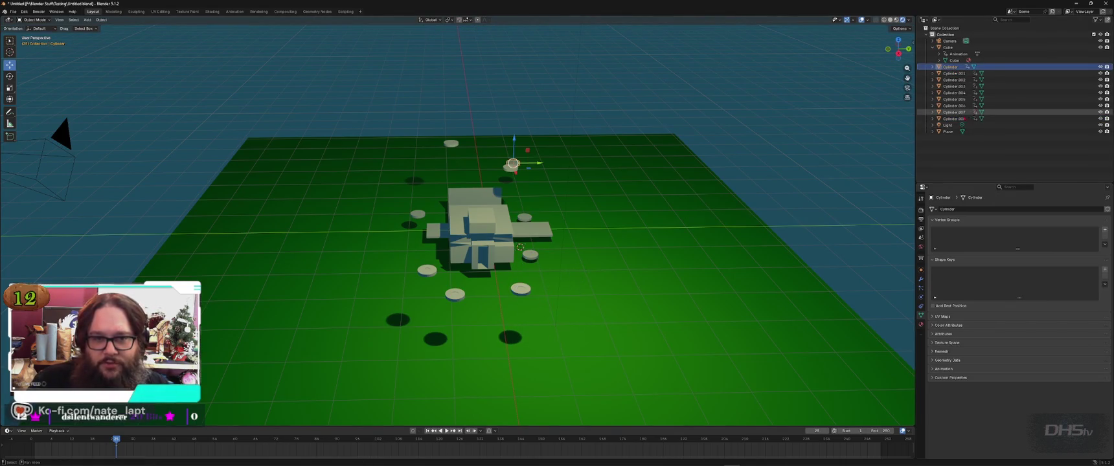
shift+click(955, 118)
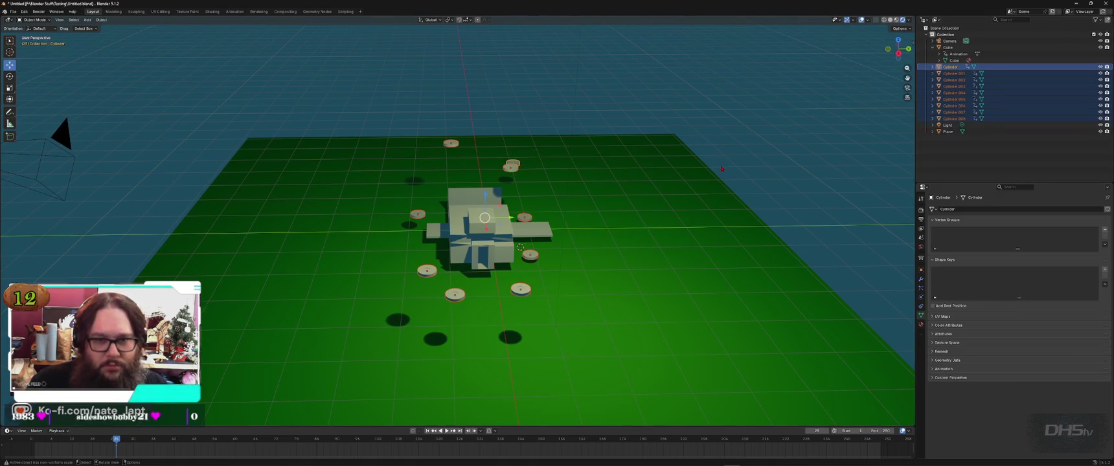
right_click(952, 67)
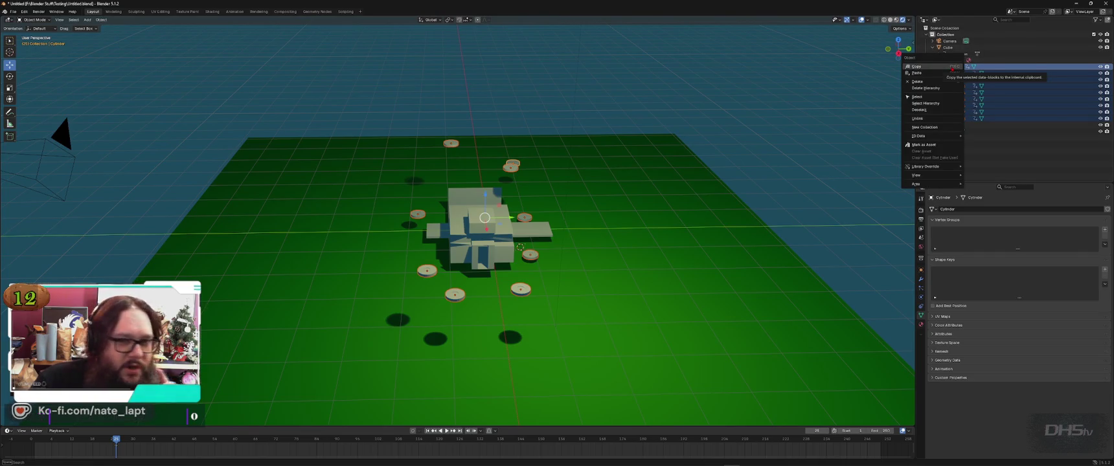
Step: Deselect everything and apply all transforms to the active object
click(765, 139)
key(ctrl+a)
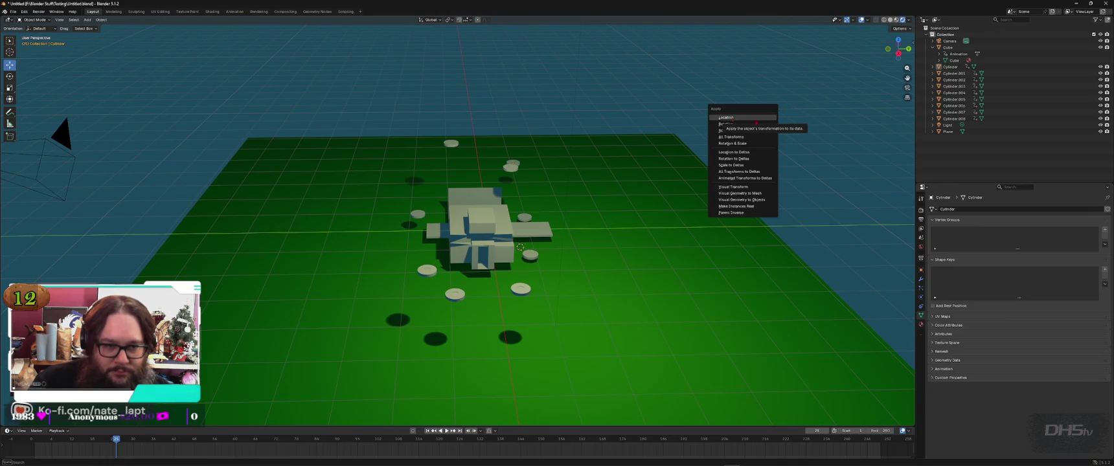
click(745, 120)
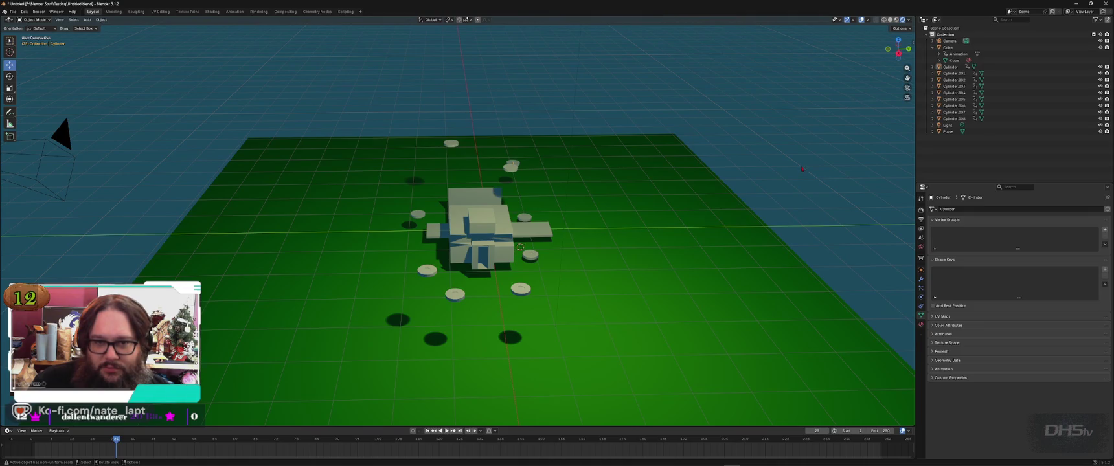
Step: Select Cylinder, Cylinder.001 and Cylinder.003 in the outliner and check their options
click(950, 68)
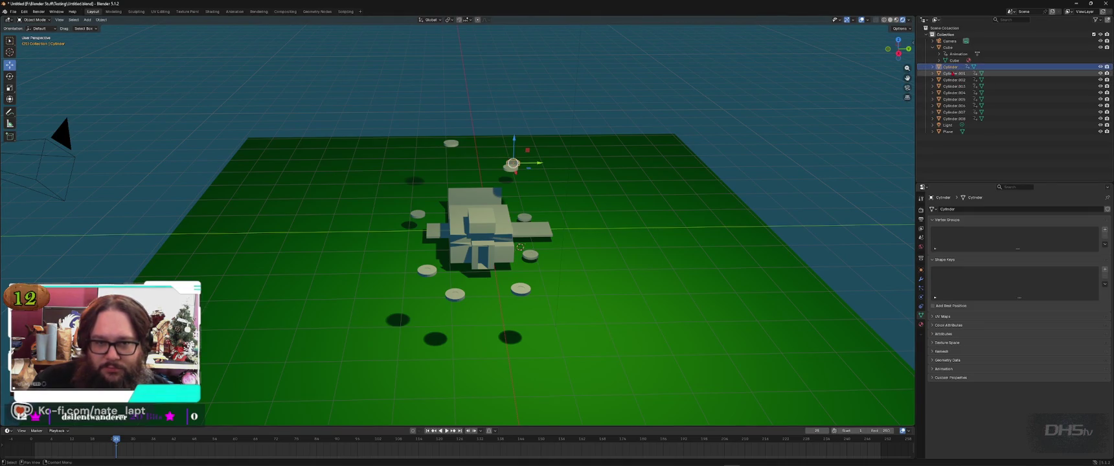
click(954, 74)
click(950, 86)
right_click(952, 86)
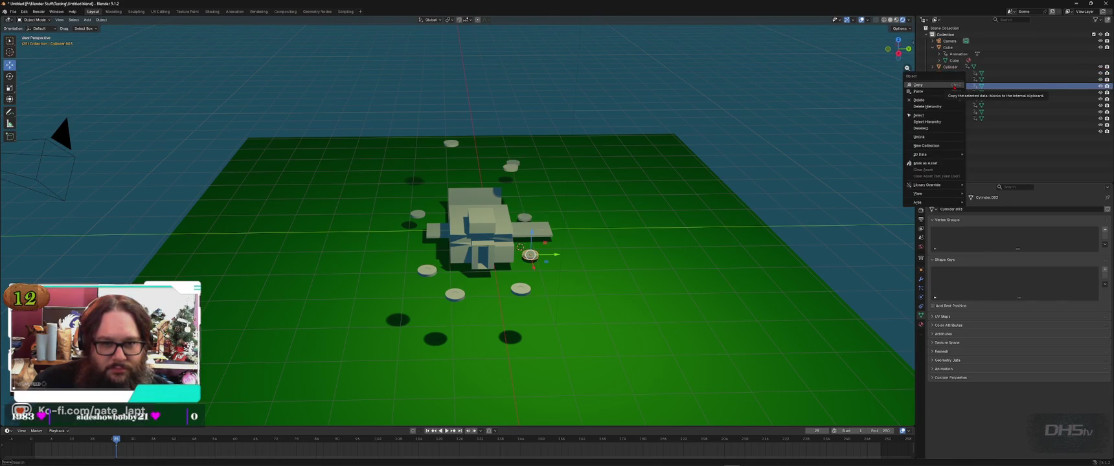
click(791, 95)
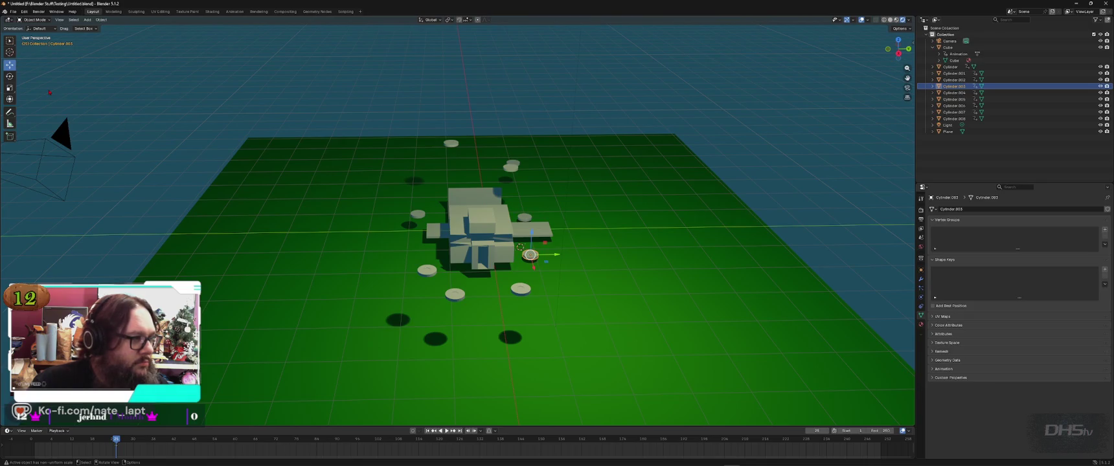
Step: Switch to box selection, deselect Cylinder.003, and save to Untitled.blend
click(10, 41)
click(248, 75)
key(ctrl)
key(ctrl+s)
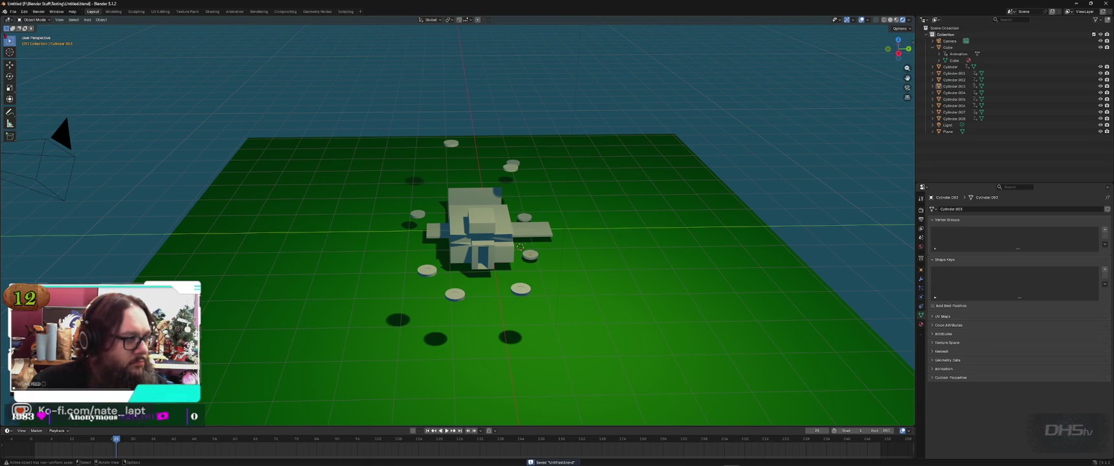
click(13, 11)
mouse_move(26, 18)
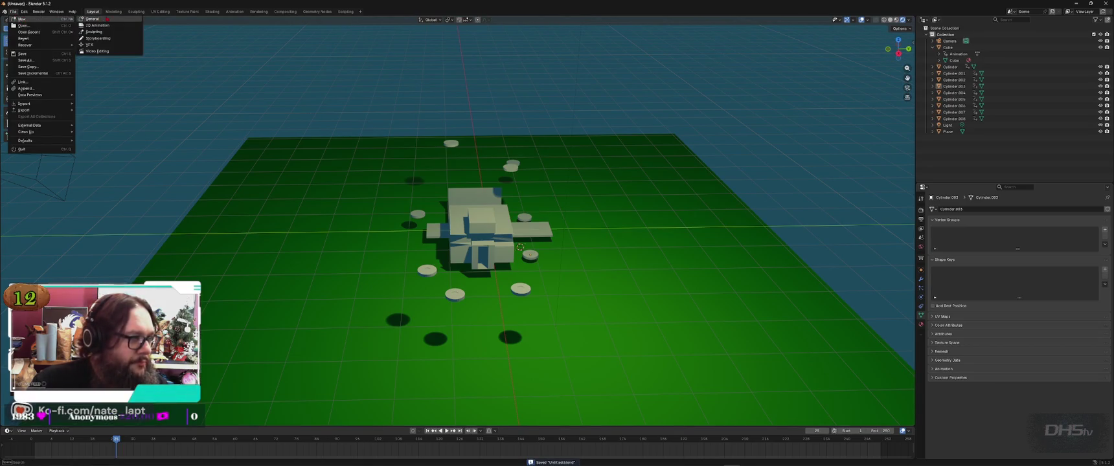
Step: Load a fresh default scene, then reopen Untitled.blend from recent files
click(91, 19)
click(13, 11)
mouse_move(26, 45)
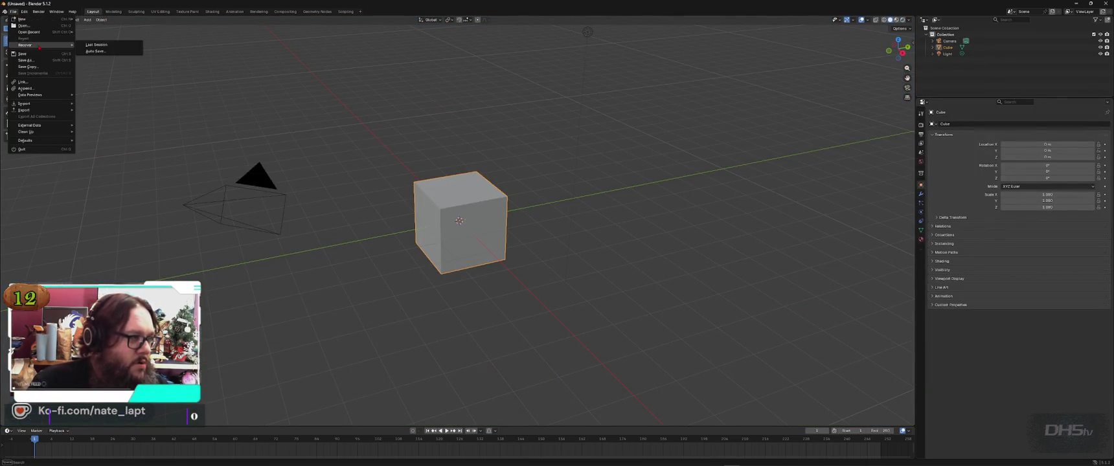
click(97, 31)
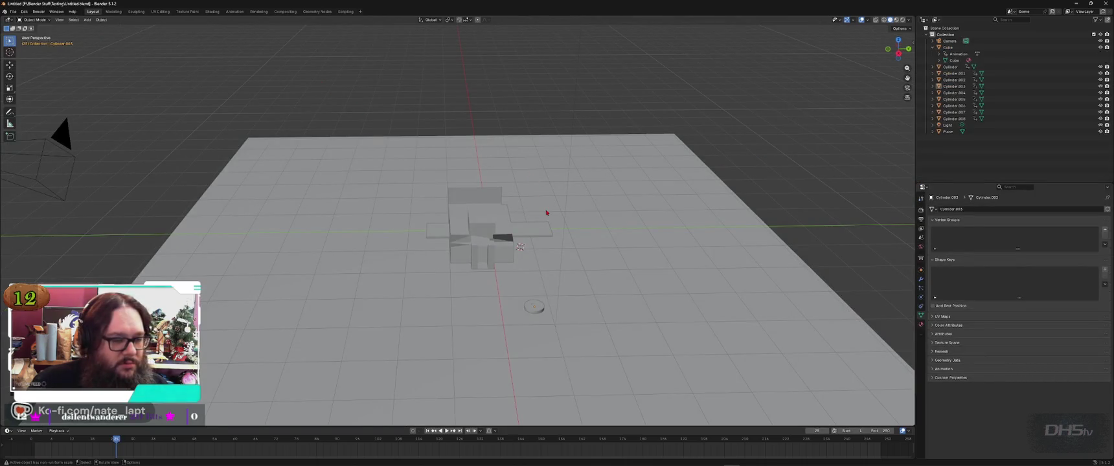
middle_drag(546, 309, 711, 293)
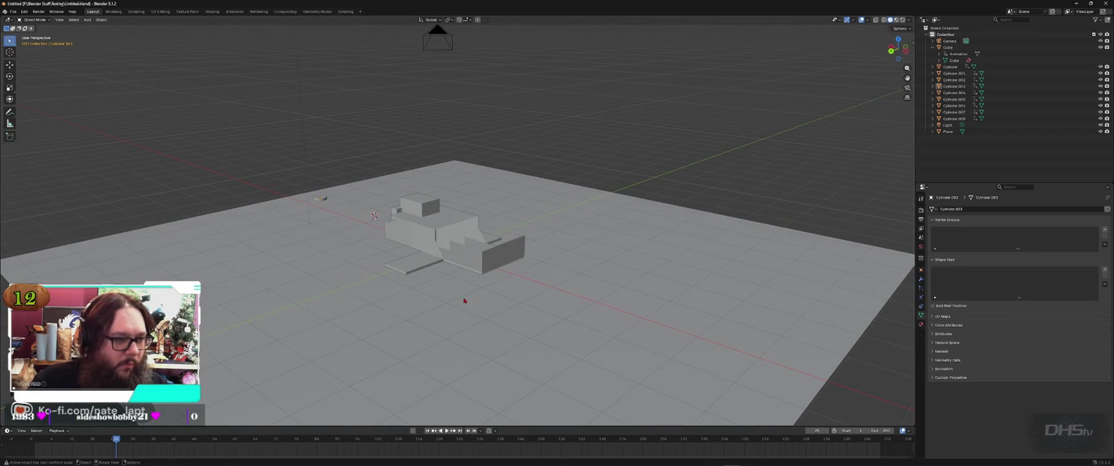
middle_drag(342, 224, 408, 222)
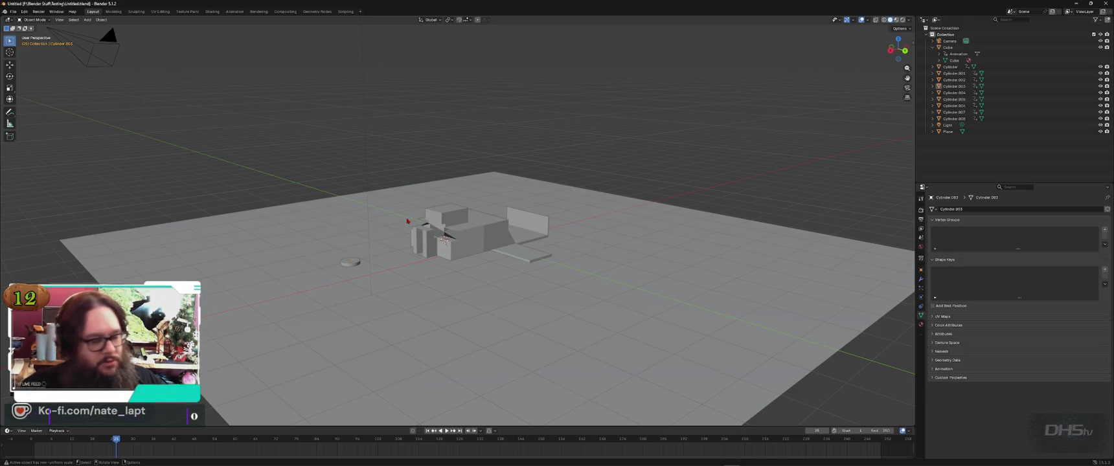
Step: Move the Cylinder disc onto the ground right of the car
click(351, 263)
key(a)
key(shift+space)
key(g)
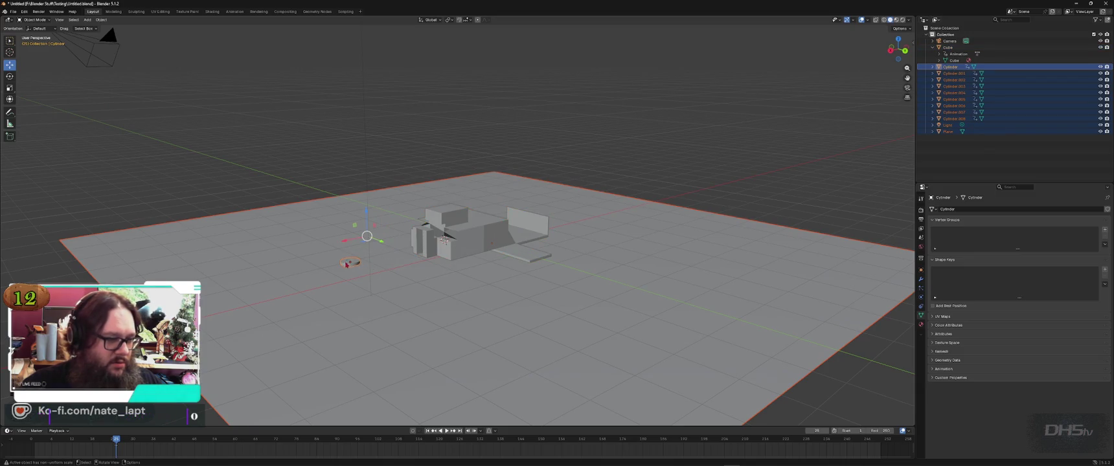
mouse_move(349, 262)
mouse_down()
mouse_move(452, 259)
mouse_move(563, 228)
mouse_up()
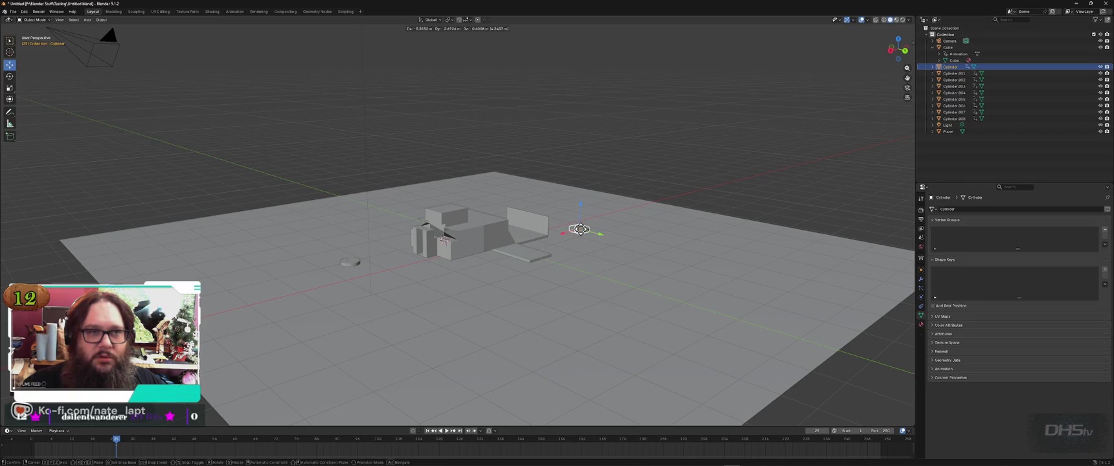
drag(580, 230, 595, 228)
Step: Set Cylinder.001 behind the car and Cylinder.002 to its left, then use Material Preview
click(350, 263)
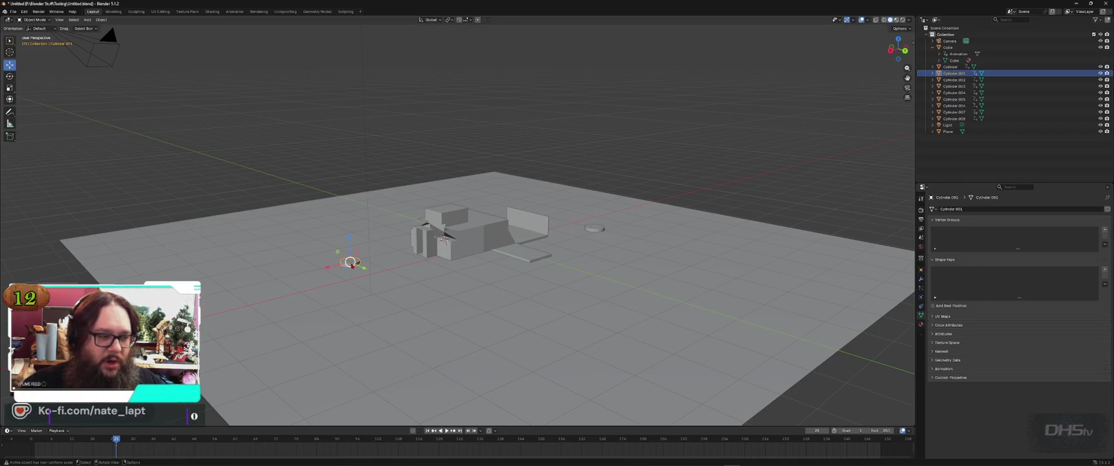
drag(350, 263, 471, 156)
drag(470, 126, 470, 173)
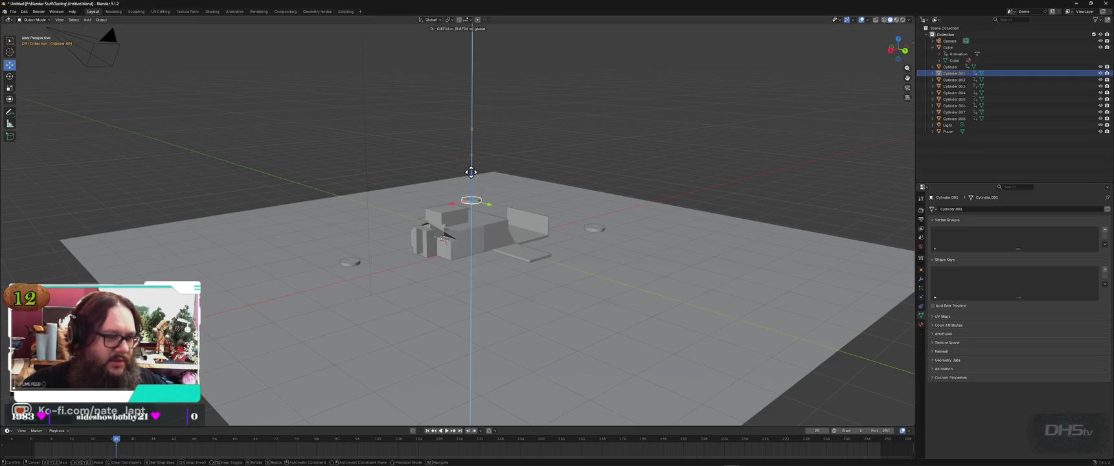
click(351, 262)
drag(351, 263, 425, 167)
middle_drag(425, 167, 499, 262)
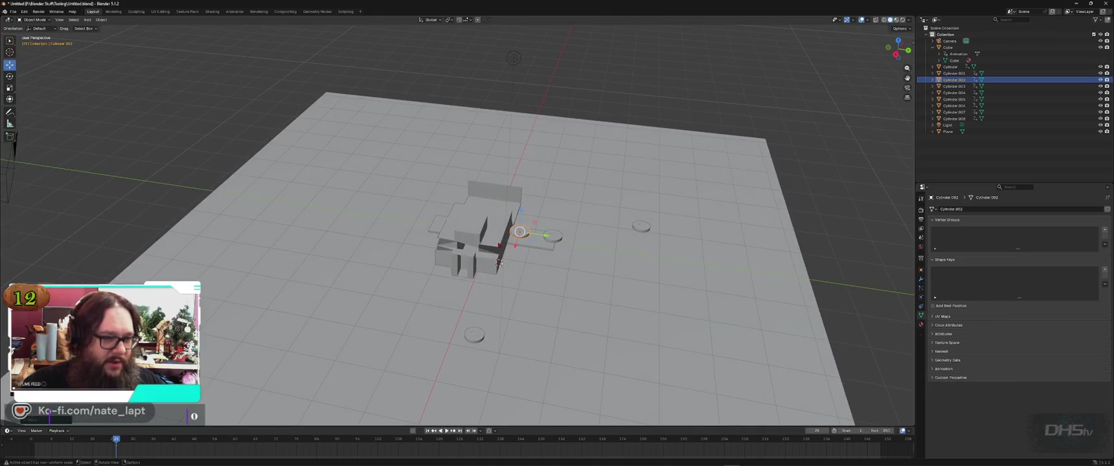
drag(520, 233, 402, 208)
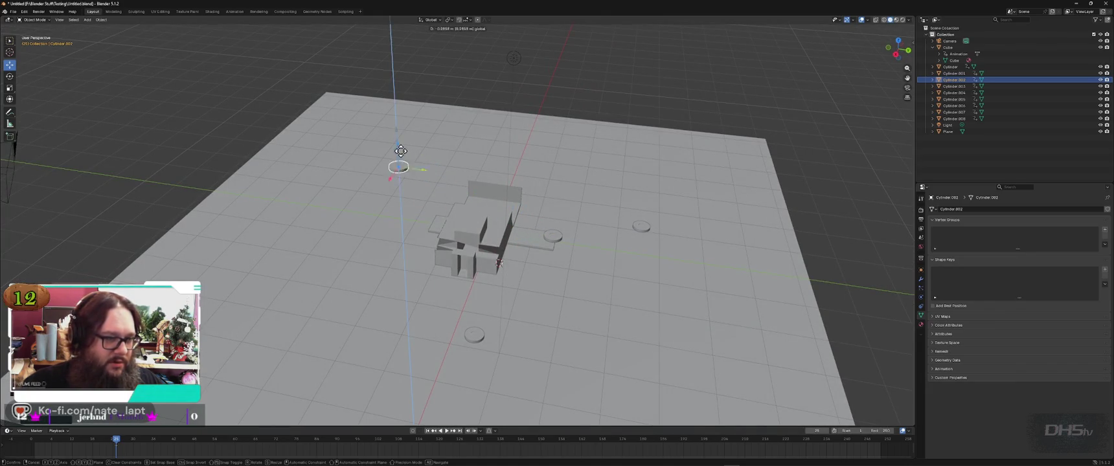
click(898, 19)
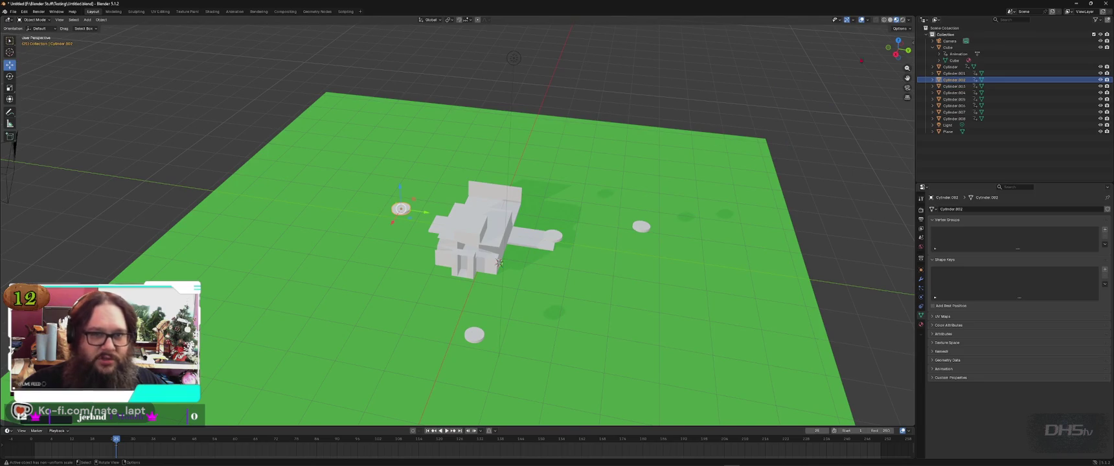
Step: Switch to Rendered shading and move Cylinder.003 and Cylinder.004 to new spots on the ground
key(z)
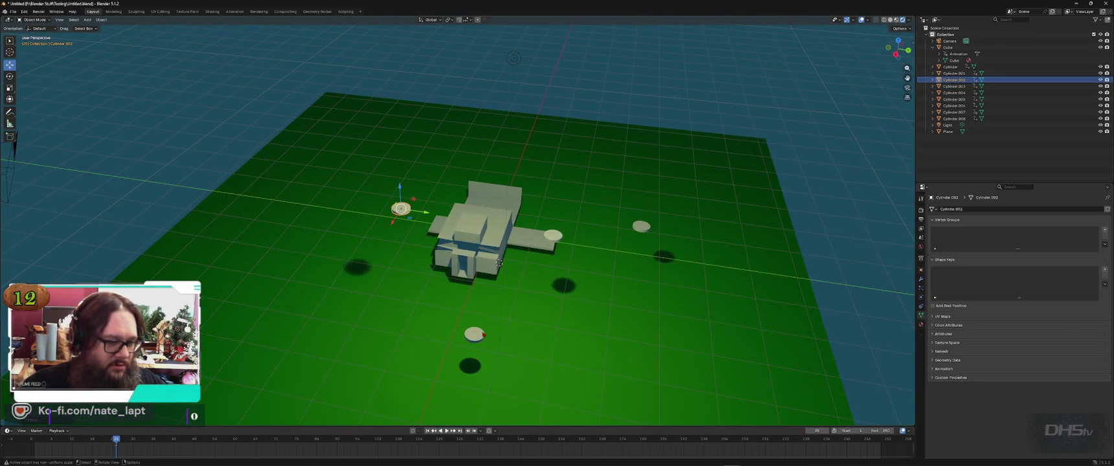
click(401, 210)
drag(401, 209, 396, 252)
drag(570, 389, 480, 347)
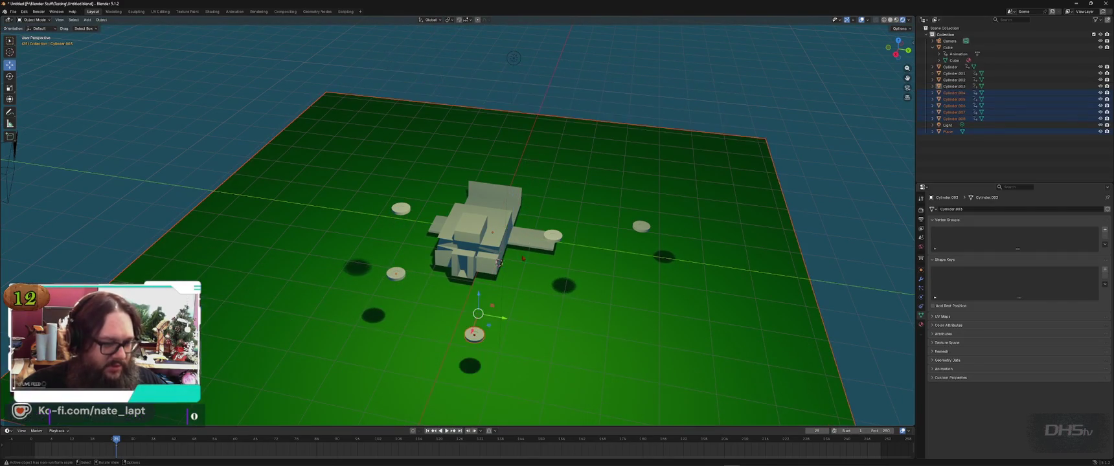
click(472, 336)
mouse_move(473, 335)
mouse_down()
mouse_move(542, 123)
mouse_move(531, 245)
mouse_move(549, 193)
mouse_up()
key(x)
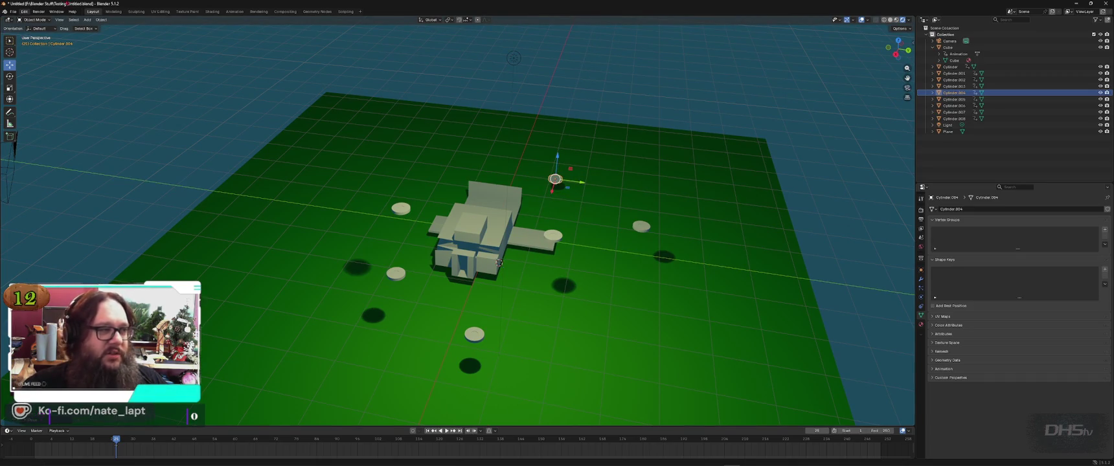
Step: Move Cylinder.005 to the car's front left, Cylinder.006 behind the car, and Cylinder.008 across the ground
click(474, 334)
mouse_move(474, 334)
mouse_down()
mouse_move(429, 264)
mouse_move(431, 309)
mouse_up()
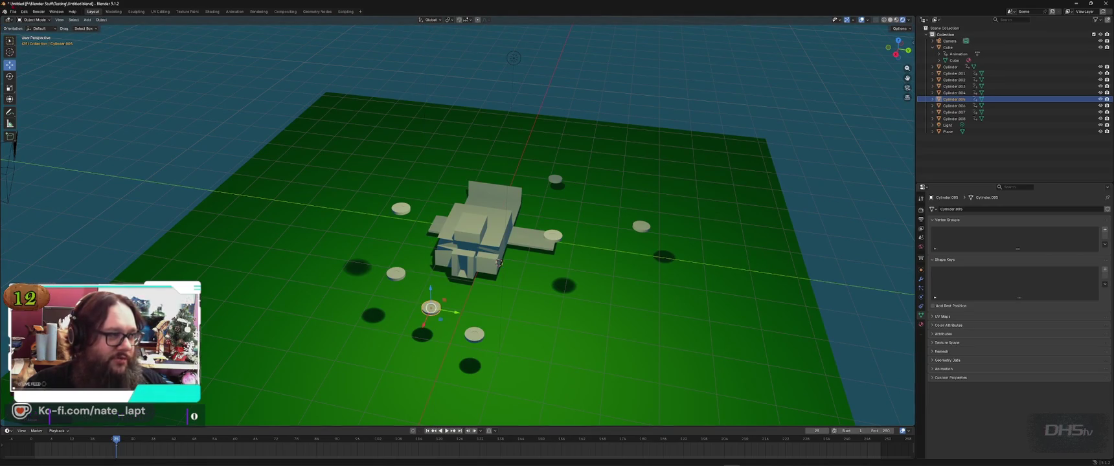
click(473, 334)
mouse_move(473, 335)
mouse_down()
mouse_move(447, 84)
mouse_move(462, 209)
mouse_move(493, 149)
mouse_up()
key(z)
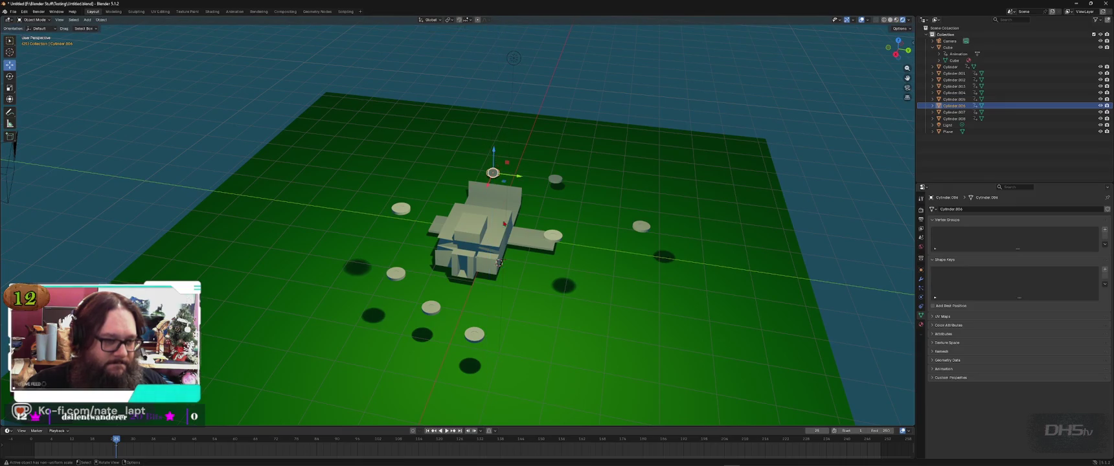
click(475, 335)
mouse_move(474, 334)
mouse_down()
mouse_move(376, 335)
mouse_move(358, 309)
mouse_up()
Step: Apply all transforms, then box-select every object in the scene
click(789, 174)
key(ctrl+a)
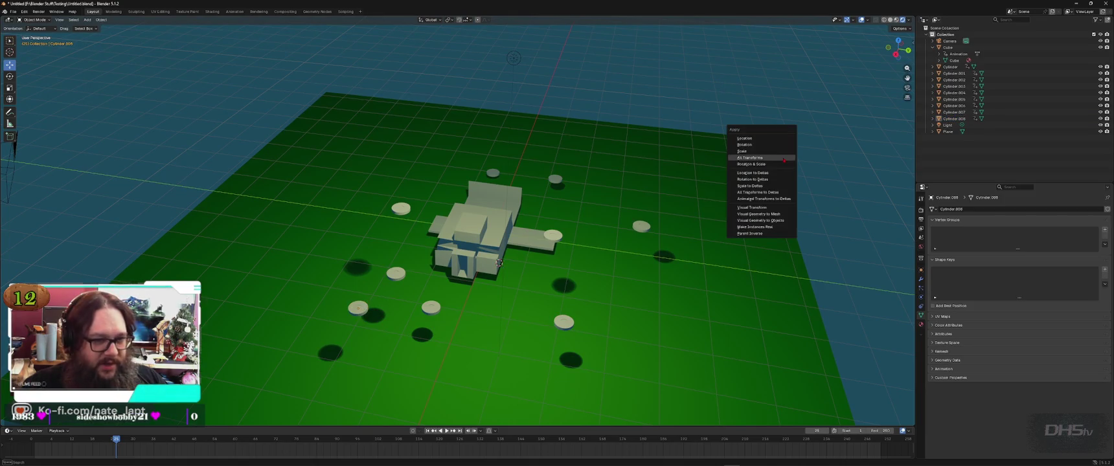
click(764, 158)
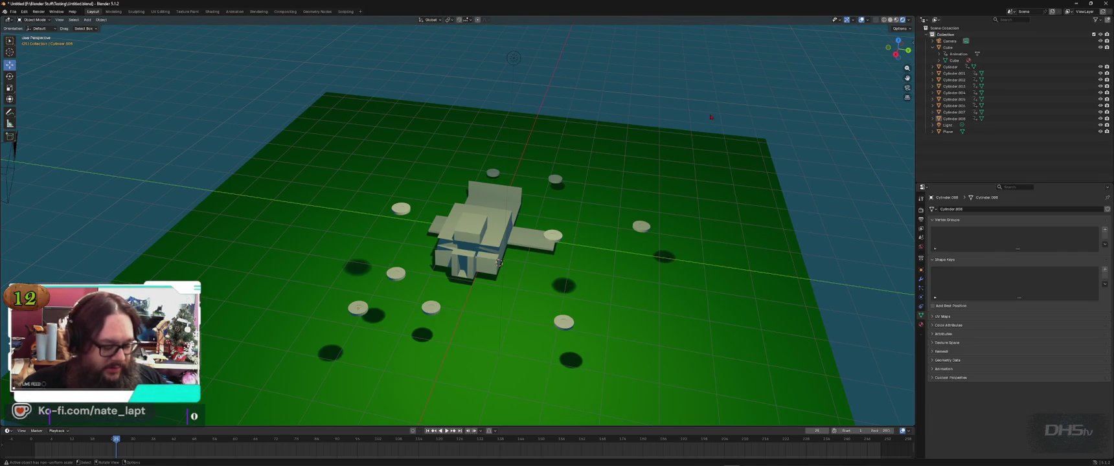
key(shift+s)
click(710, 115)
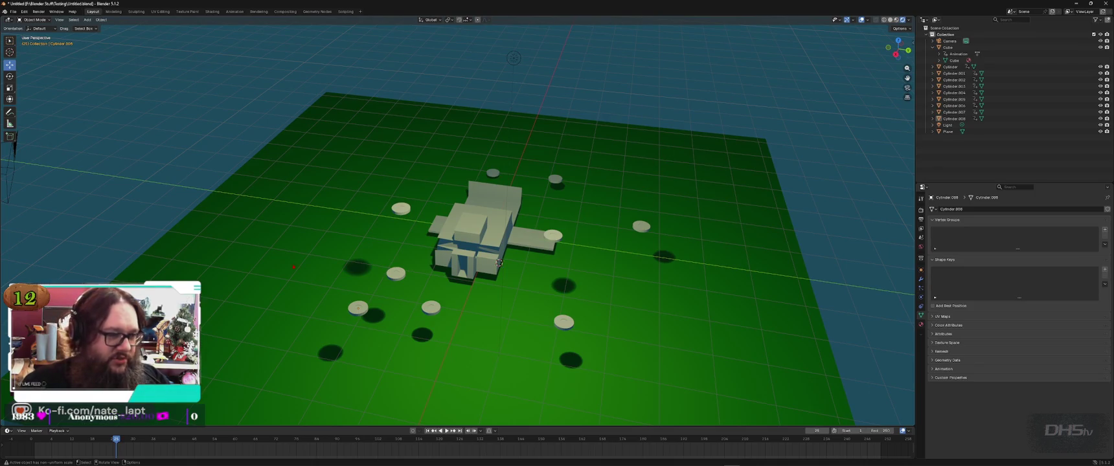
drag(225, 65, 856, 408)
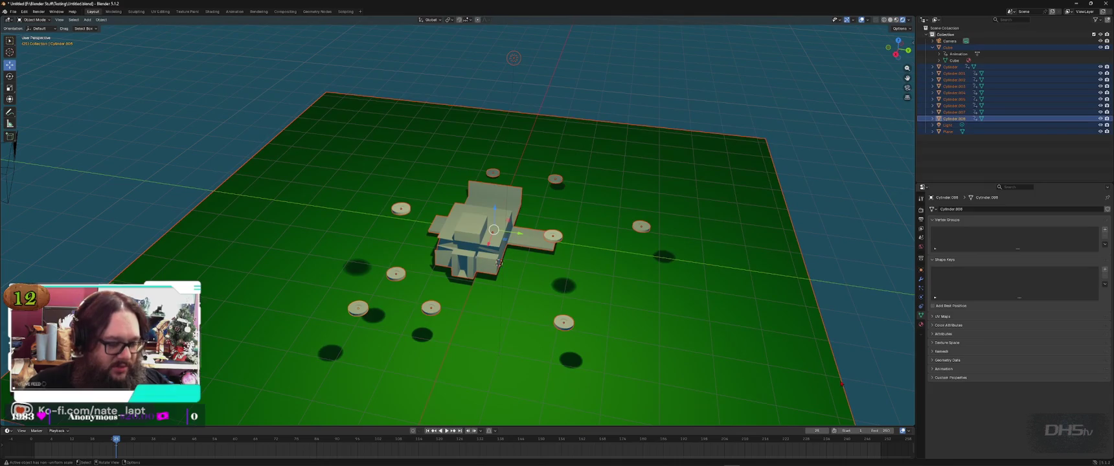
click(775, 106)
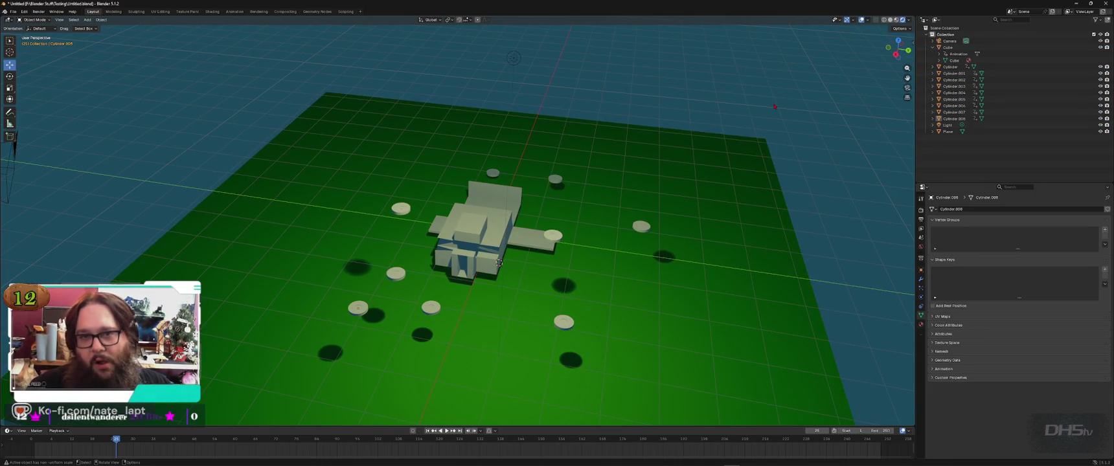
key(ctrl+s)
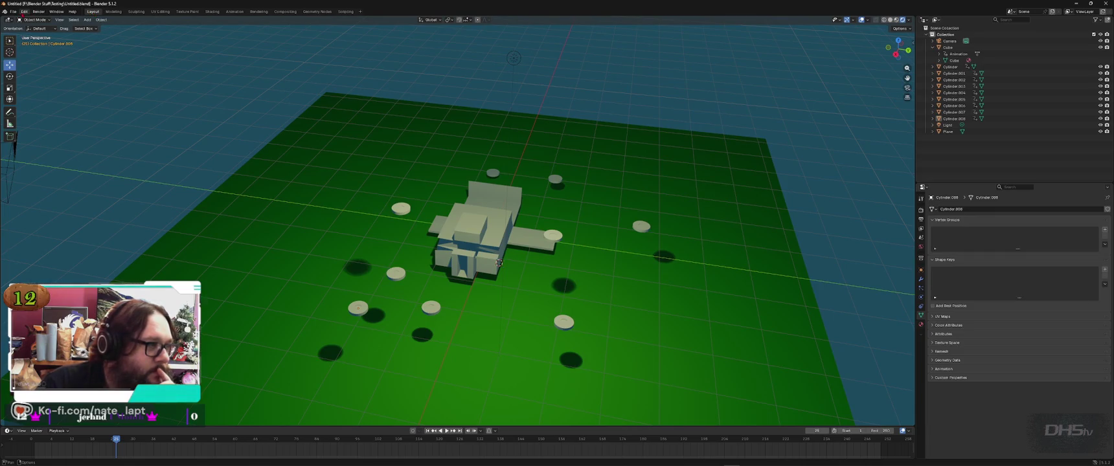
click(38, 11)
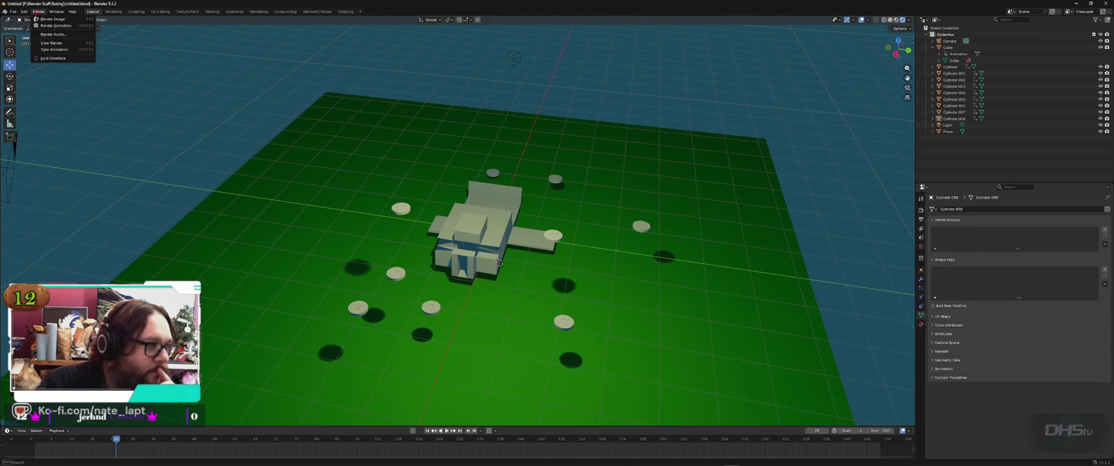
click(38, 12)
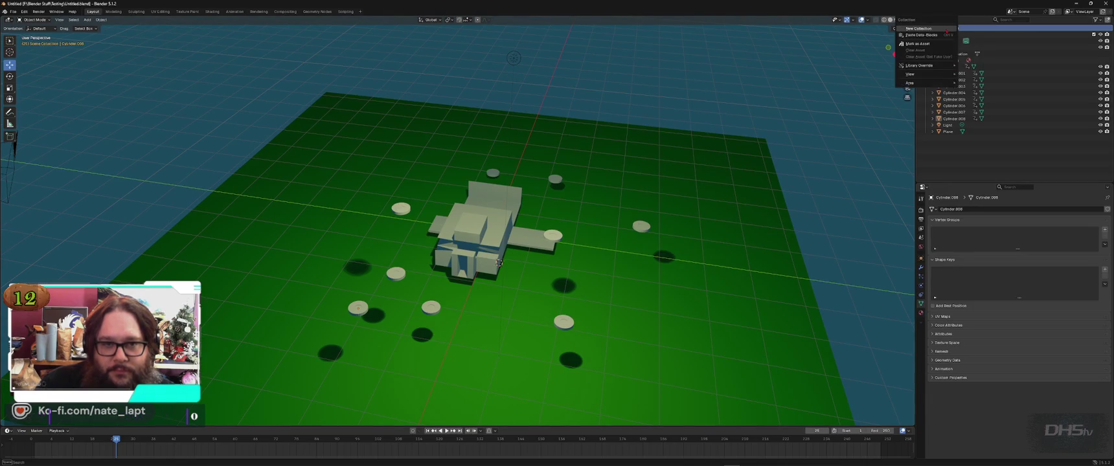
click(946, 28)
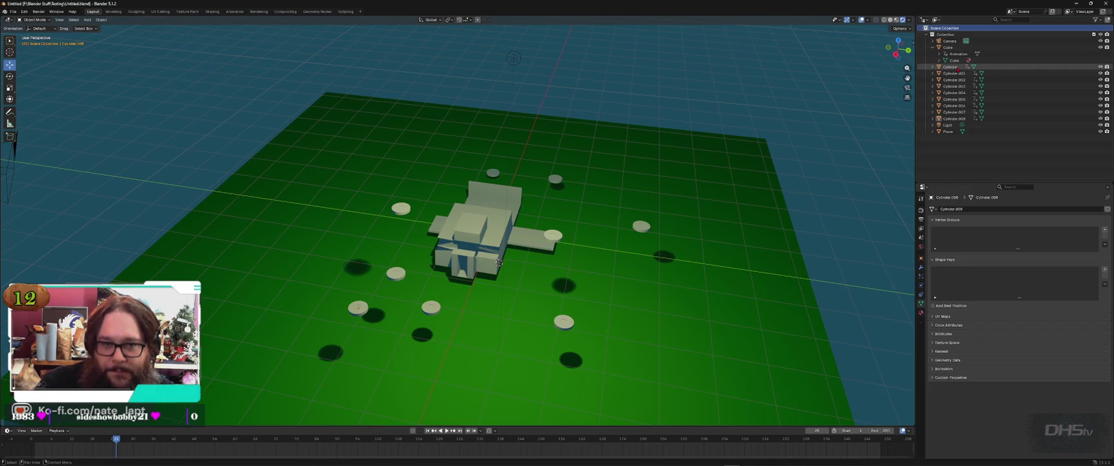
click(933, 67)
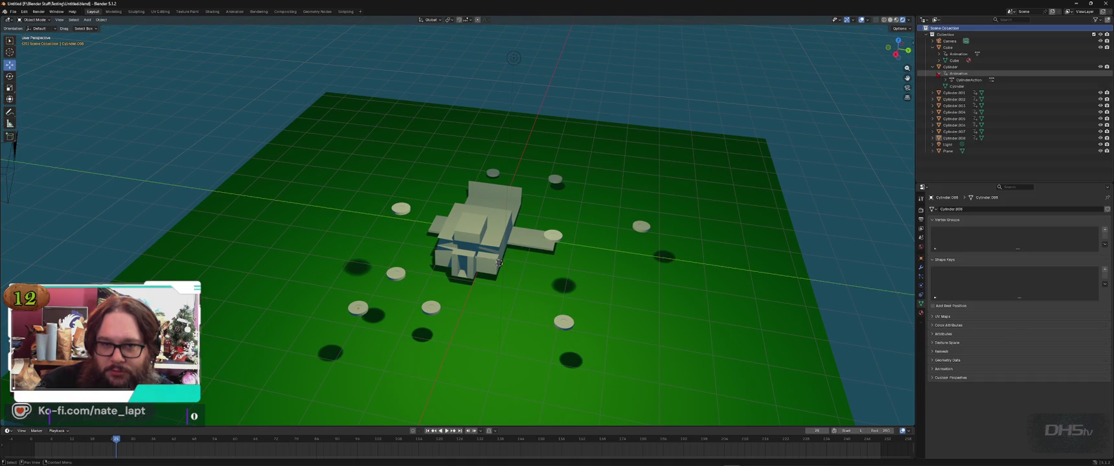
click(933, 67)
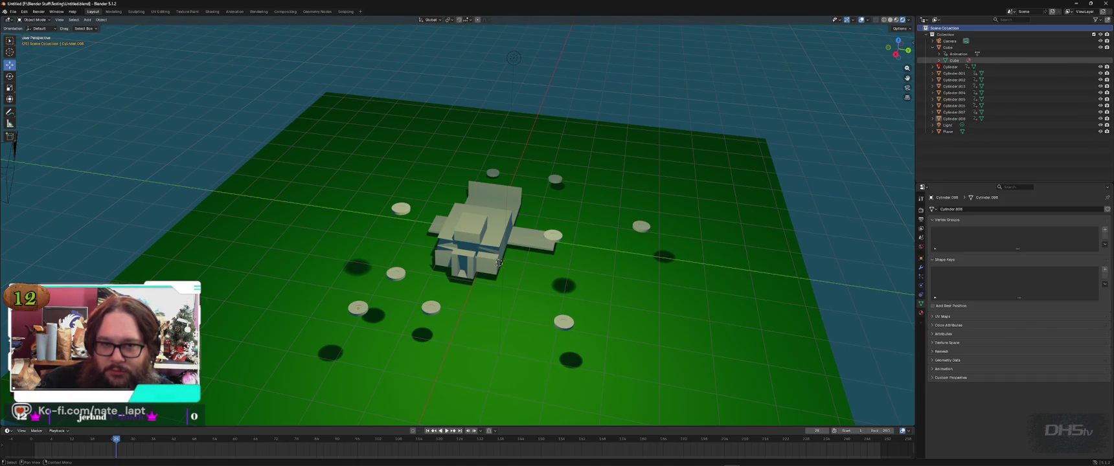
click(947, 48)
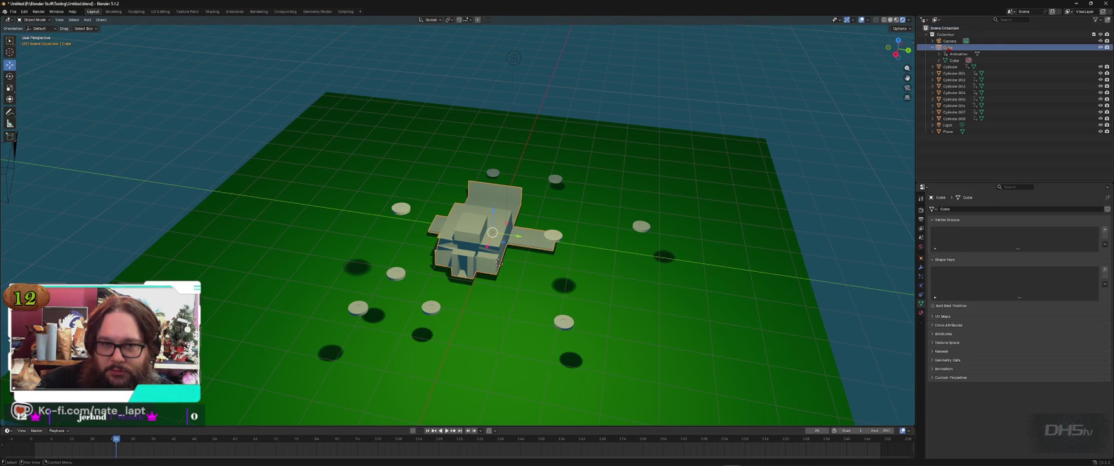
click(932, 48)
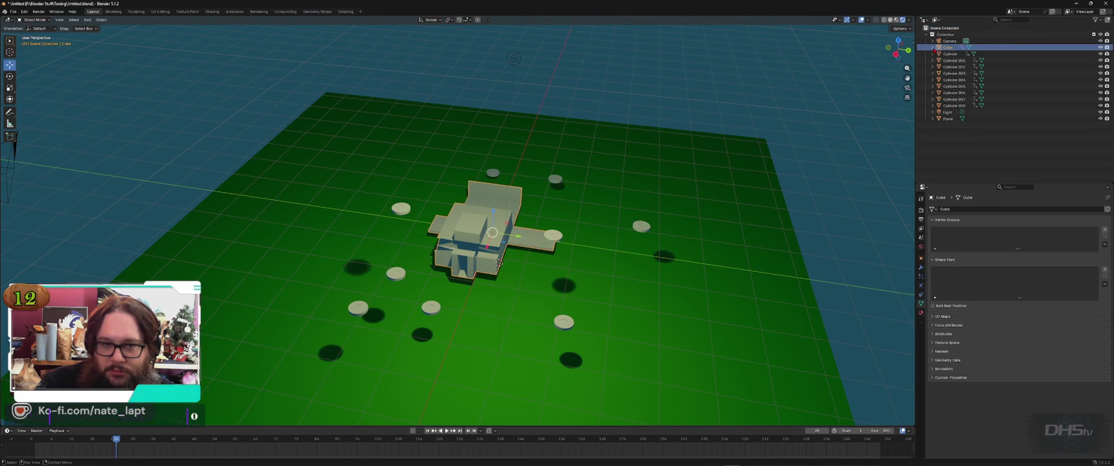
click(950, 40)
click(948, 34)
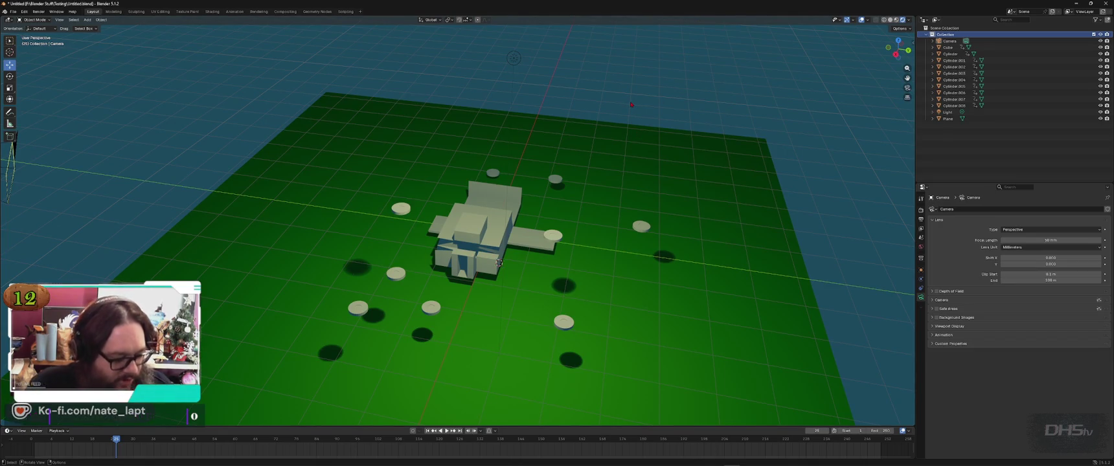
Step: Snap the 3D cursor to the grid and apply the scale
key(shift+s)
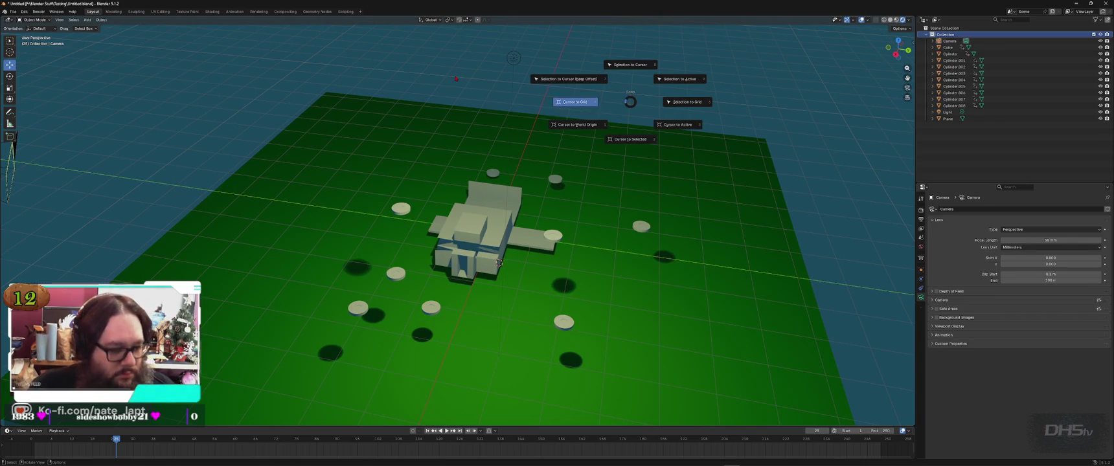
click(575, 102)
key(ctrl+a)
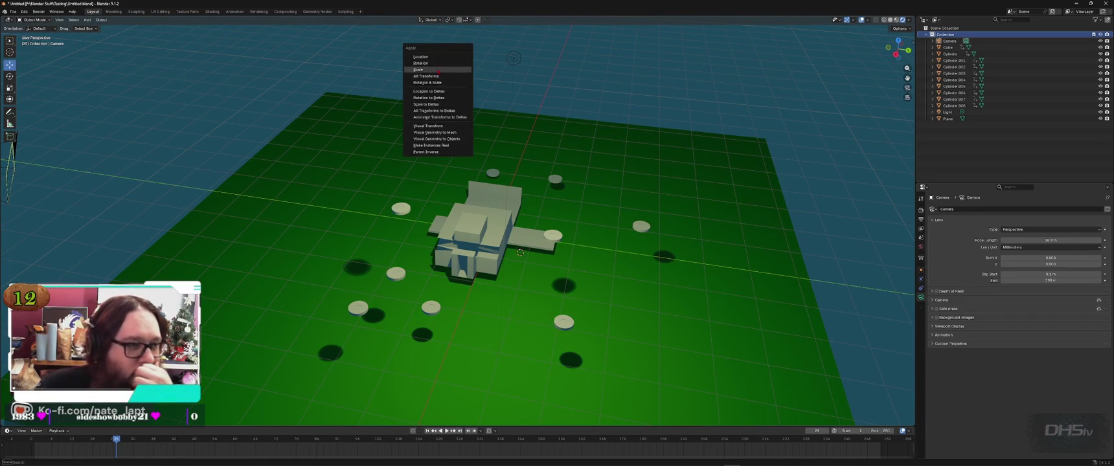
click(421, 70)
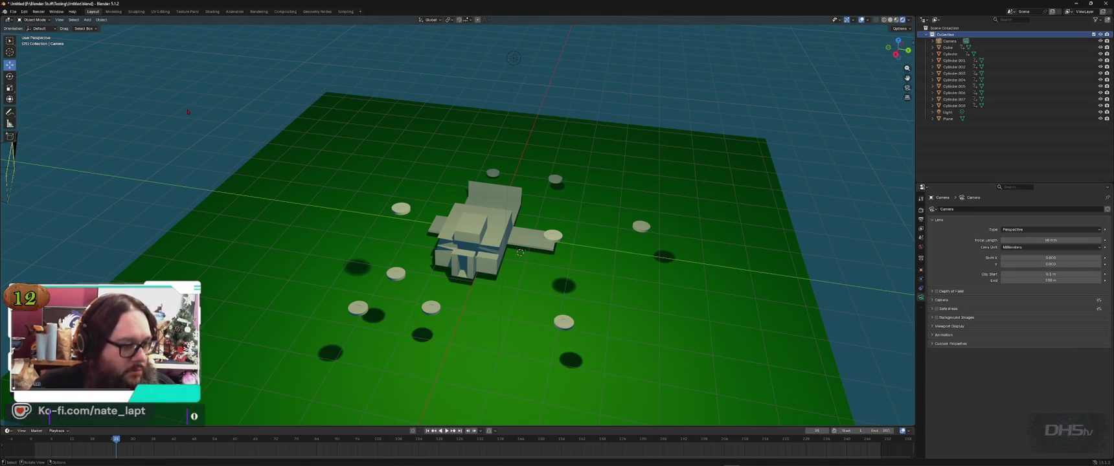
key(ctrl+a)
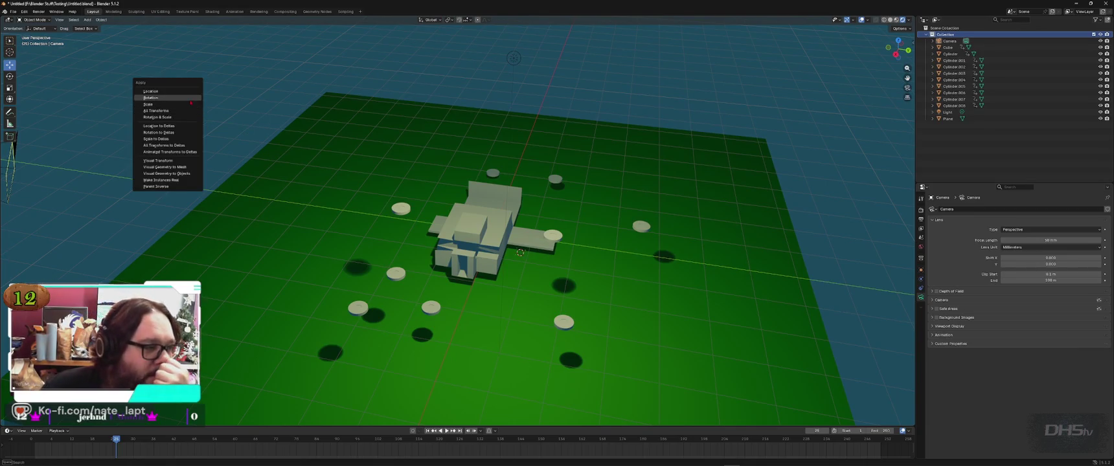
Step: Add a cylinder mesh, place it above the ground's far corner, rotate it and scale it down
key(shift)
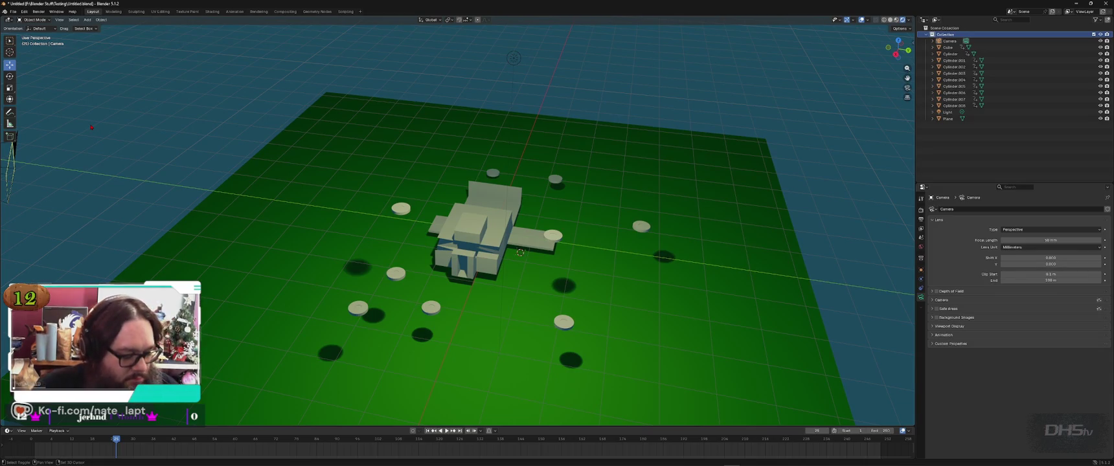
key(shift+a)
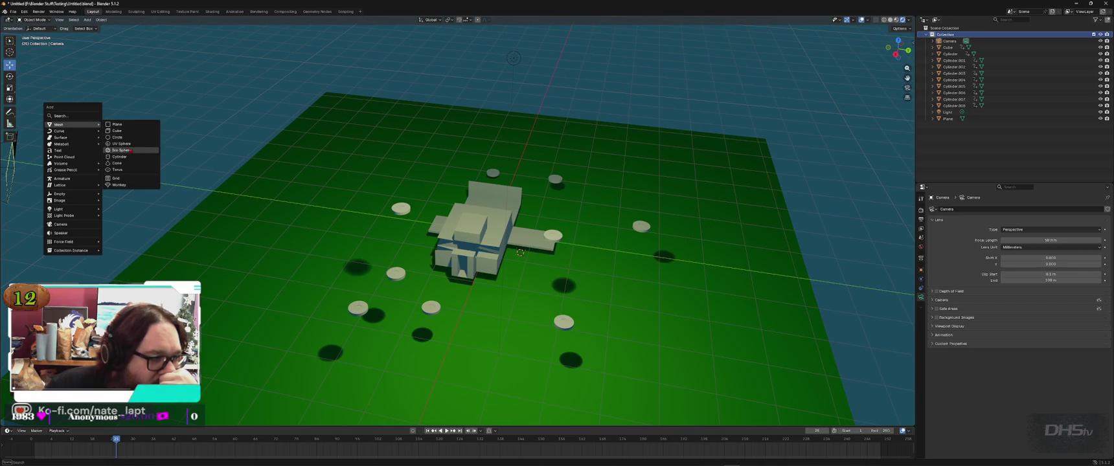
click(130, 157)
key(g)
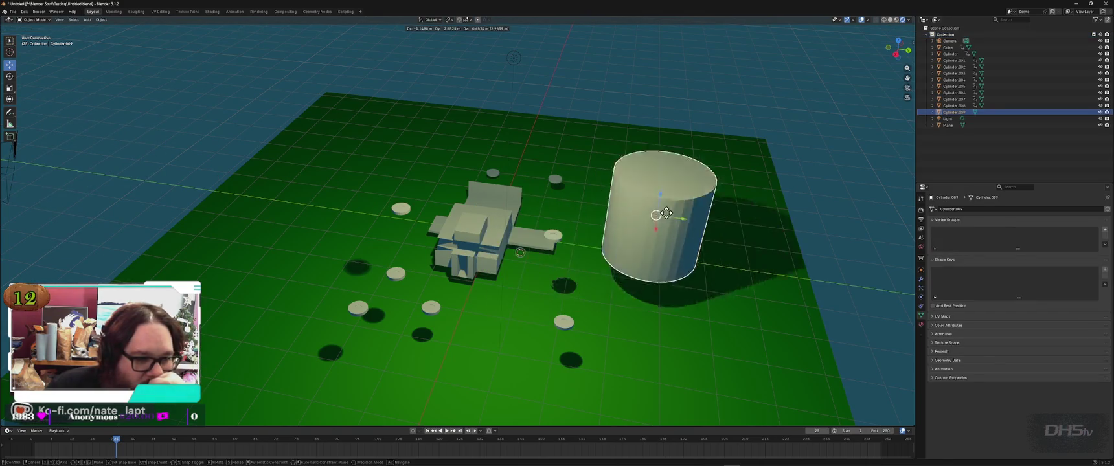
click(736, 108)
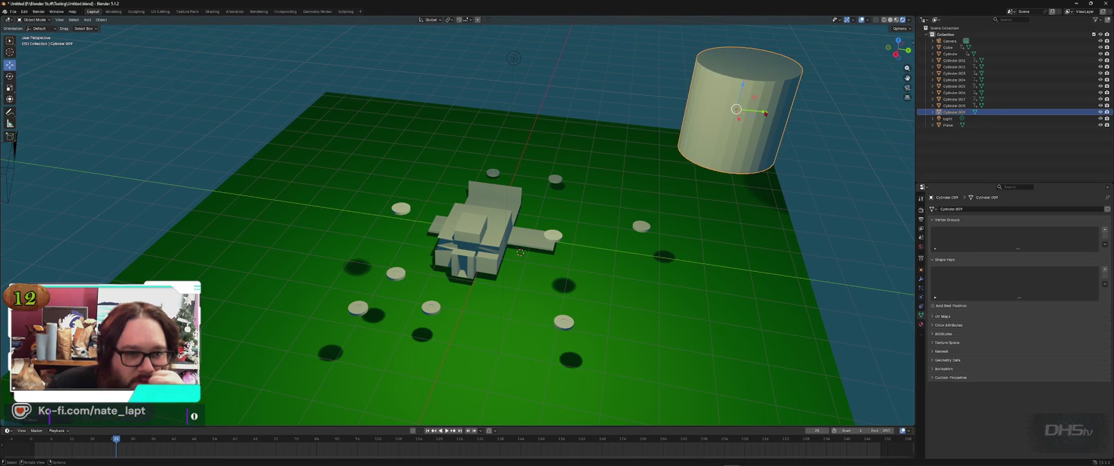
key(r)
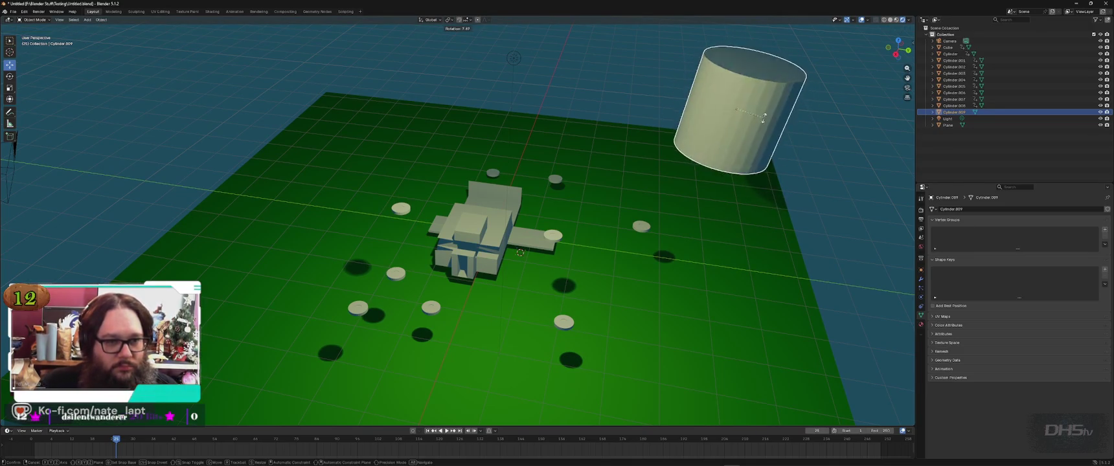
click(733, 116)
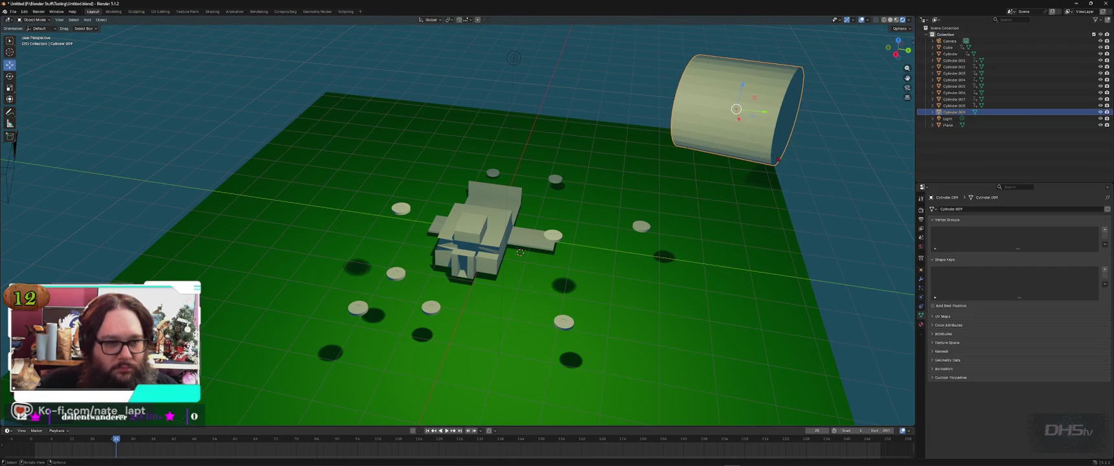
key(s)
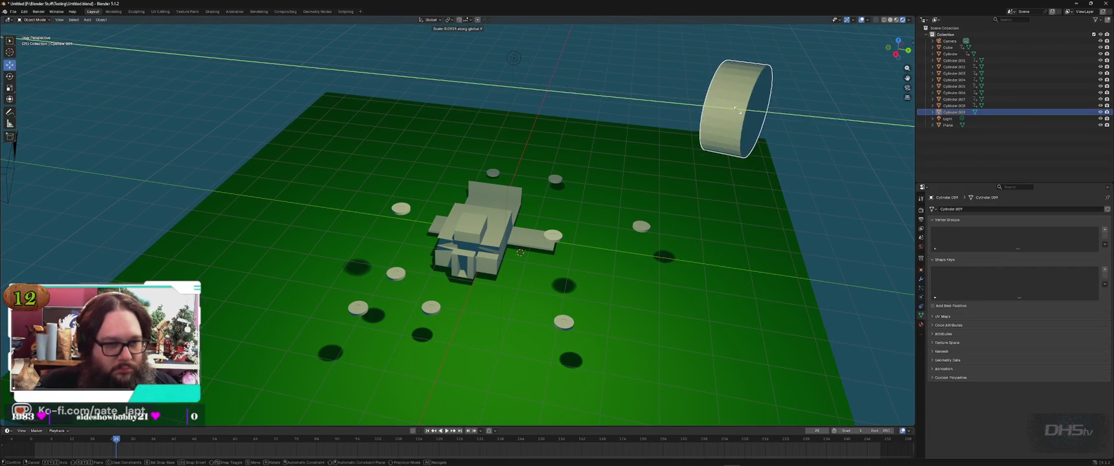
click(747, 144)
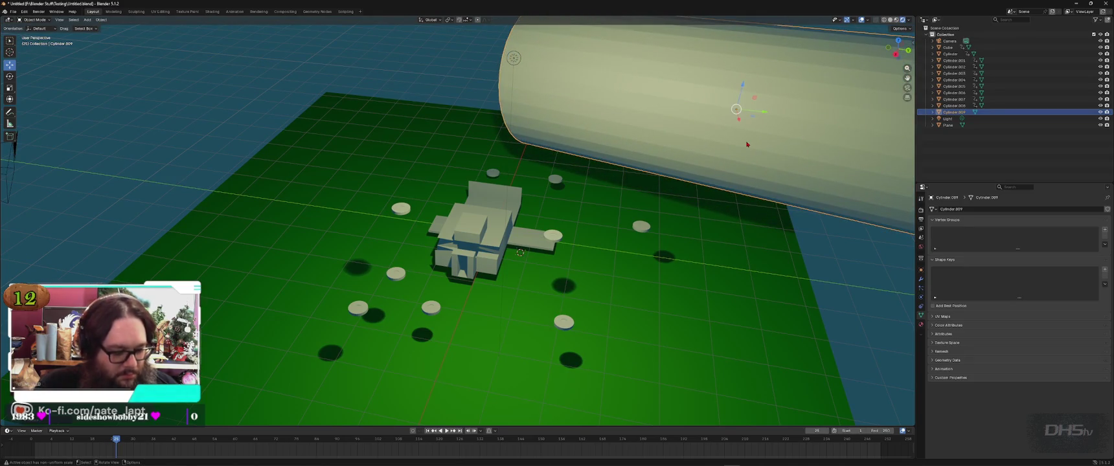
Step: Shrink the cylinder further and stretch it along the Y axis into a long tube
key(s)
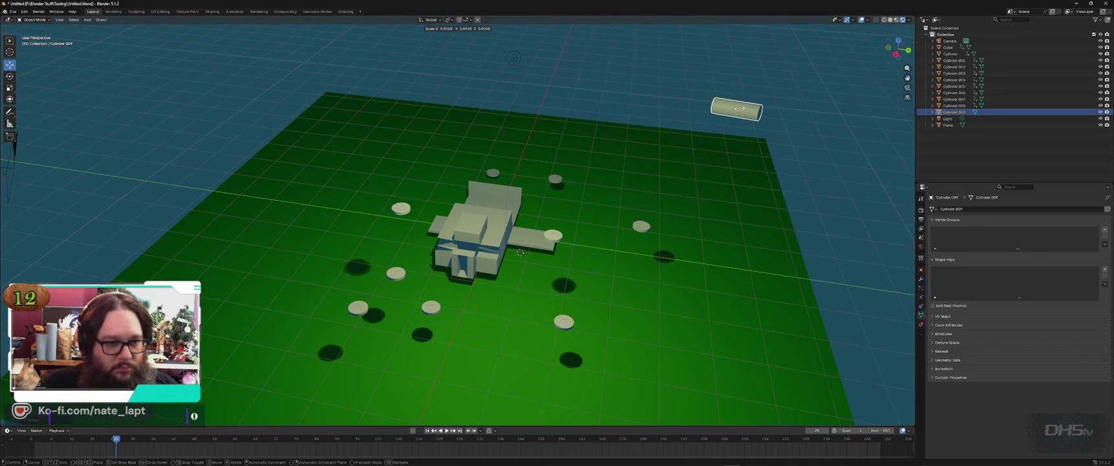
click(738, 108)
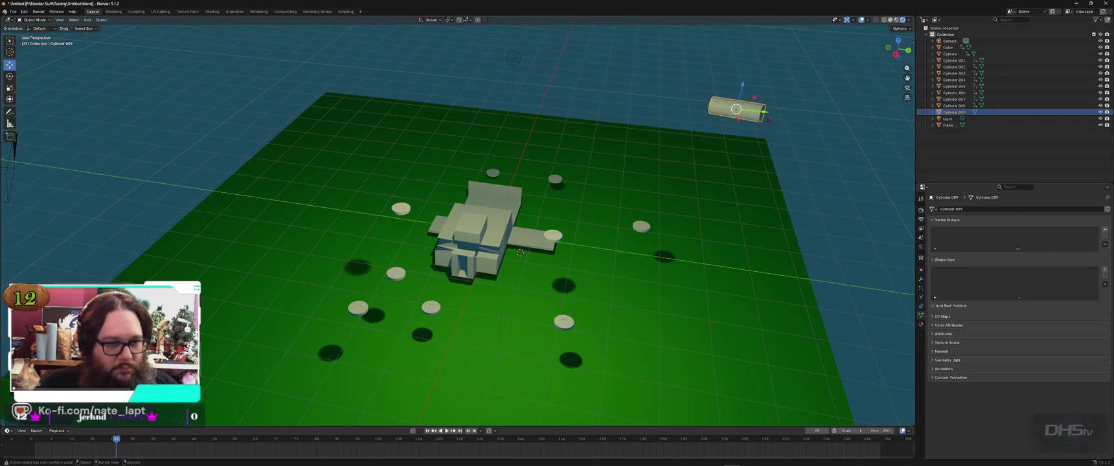
key(s)
key(y)
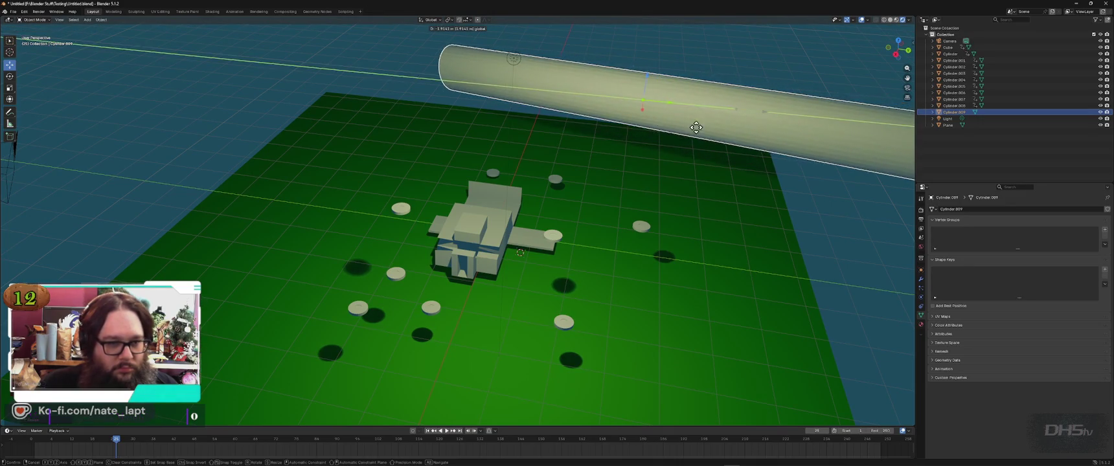
click(684, 129)
Step: Reposition and tilt the long tube above the car, orbiting the view to check it
key(g)
click(499, 161)
key(r)
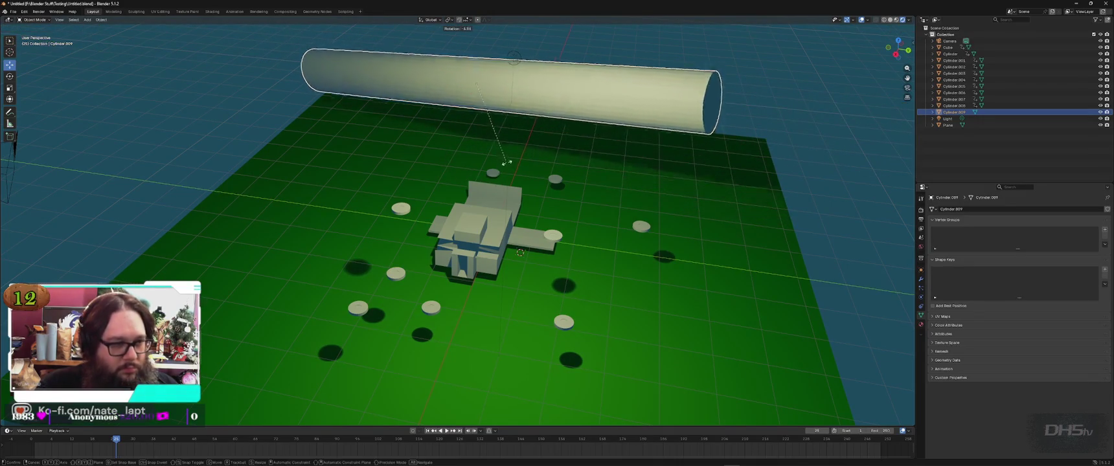
click(493, 119)
middle_drag(492, 120, 454, 169)
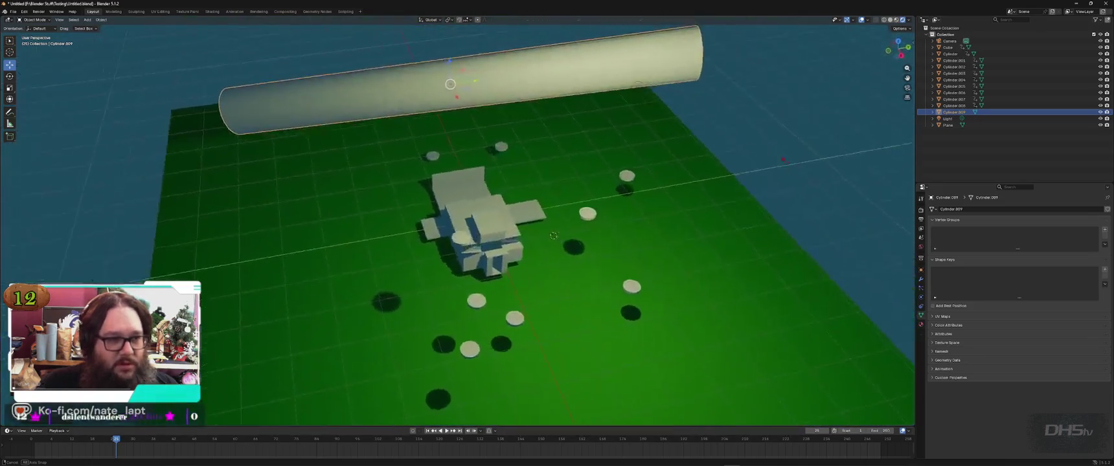
middle_drag(793, 138, 781, 153)
key(ctrl+a)
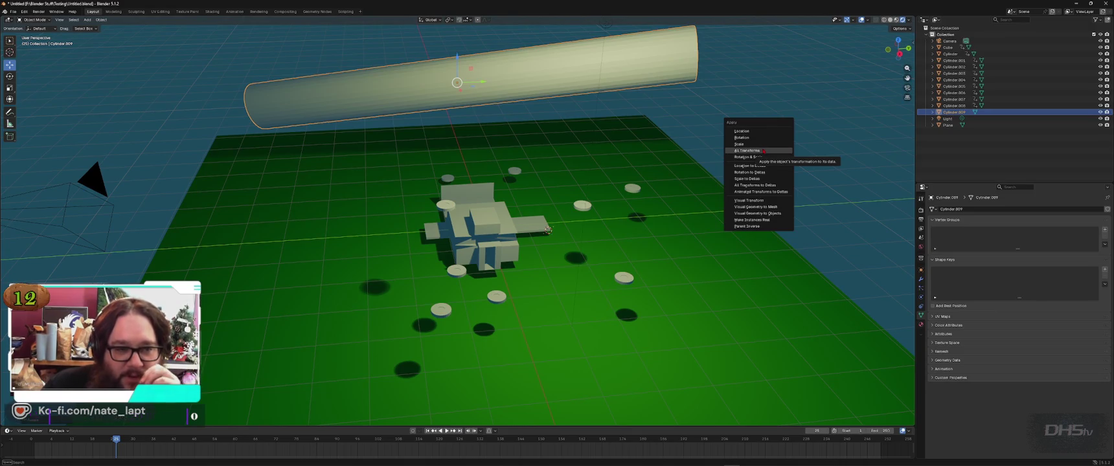
Step: Apply all transforms to the long cylinder and save the scene as Untitled.blend
click(763, 151)
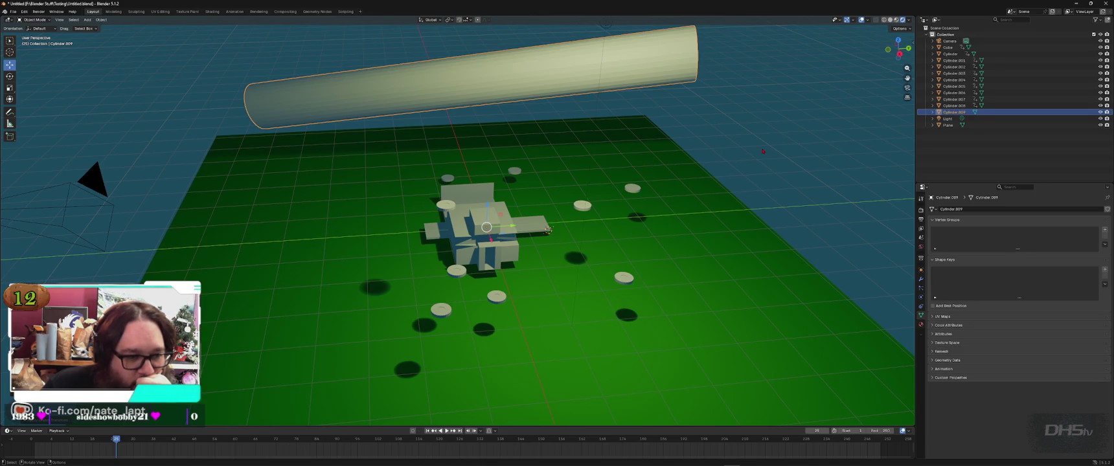
key(ctrl+a)
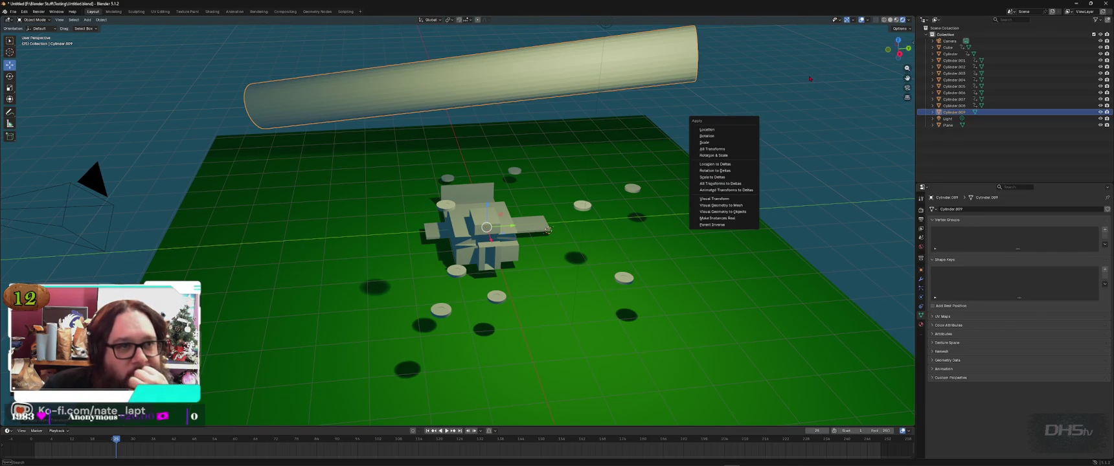
key(Escape)
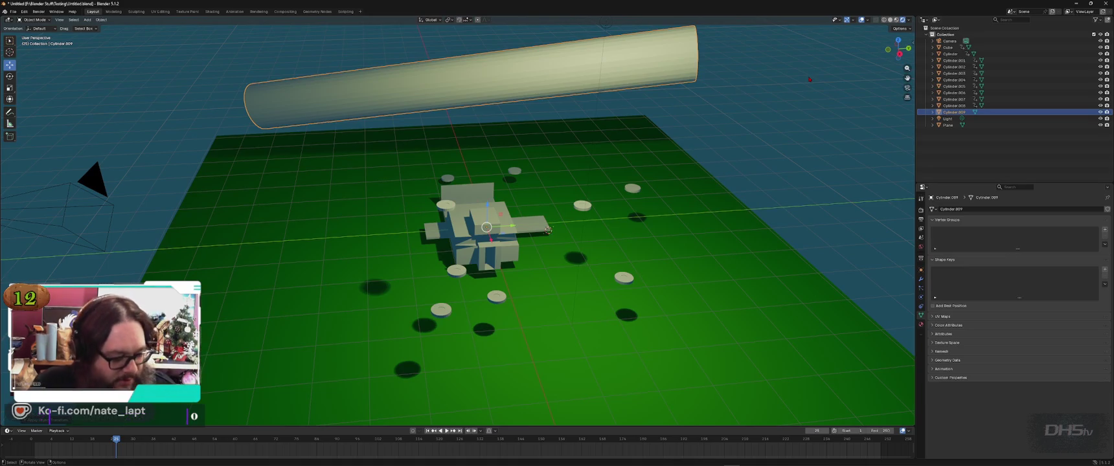
key(ctrl+s)
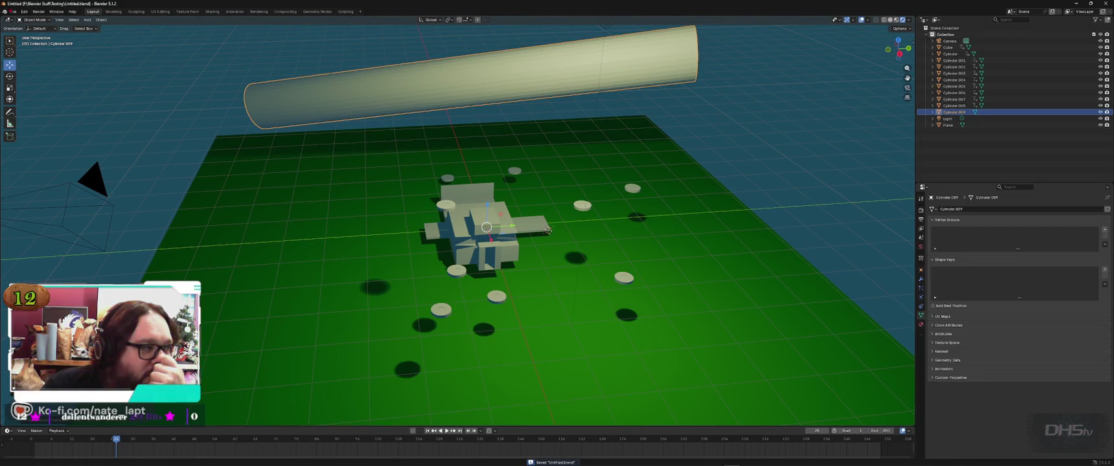
click(13, 12)
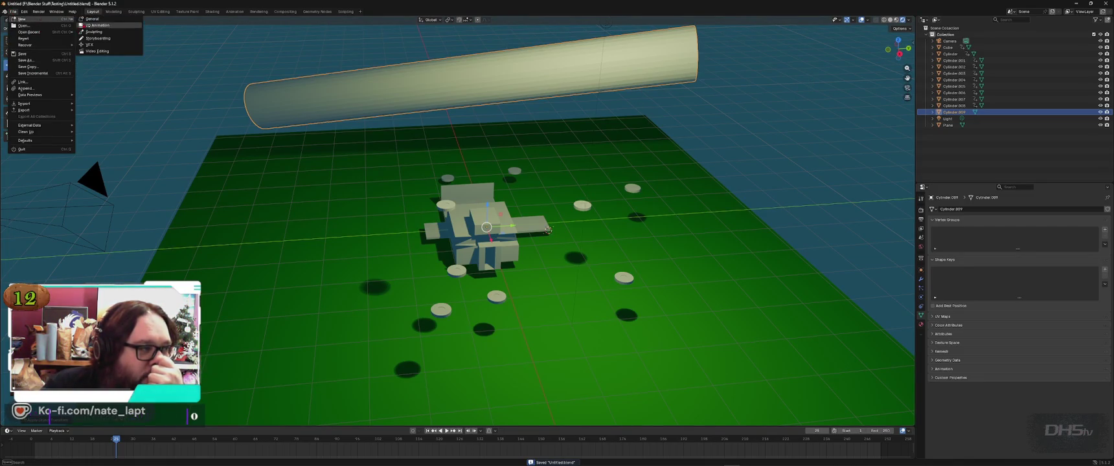
Step: Start a new General file and select, then deselect, its default objects
click(97, 19)
shift+click(588, 31)
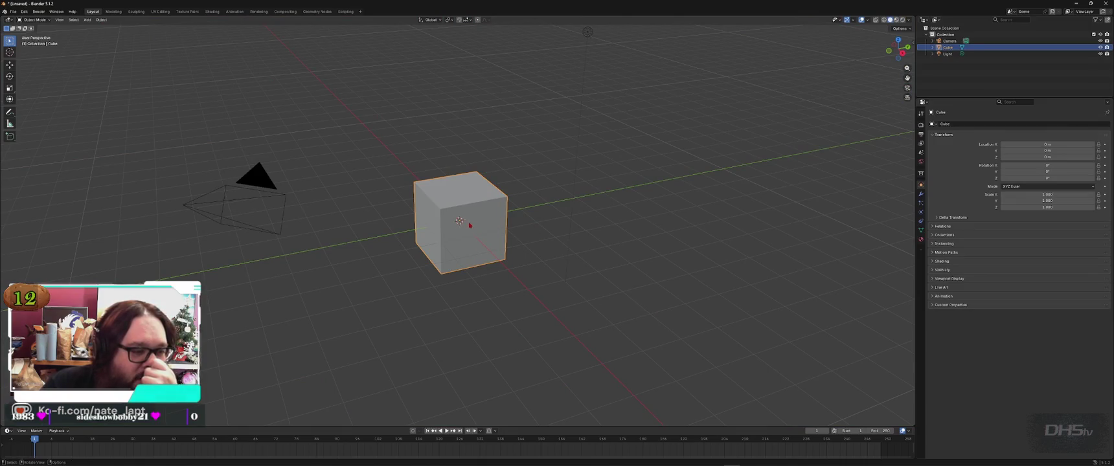
key(a)
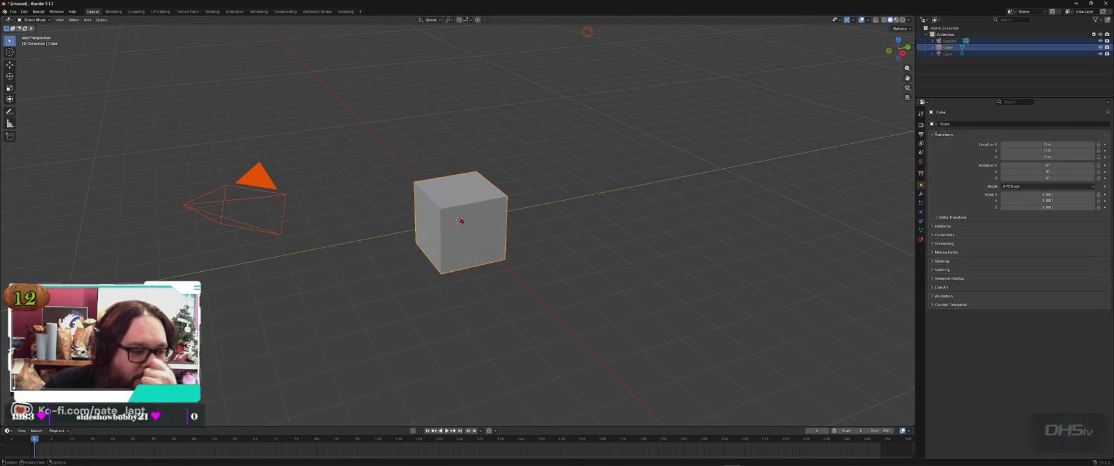
key(alt+a)
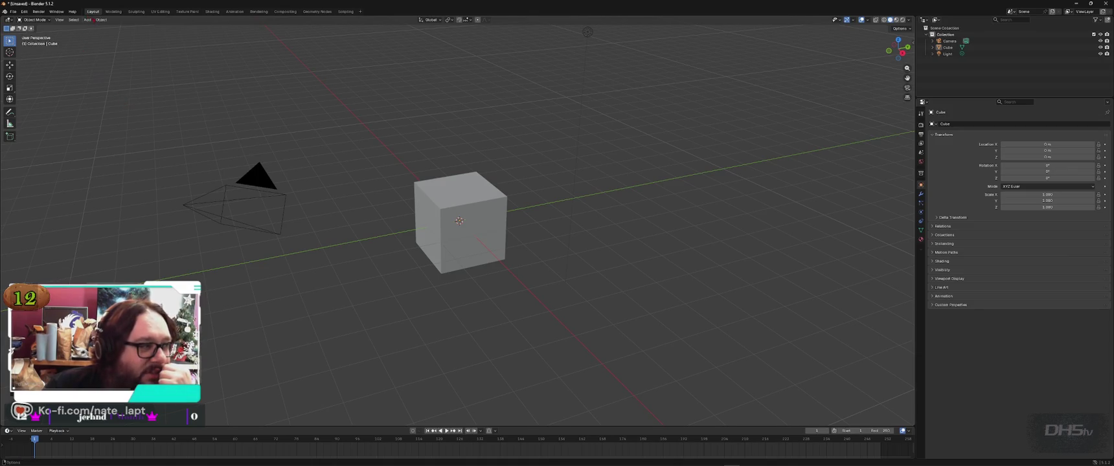
Step: Reopen the recently saved Untitled.blend from Open Recent
click(13, 12)
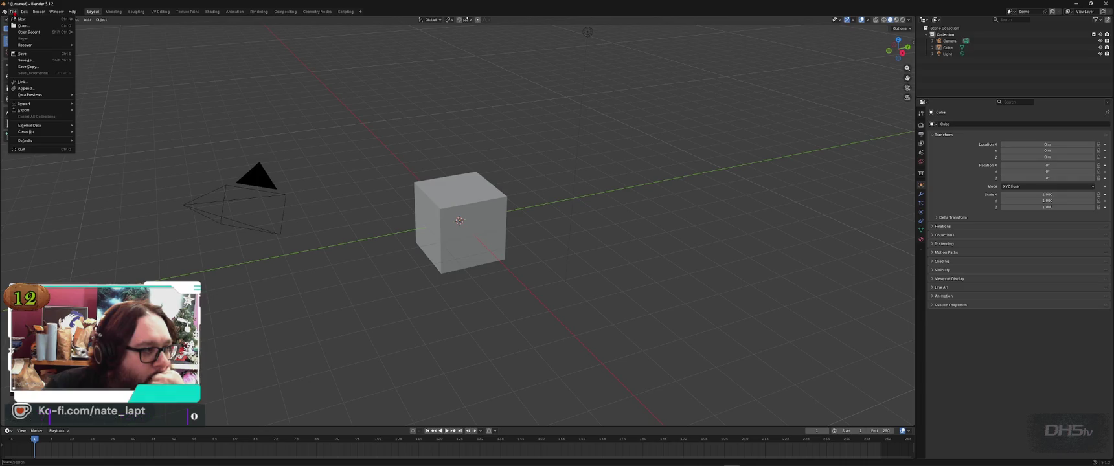
mouse_move(30, 31)
click(113, 33)
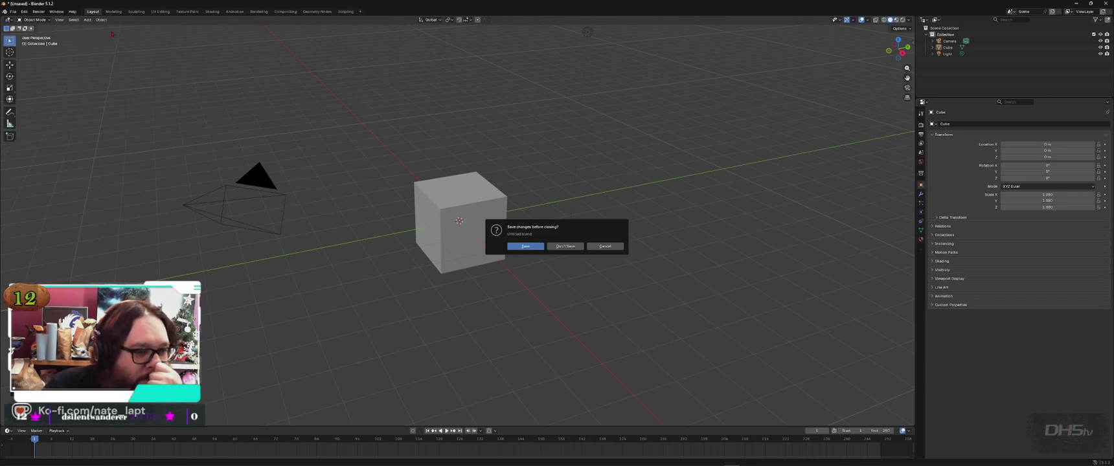
click(554, 248)
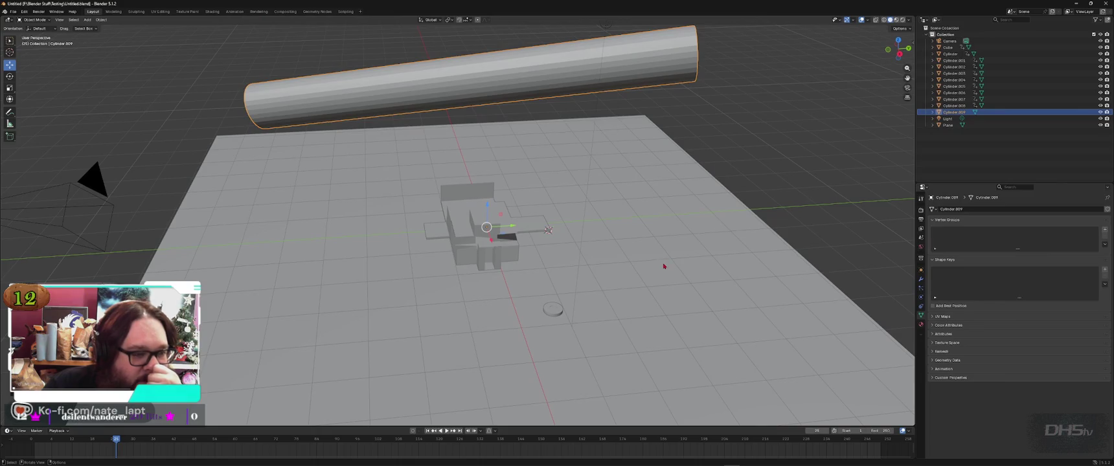
Step: Select the long cylinder and a disc, switch to rendered preview, and pick Cylinder in the Outliner
key(alt+a)
click(576, 73)
click(556, 316)
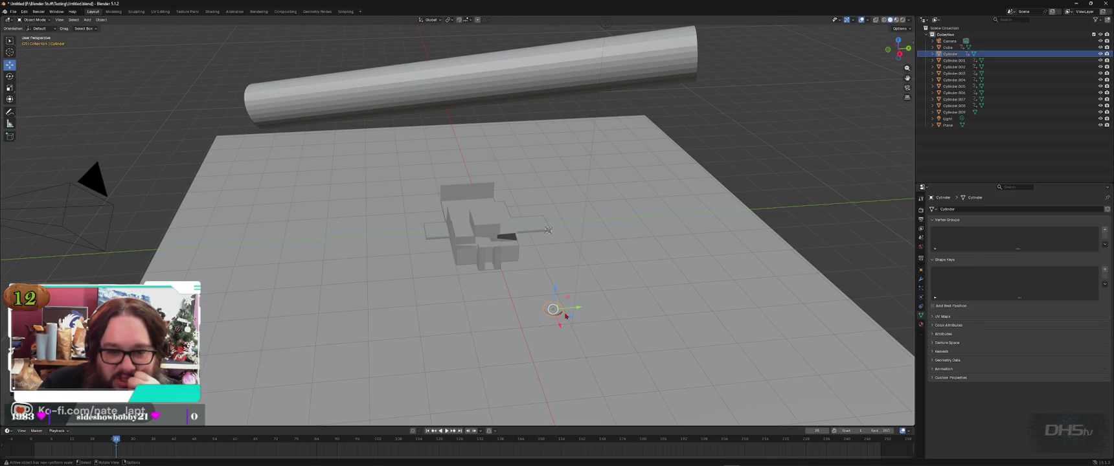
key(shift+z)
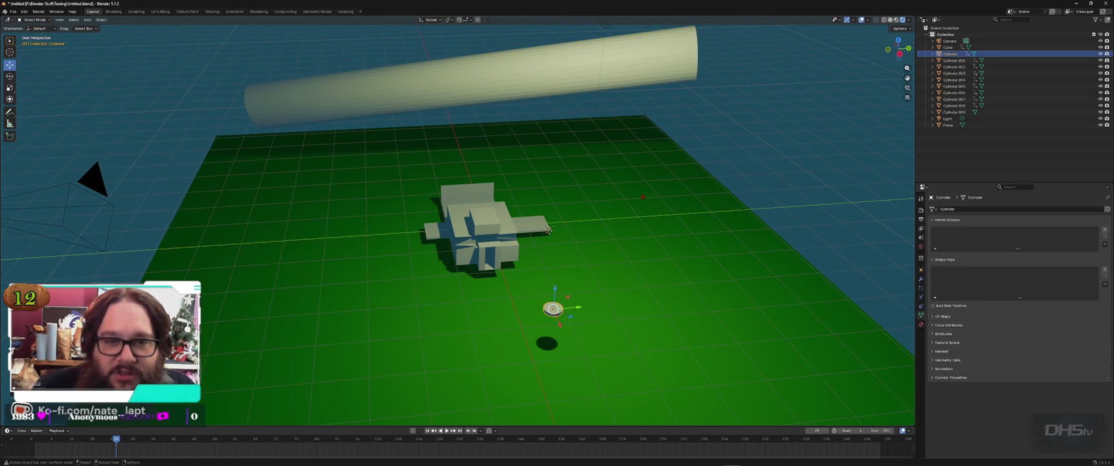
click(953, 60)
click(949, 53)
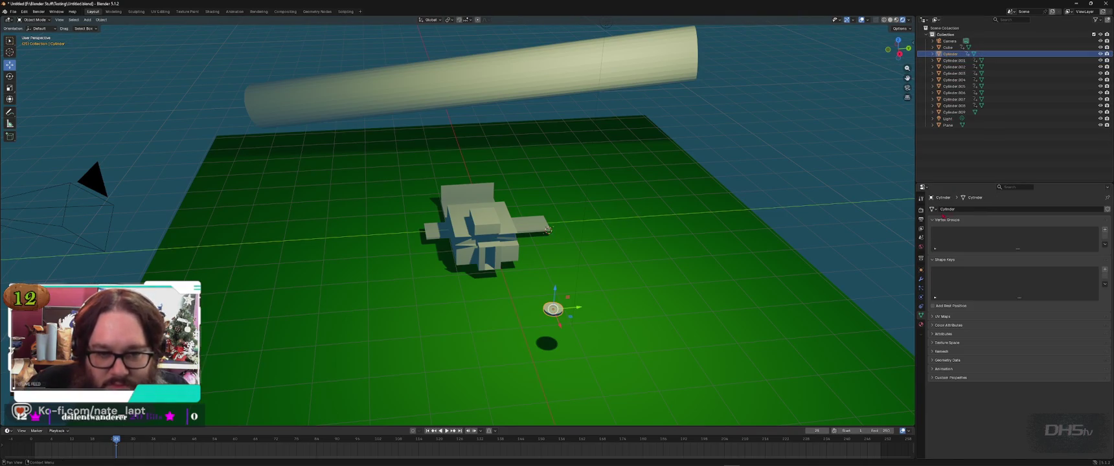
click(961, 209)
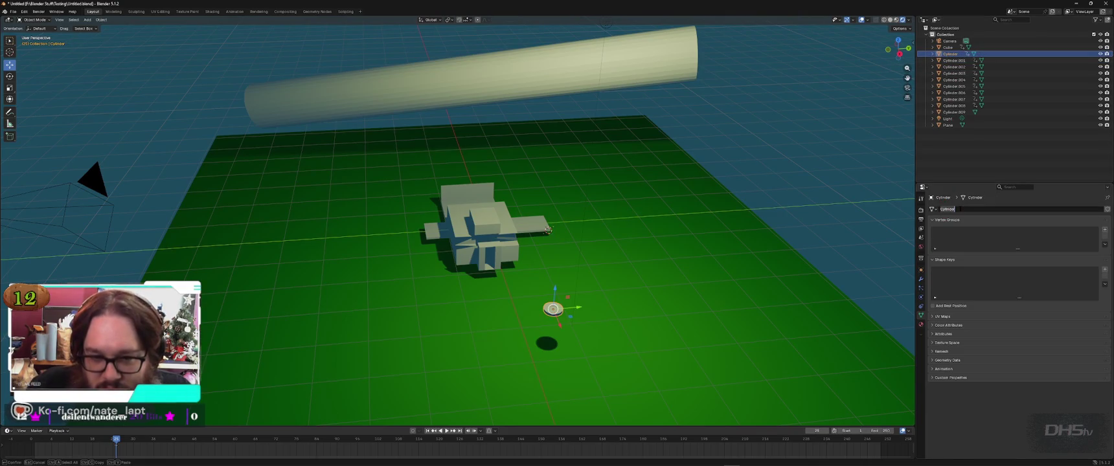
key(Escape)
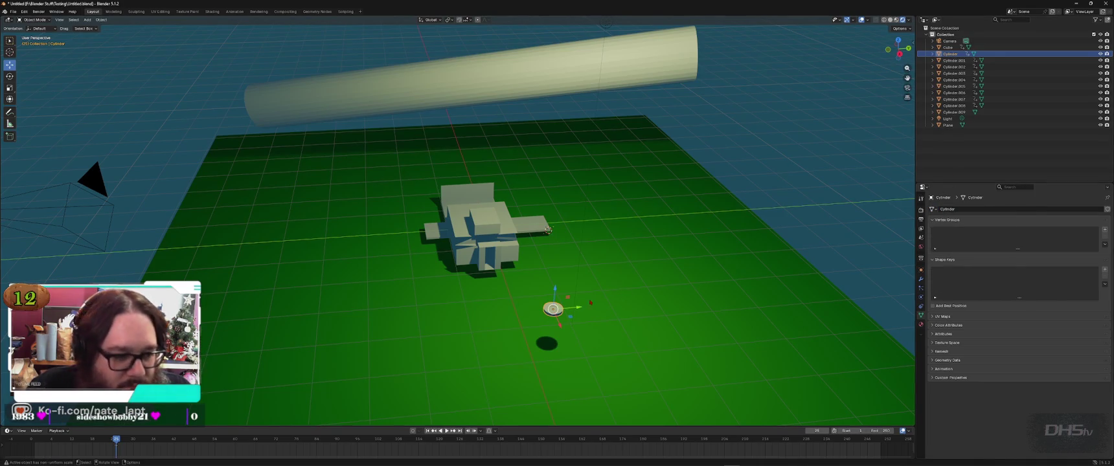
Step: Move the stacked discs apart along the X axis so three sit on the plane
key(g)
click(553, 309)
key(g)
click(626, 299)
key(g)
key(x)
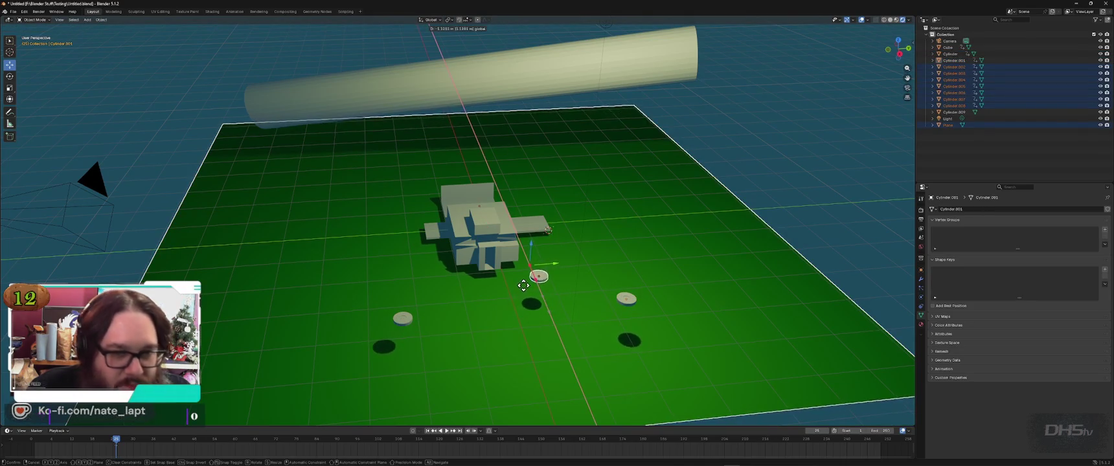
key(Escape)
key(ctrl+z)
key(ctrl+z)
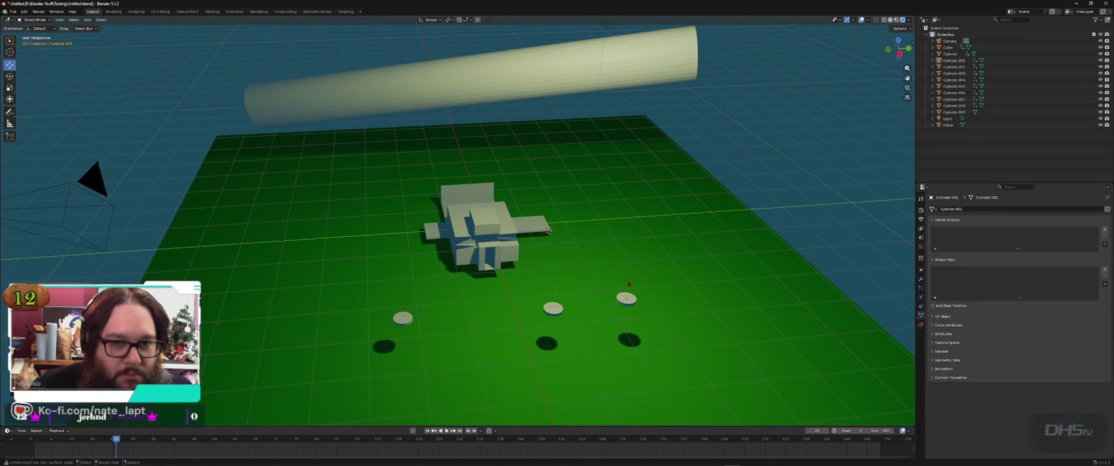
click(933, 54)
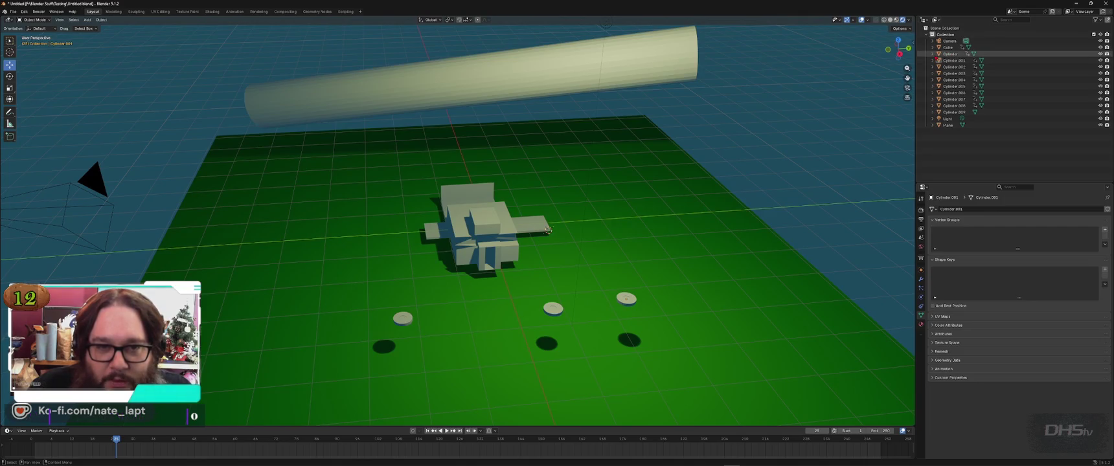
Step: Inspect the animation data of Cylinder, Cylinder.001 and Cylinder.007 in the Outliner
click(940, 60)
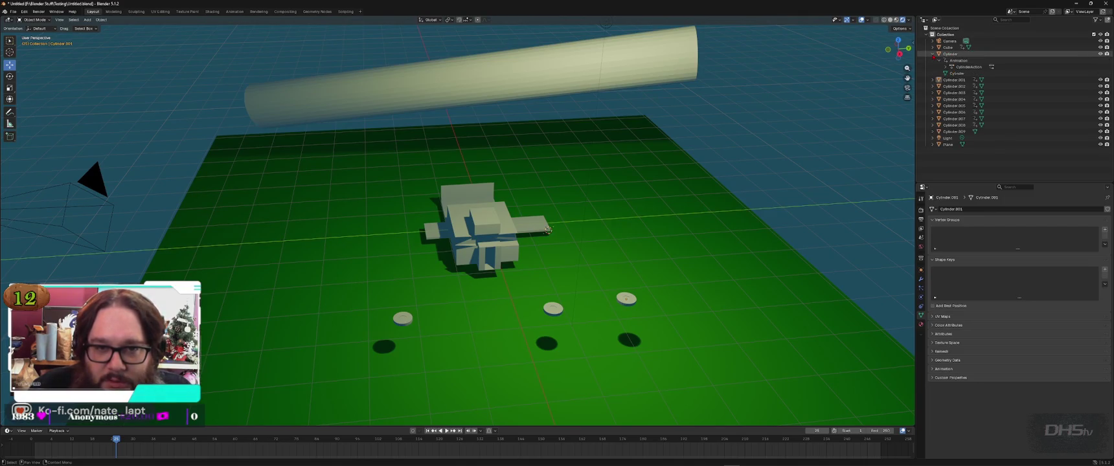
click(932, 80)
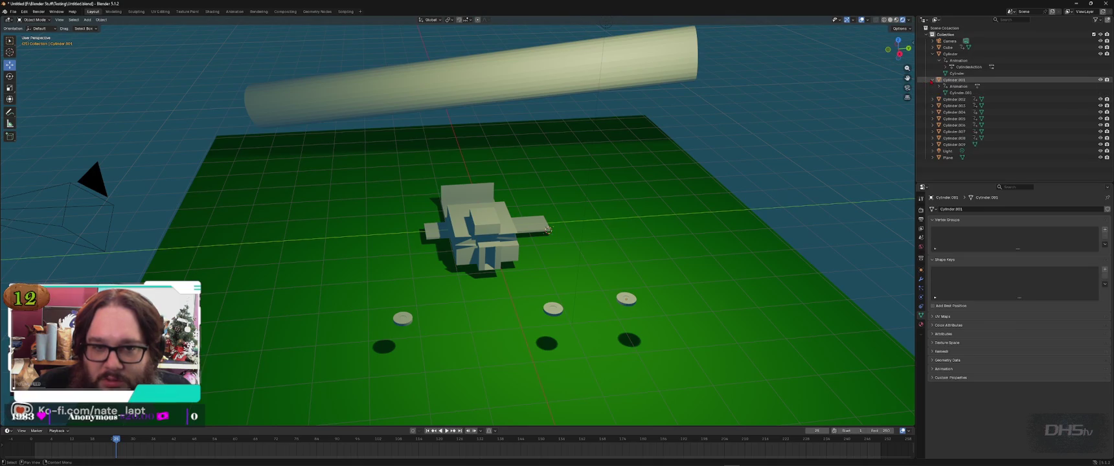
click(933, 80)
click(968, 67)
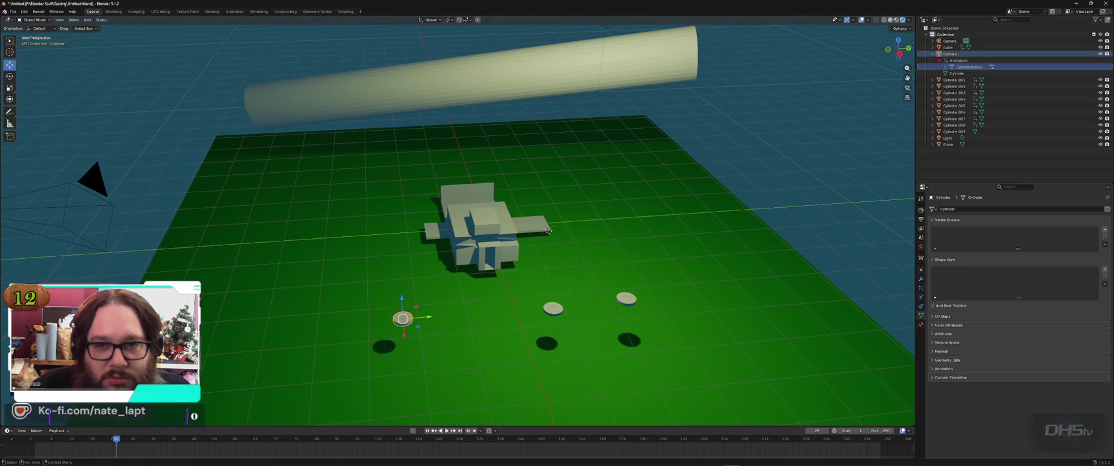
click(1100, 54)
click(1100, 54)
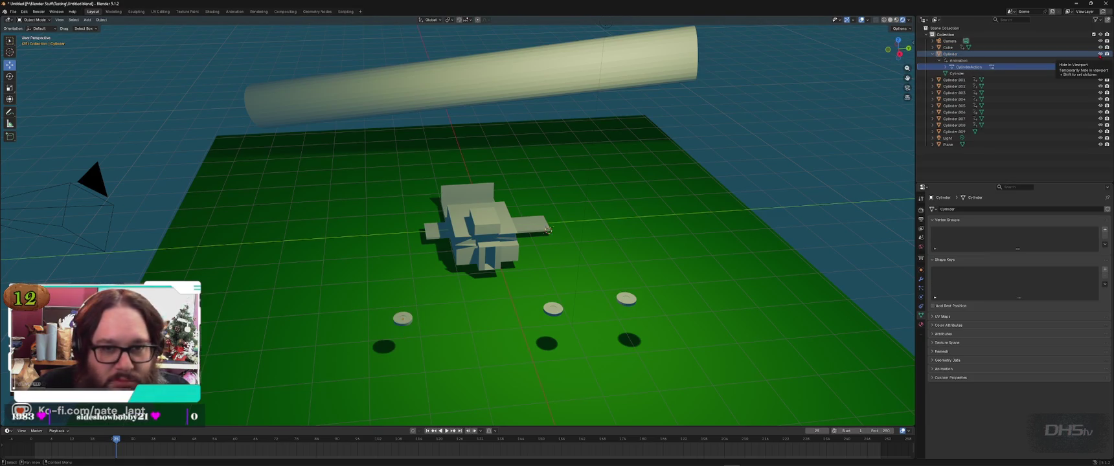
click(933, 118)
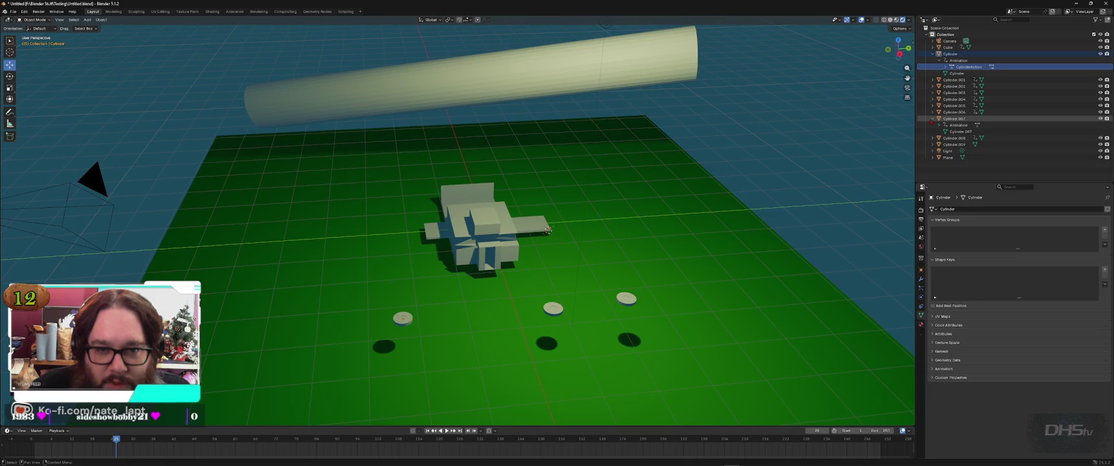
click(933, 119)
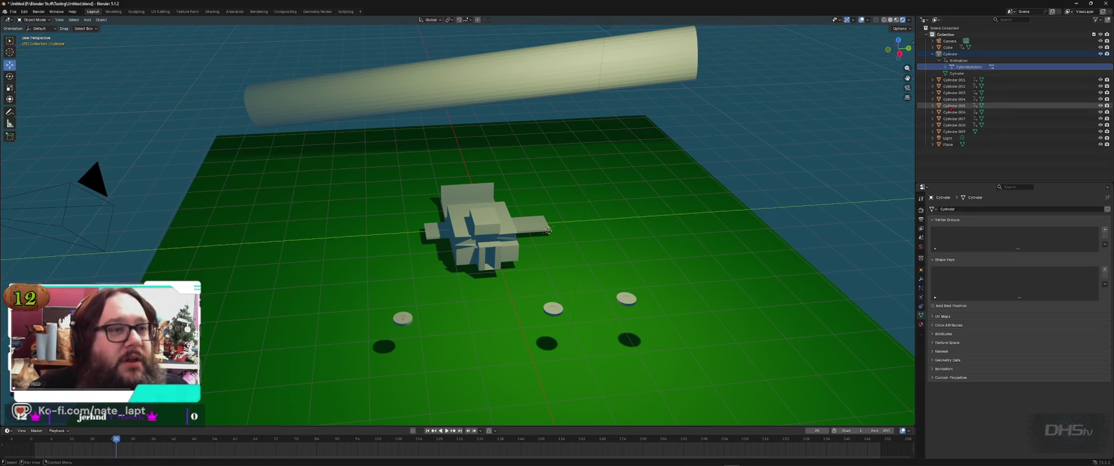
click(933, 54)
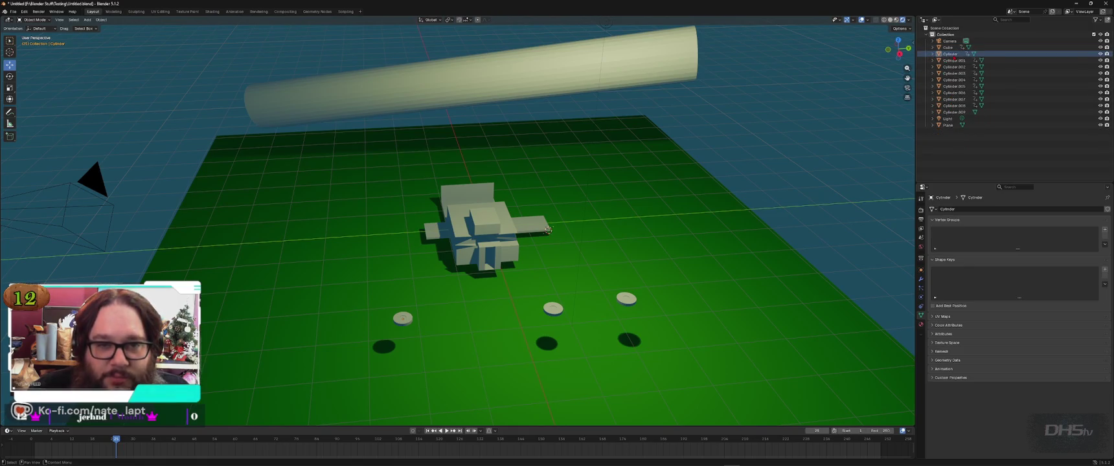
Step: Range-select Cylinder through Cylinder.009 in the Outliner and delete them
click(950, 53)
shift+click(954, 112)
key(Delete)
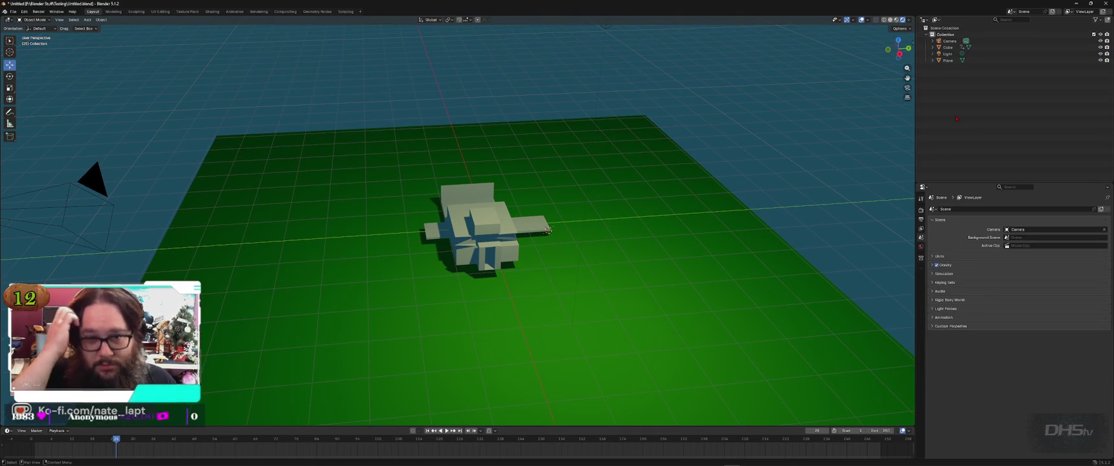
Step: Undo the deletion, delete Cylinder through Cylinder.008 again, then undo once more
key(ctrl+z)
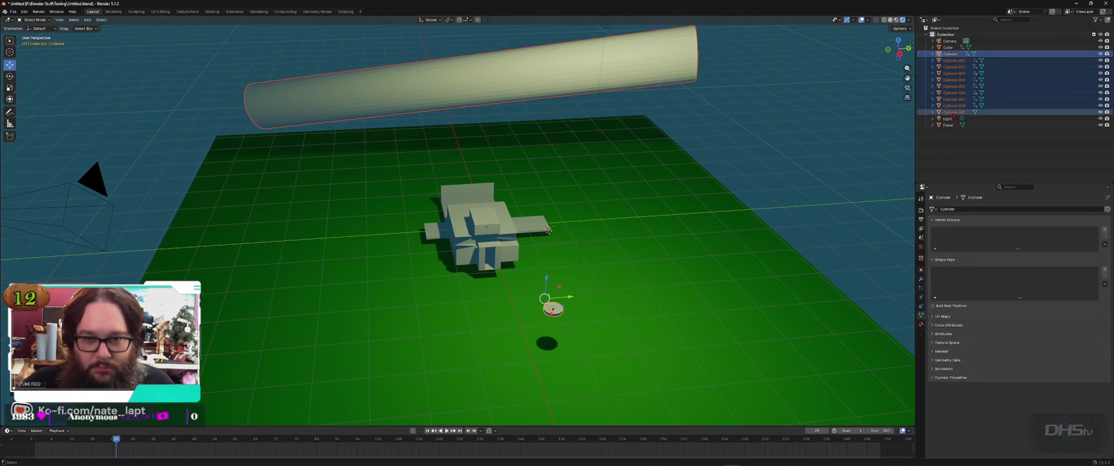
click(949, 106)
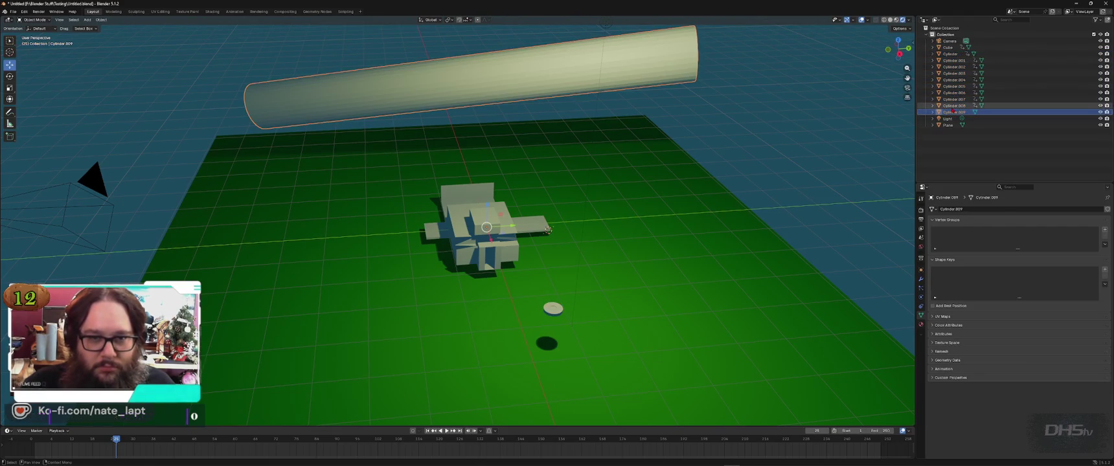
shift+click(954, 55)
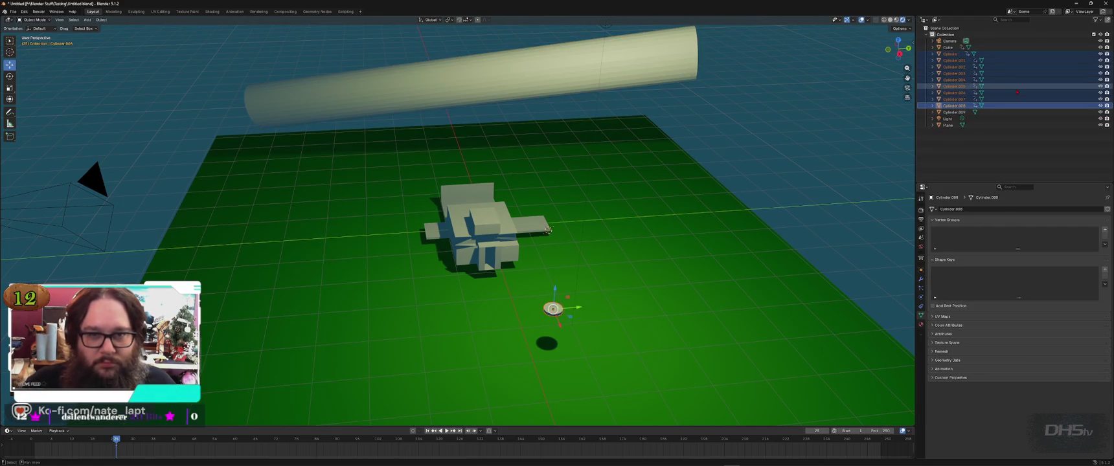
key(Delete)
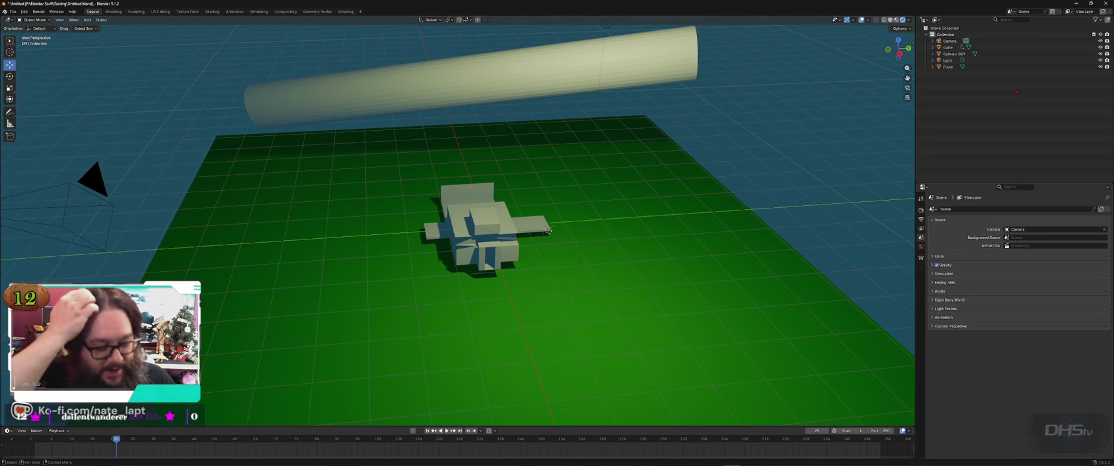
key(ctrl+z)
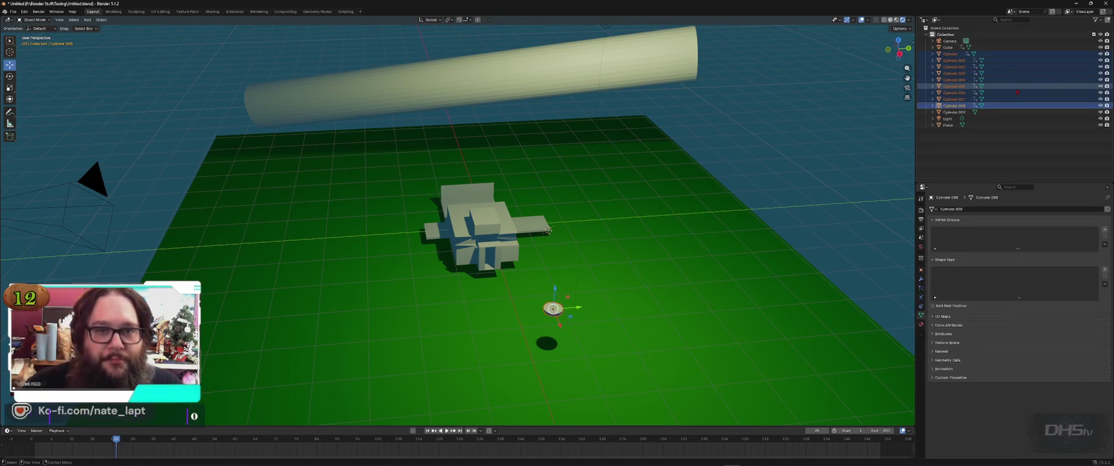
Step: Expand the cylinders' animation entries in the Outliner and open the Animation Data context menu
click(950, 54)
click(933, 54)
click(959, 61)
key(Delete)
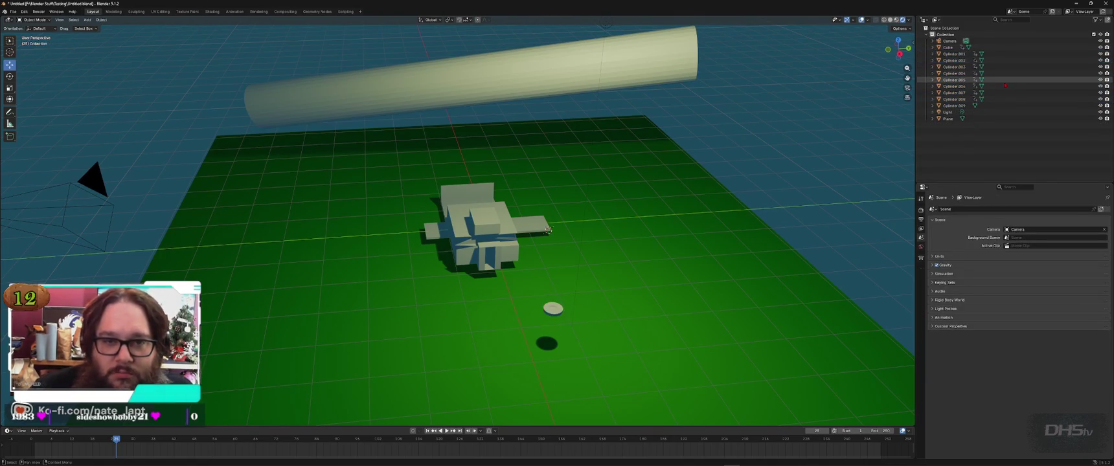
click(933, 54)
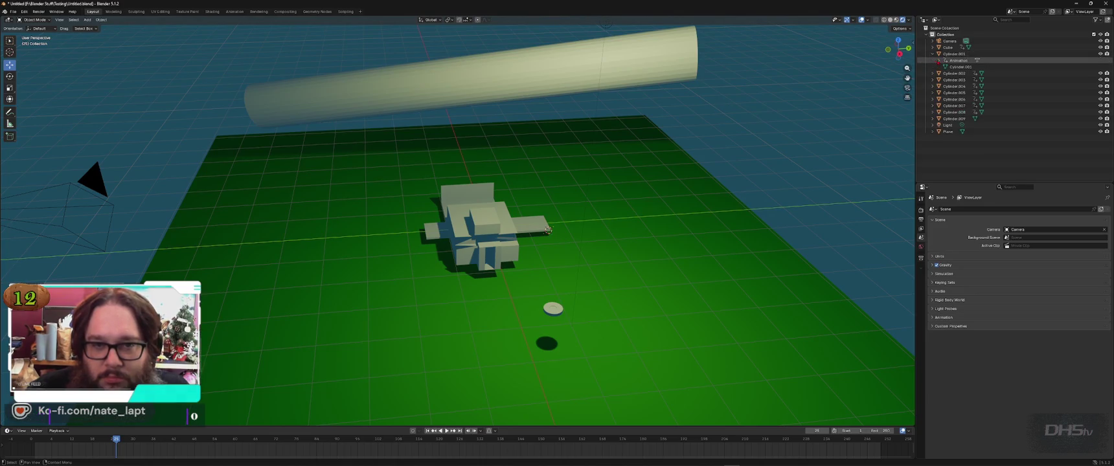
click(959, 61)
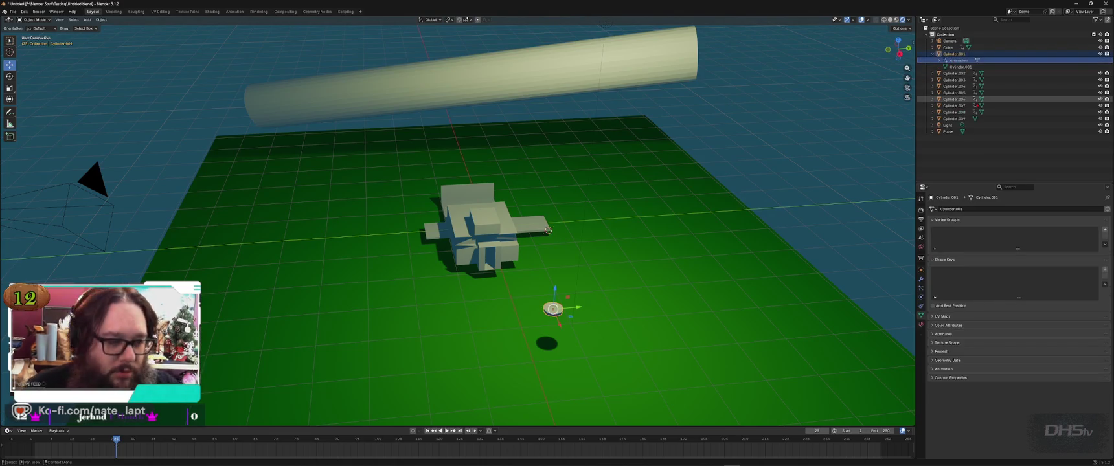
click(548, 230)
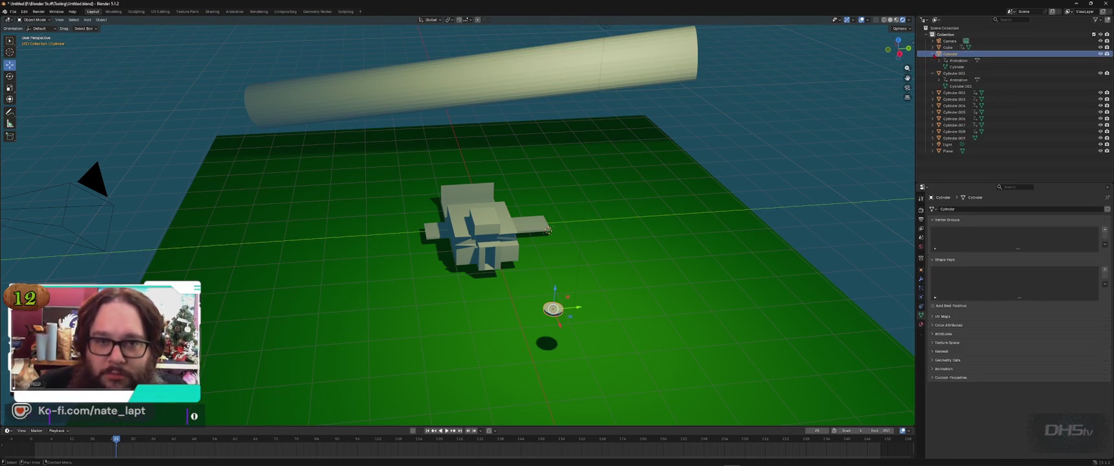
click(966, 61)
right_click(966, 61)
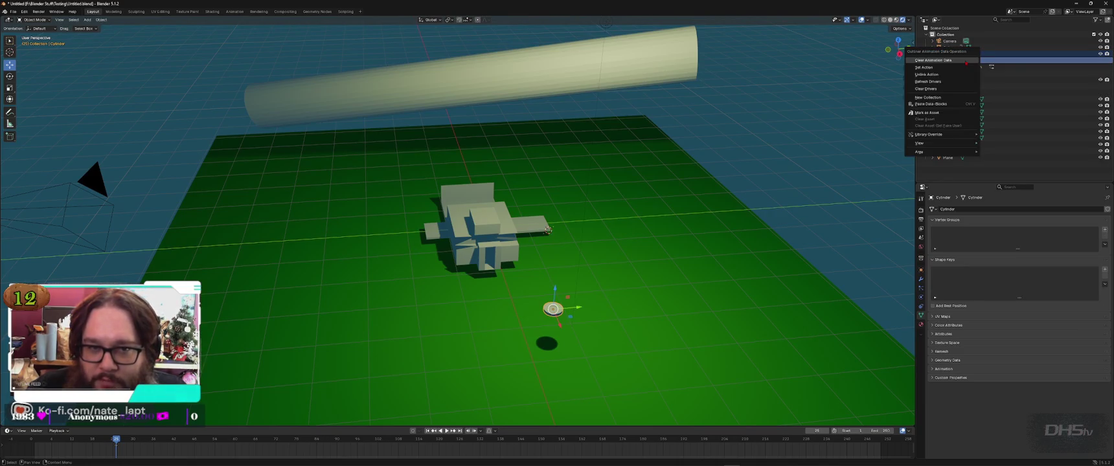
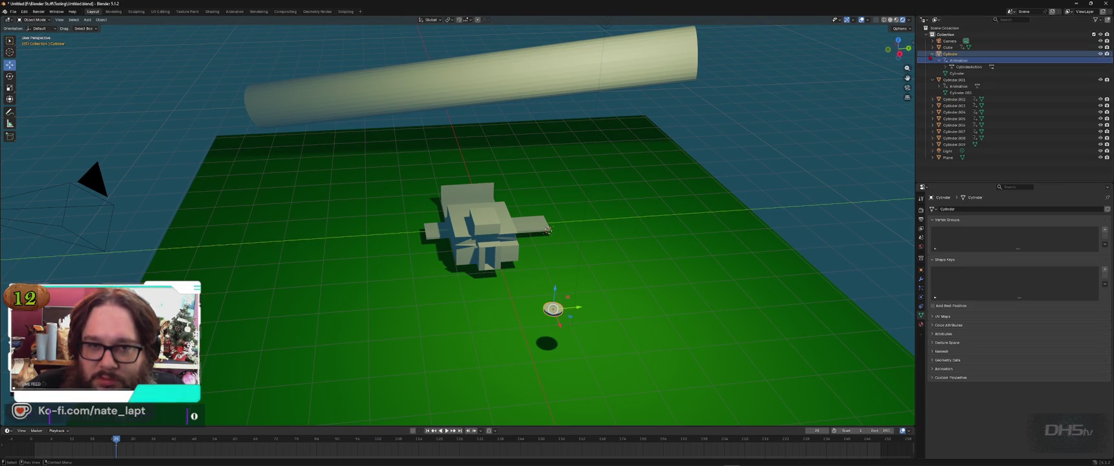
Step: Browse the Cylinder and Cylinder.009 entries in the Outliner and view the Cylinder's object options
click(933, 54)
click(932, 125)
click(932, 126)
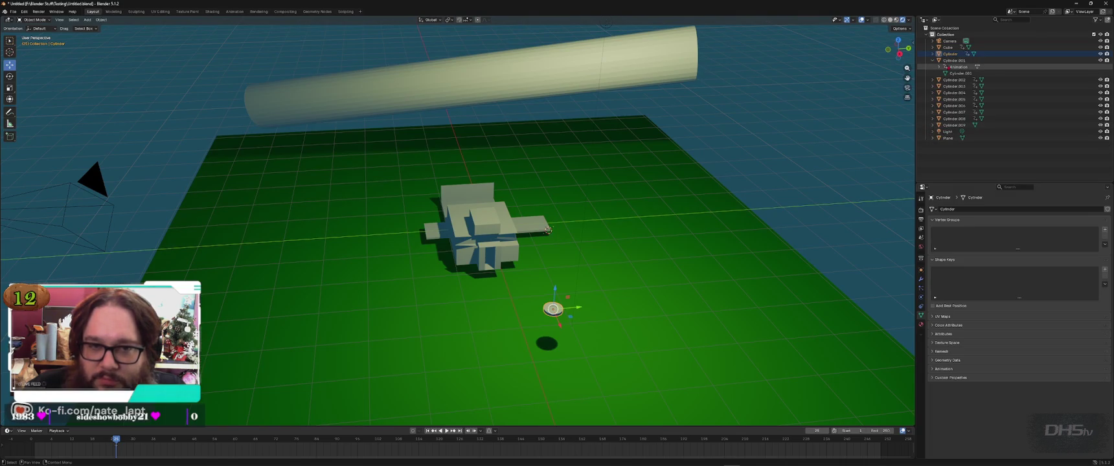
right_click(934, 55)
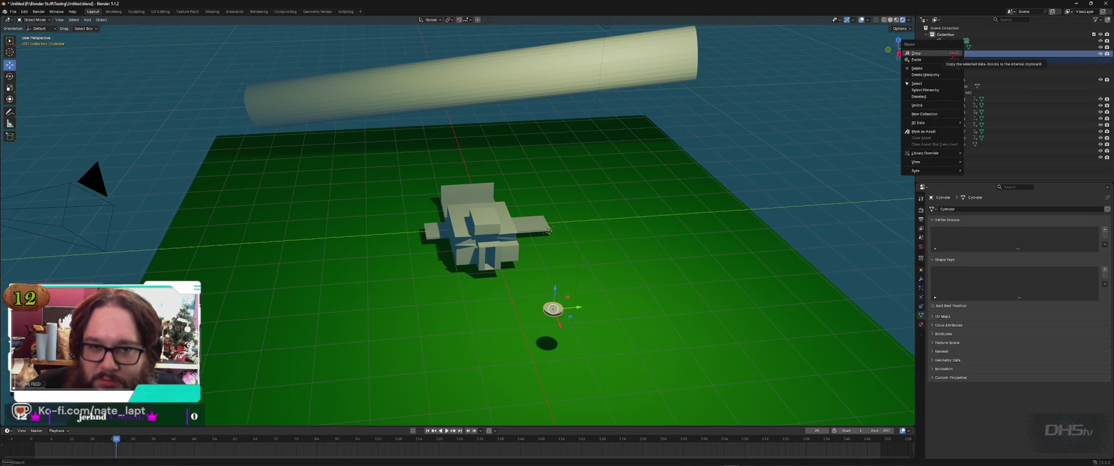
mouse_move(931, 122)
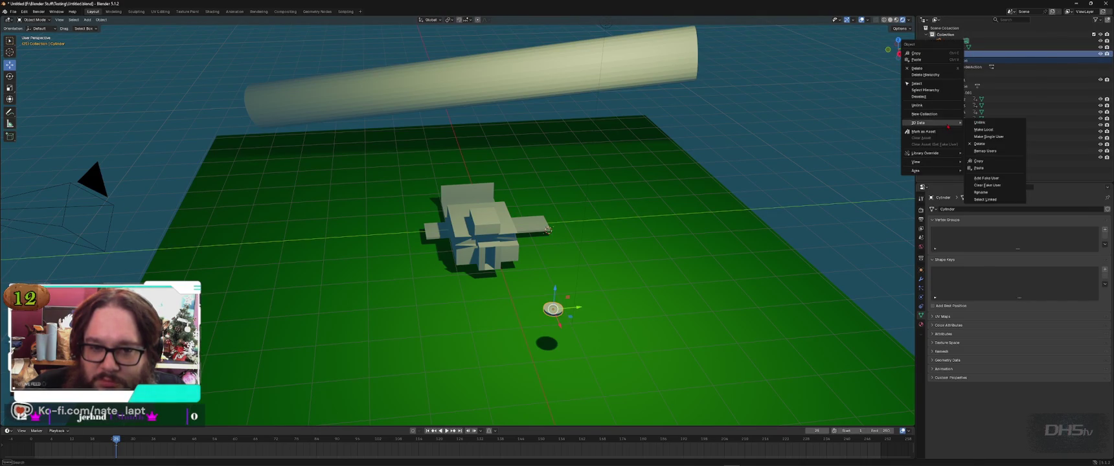
Step: Check render engines and tool workspace settings, then bring up the Cylinder's Animation Data menu
click(921, 219)
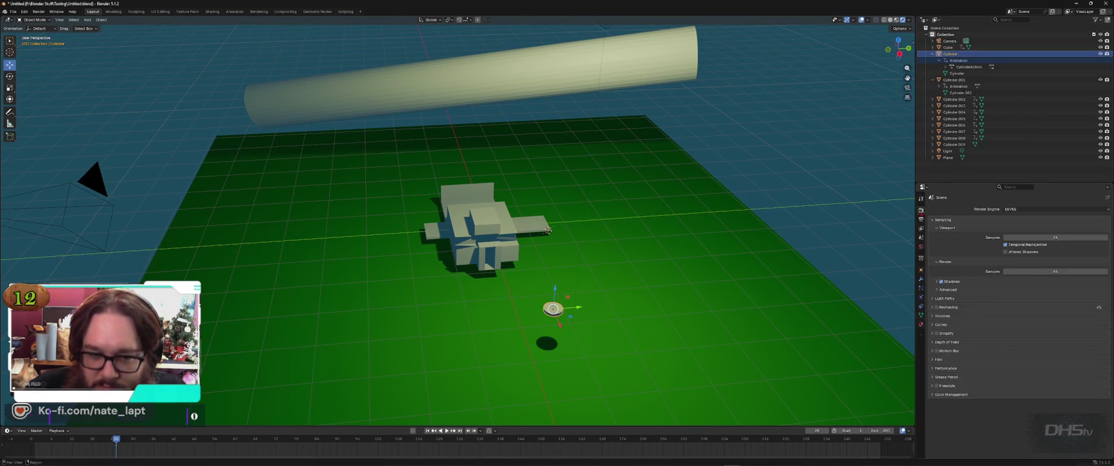
click(1012, 209)
click(1023, 209)
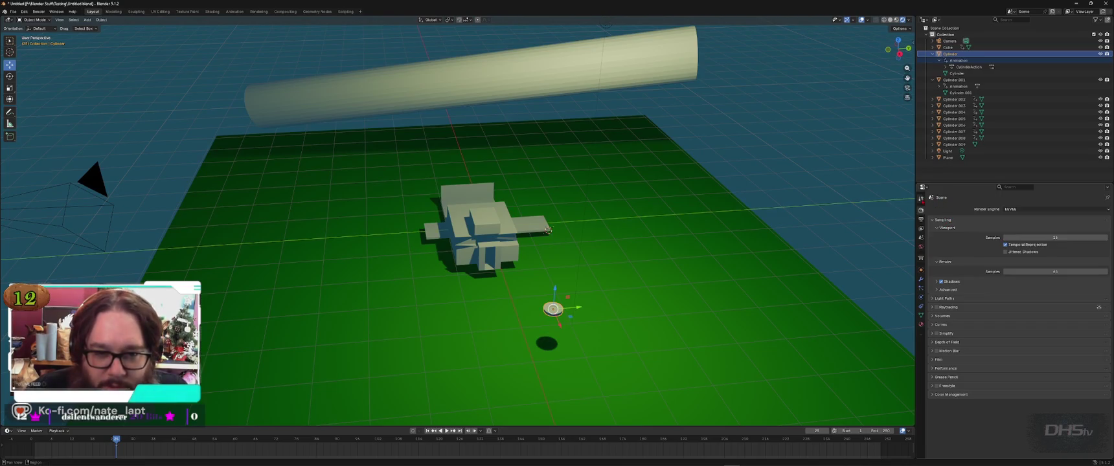
click(921, 199)
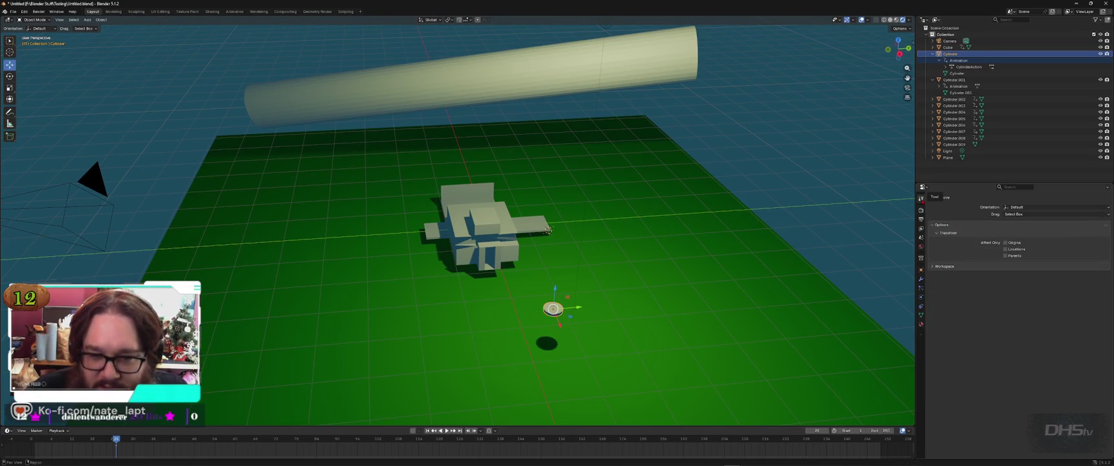
click(933, 268)
click(934, 267)
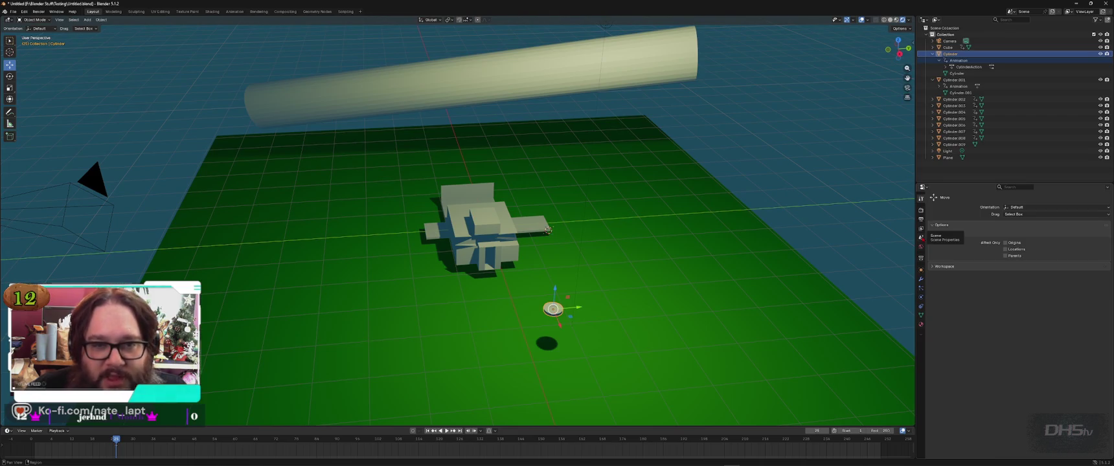
right_click(963, 61)
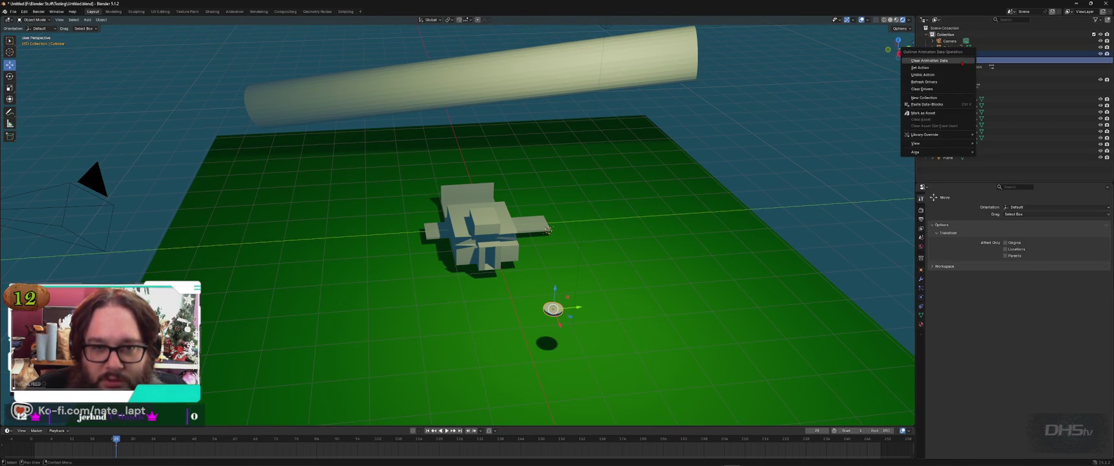
Step: Clear the animation data from Cylinder and Cylinder.001
click(963, 61)
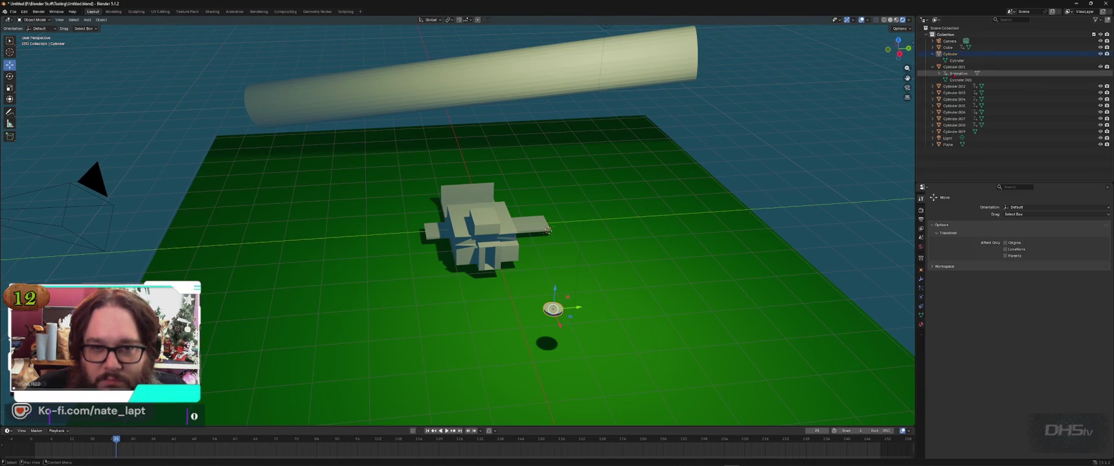
right_click(951, 73)
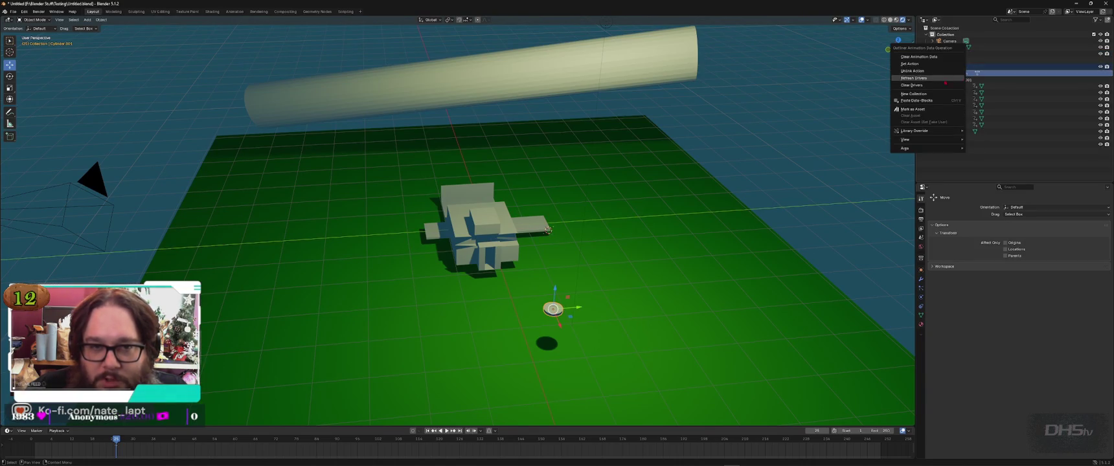
click(957, 78)
Step: Delete Cylinder.002 through Cylinder.008, undo it, then delete them again
click(956, 79)
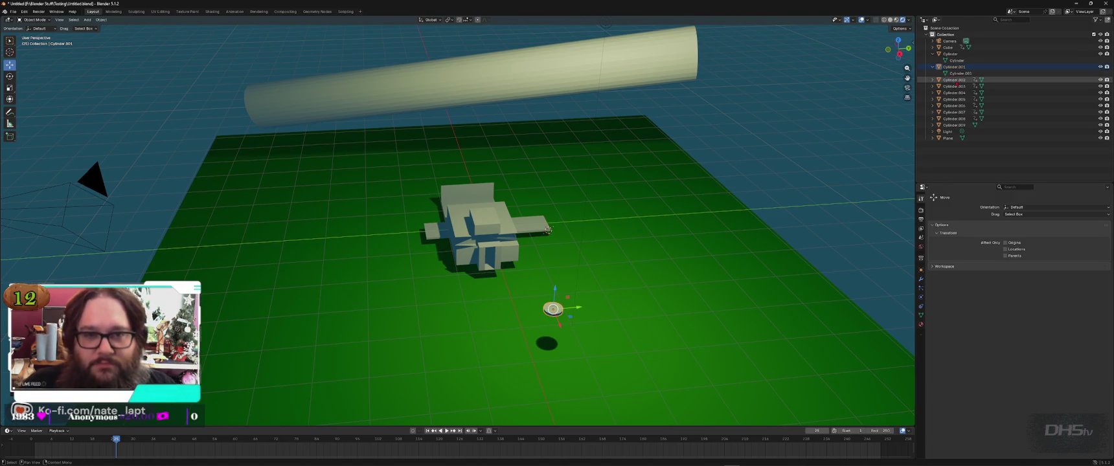
shift+click(958, 118)
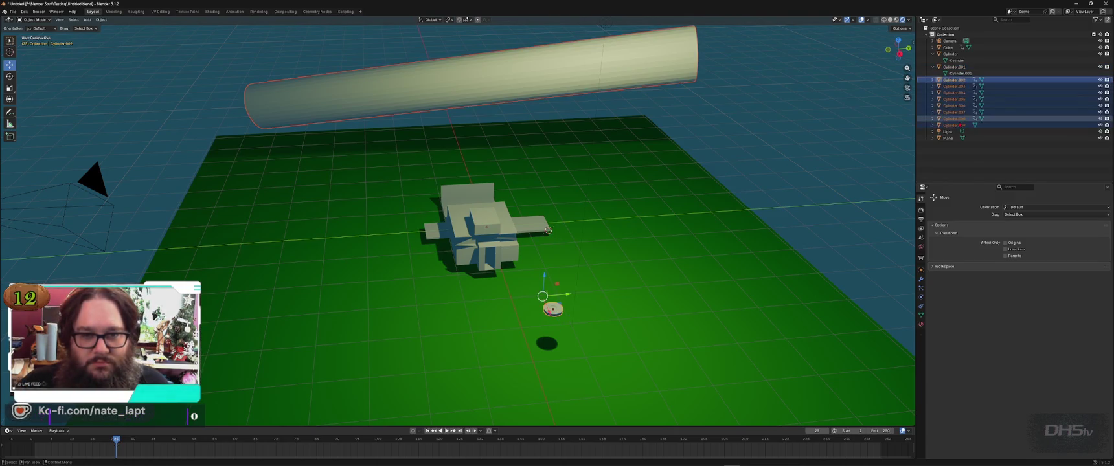
right_click(958, 118)
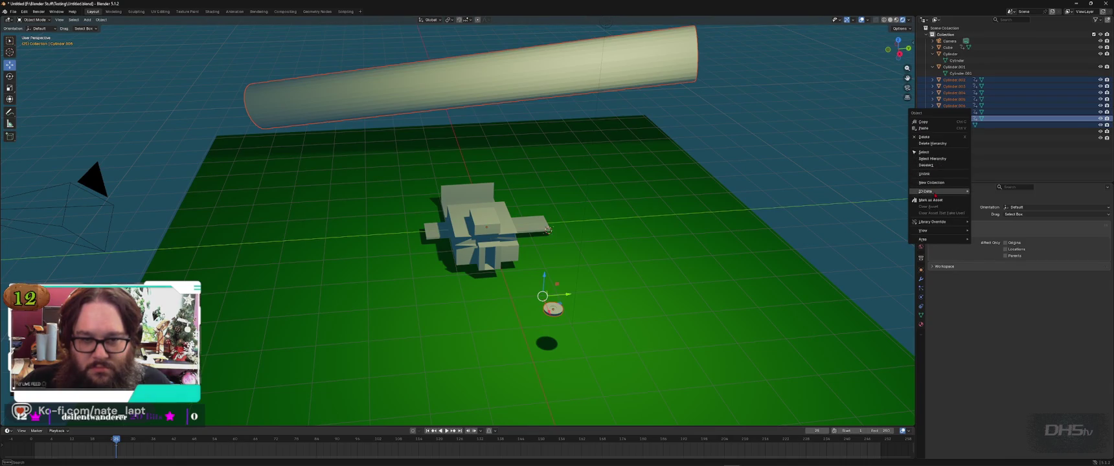
click(924, 173)
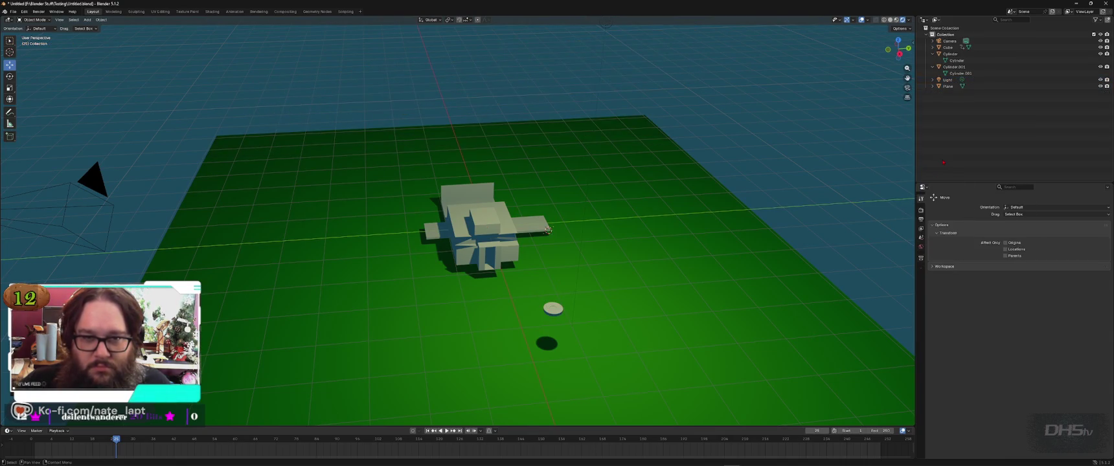
key(ctrl+z)
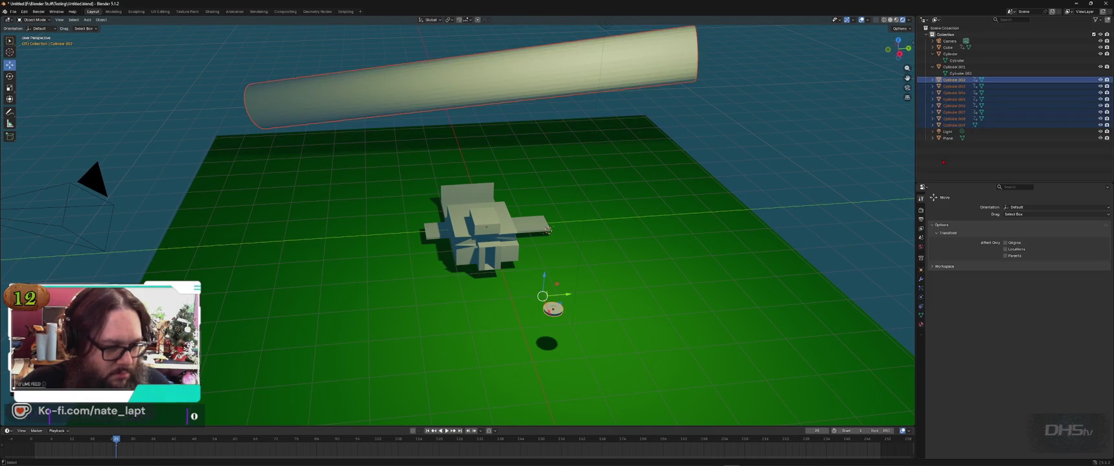
click(955, 80)
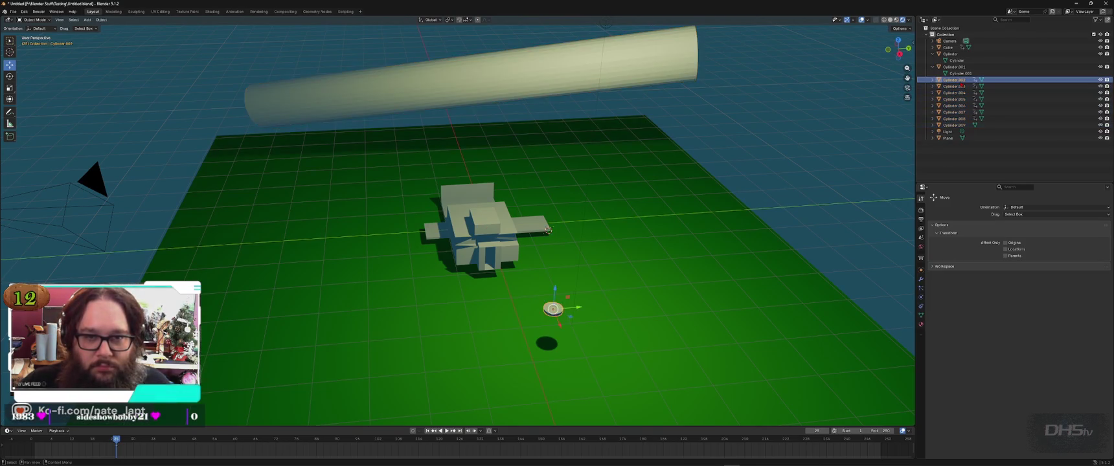
shift+click(964, 119)
right_click(959, 120)
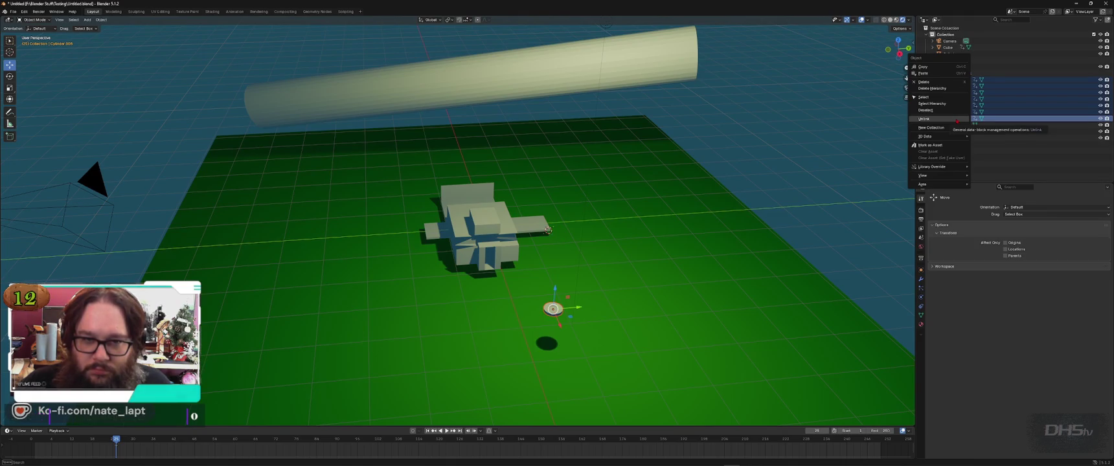
click(958, 119)
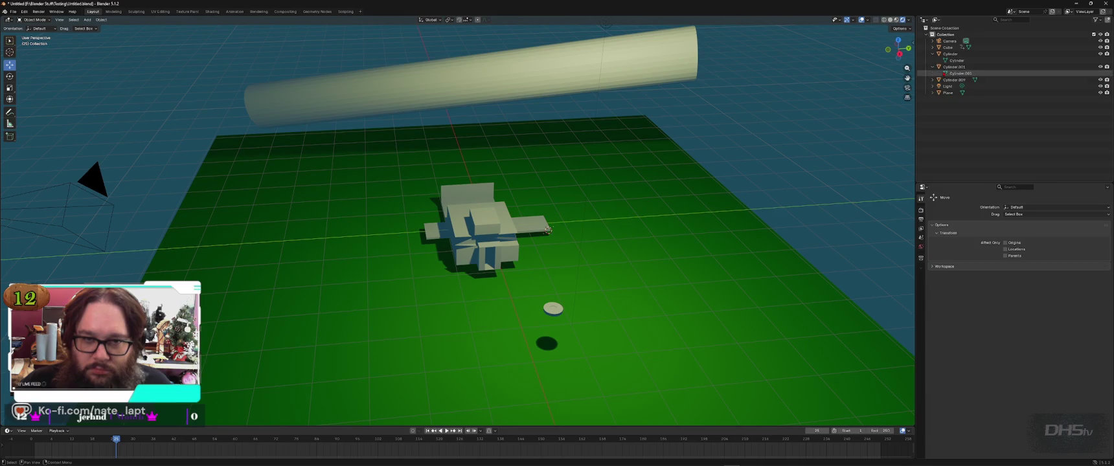
Step: Try moving the Cylinder and Cylinder.001 discs across the ground, then undo the moves
click(951, 53)
drag(554, 309, 457, 317)
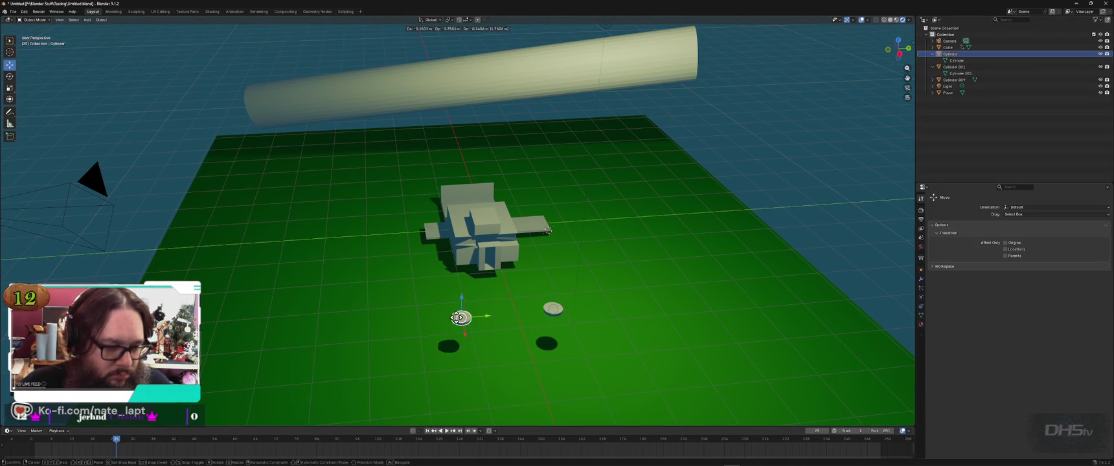
click(553, 309)
drag(552, 309, 587, 269)
key(Escape)
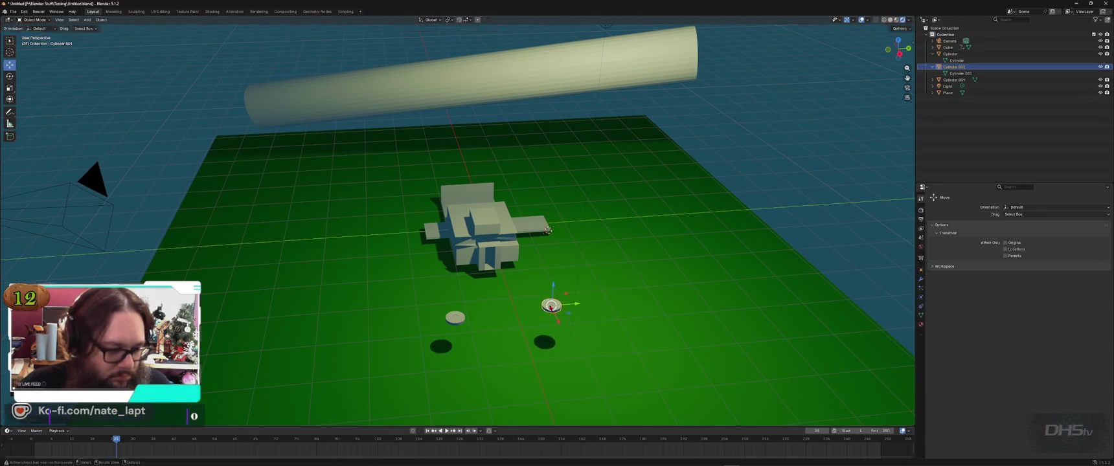
key(ctrl+z)
key(ctrl+z)
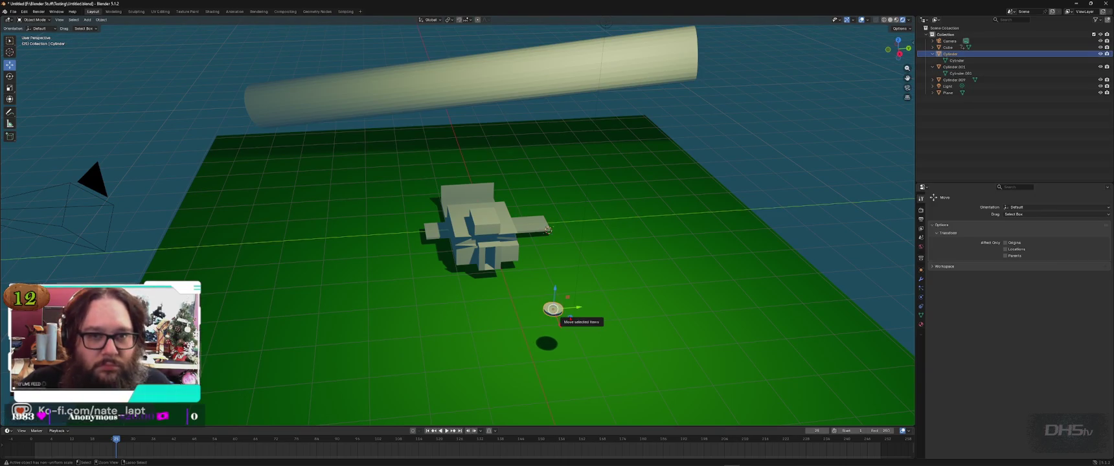
key(ctrl+z)
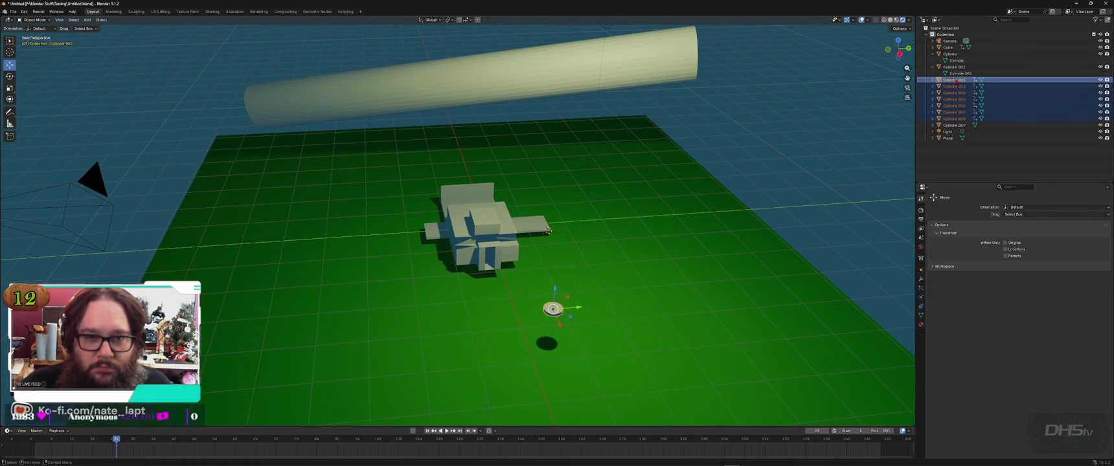
Step: Clear the animation data from Cylinder.002 and Cylinder.003
right_click(962, 81)
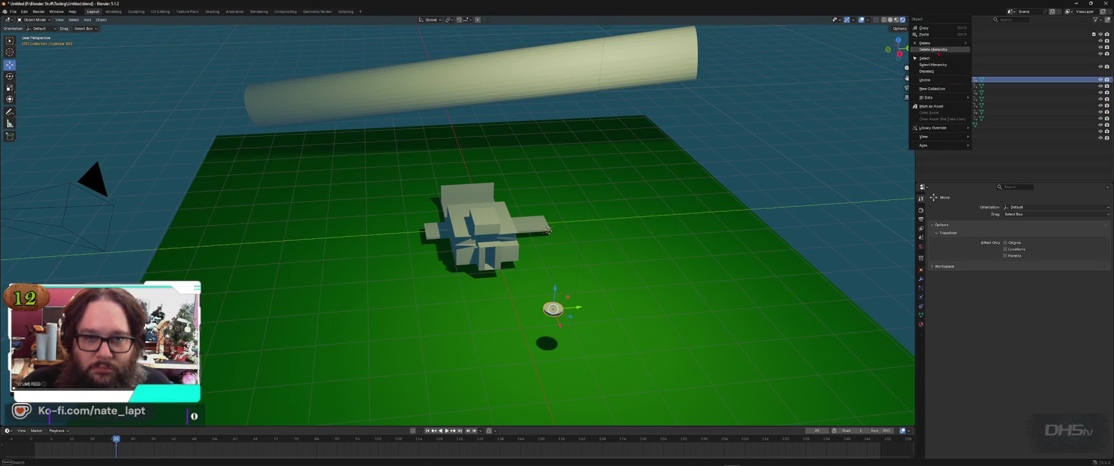
click(933, 79)
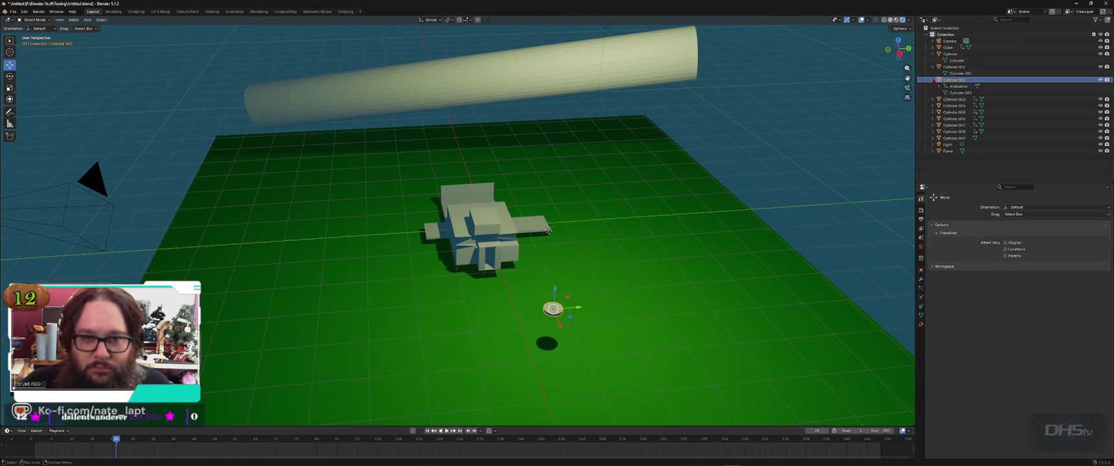
right_click(962, 91)
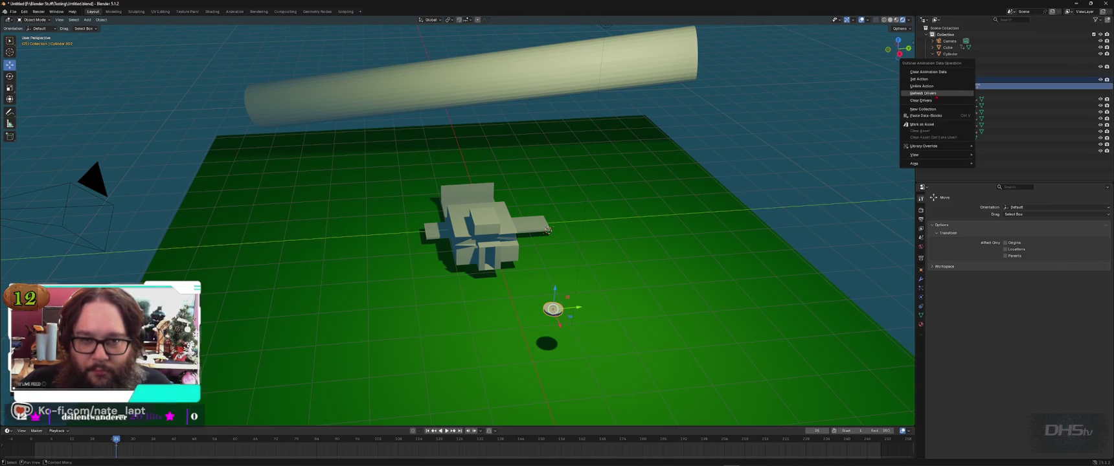
click(947, 96)
click(933, 93)
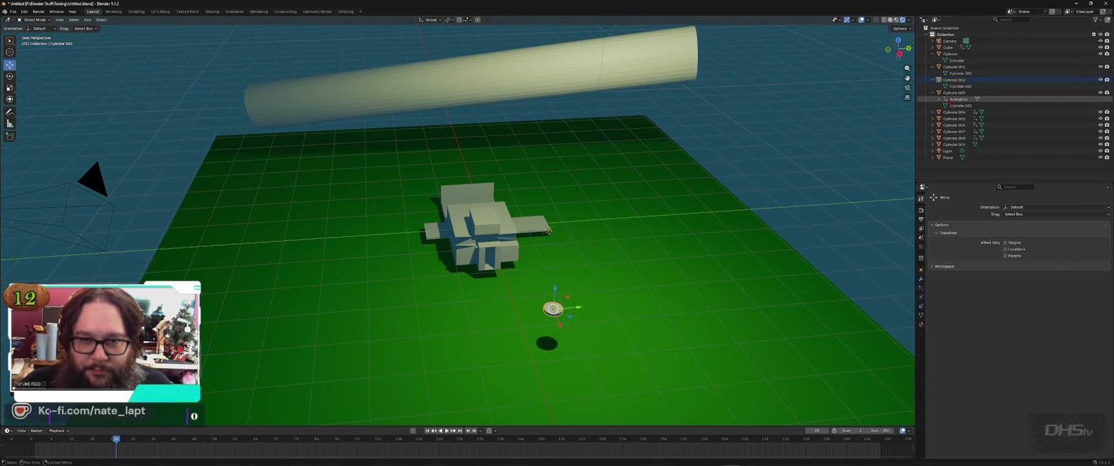
right_click(958, 99)
click(920, 99)
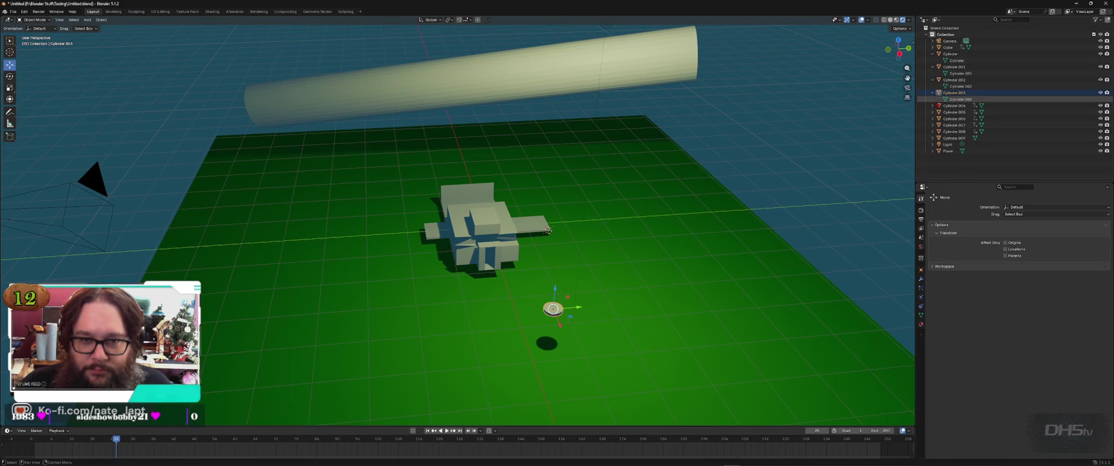
Step: Clear the animation data from Cylinder.004 and Cylinder.005
click(933, 106)
right_click(949, 107)
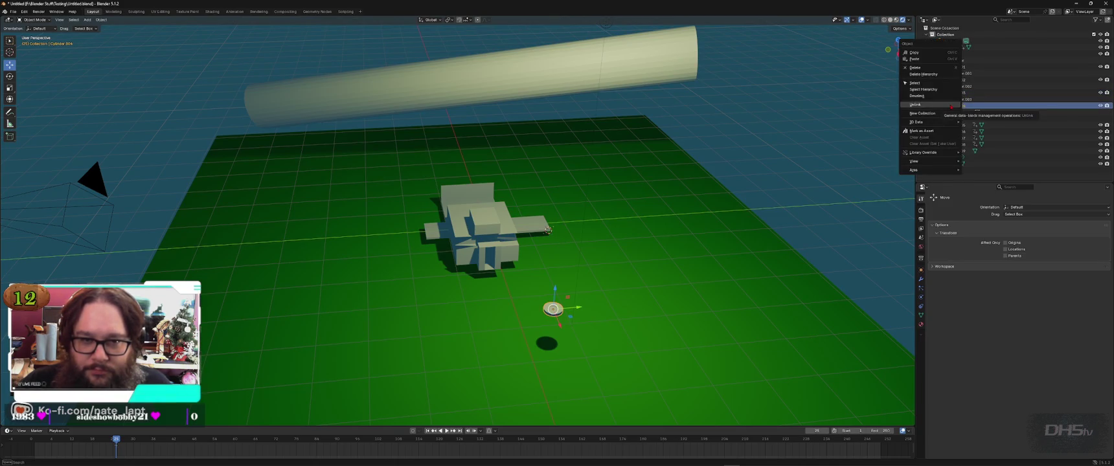
key(Escape)
click(960, 112)
right_click(961, 114)
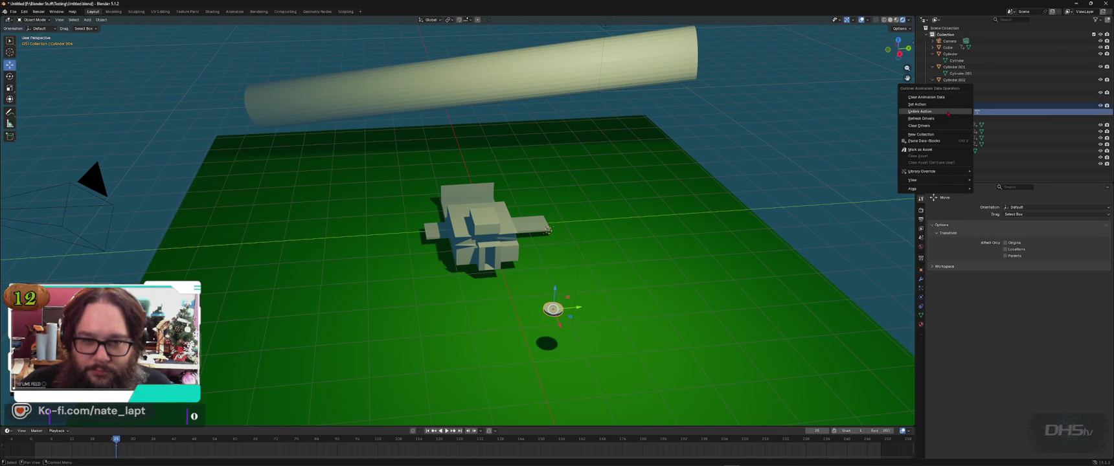
click(948, 113)
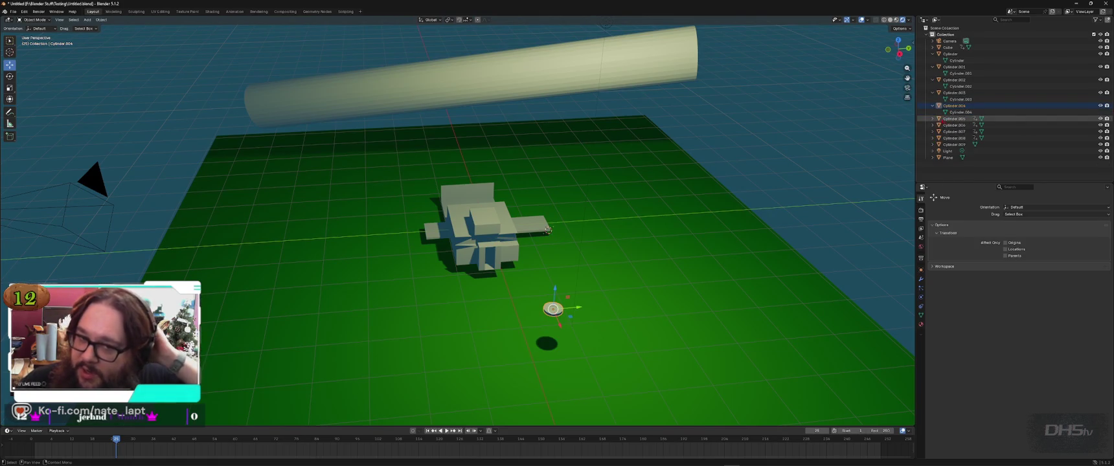
right_click(954, 125)
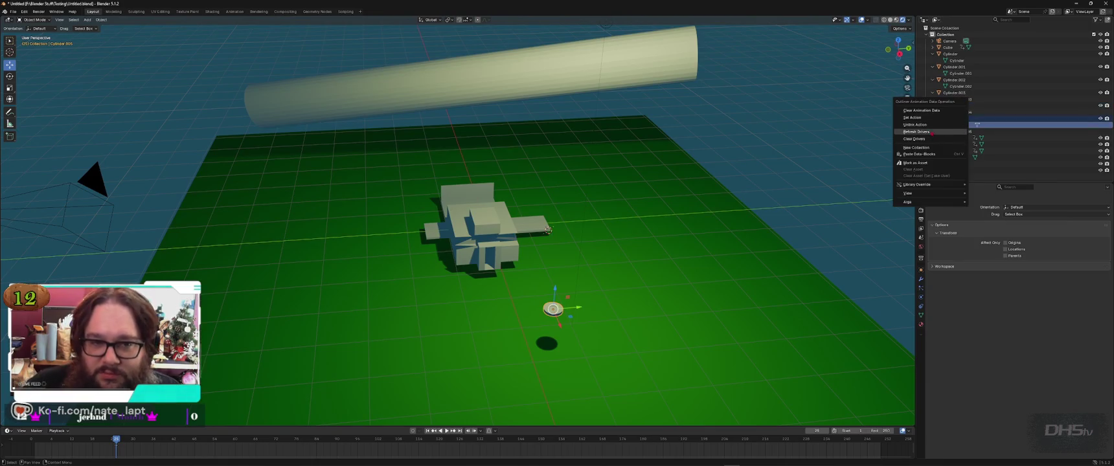
click(955, 131)
Step: Unlink the actions from Cylinder.006, Cylinder.007 and Cylinder.008
click(933, 131)
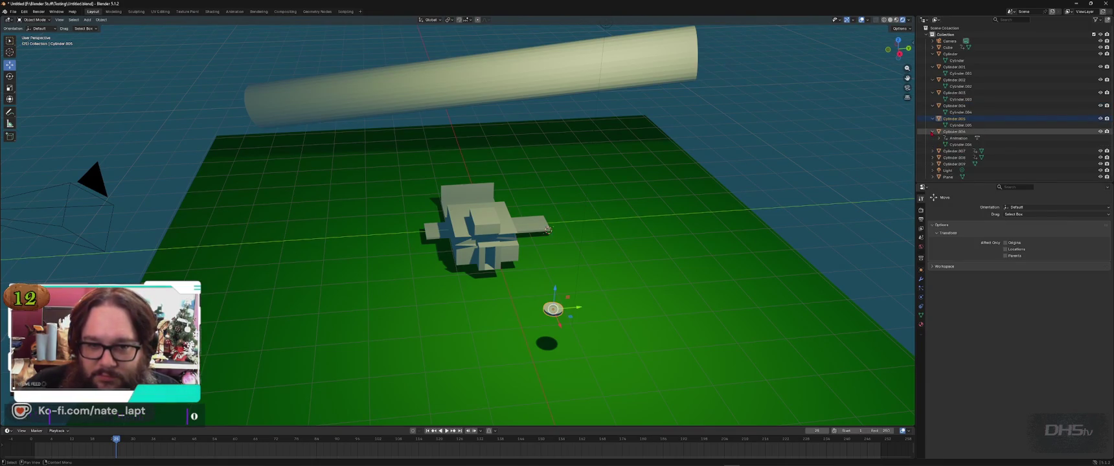
click(972, 138)
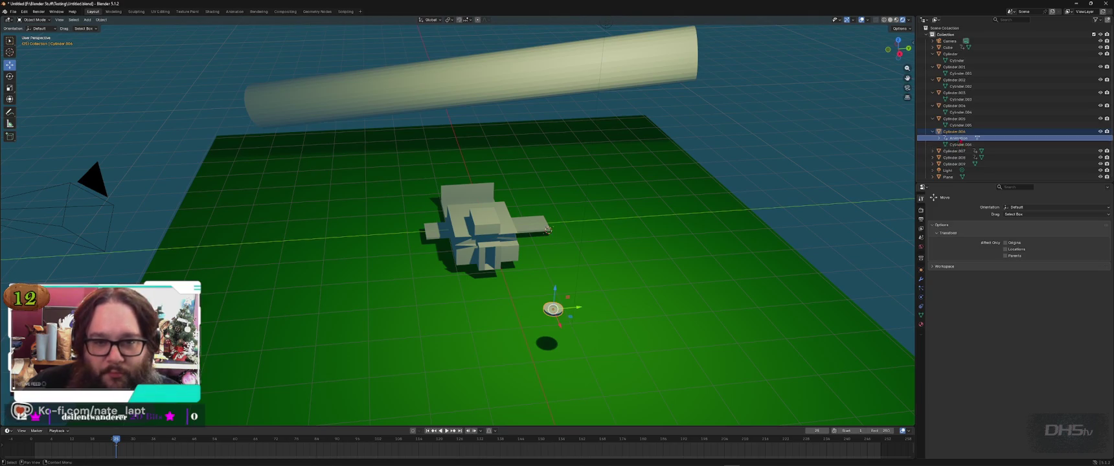
right_click(939, 139)
click(937, 139)
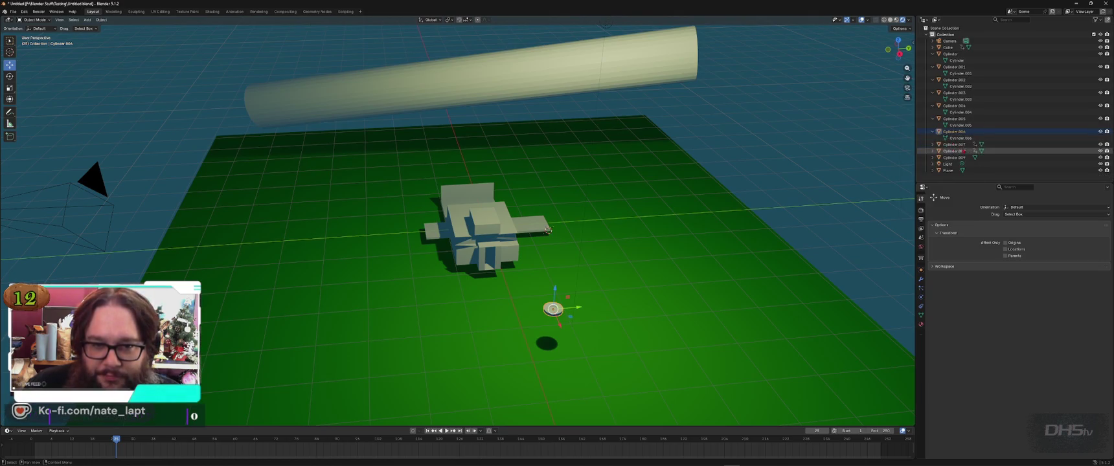
right_click(960, 151)
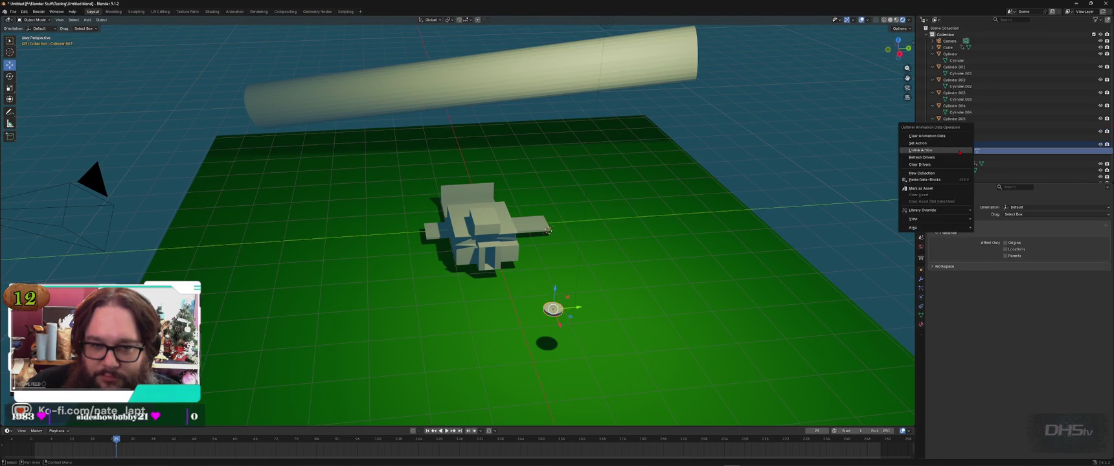
click(930, 153)
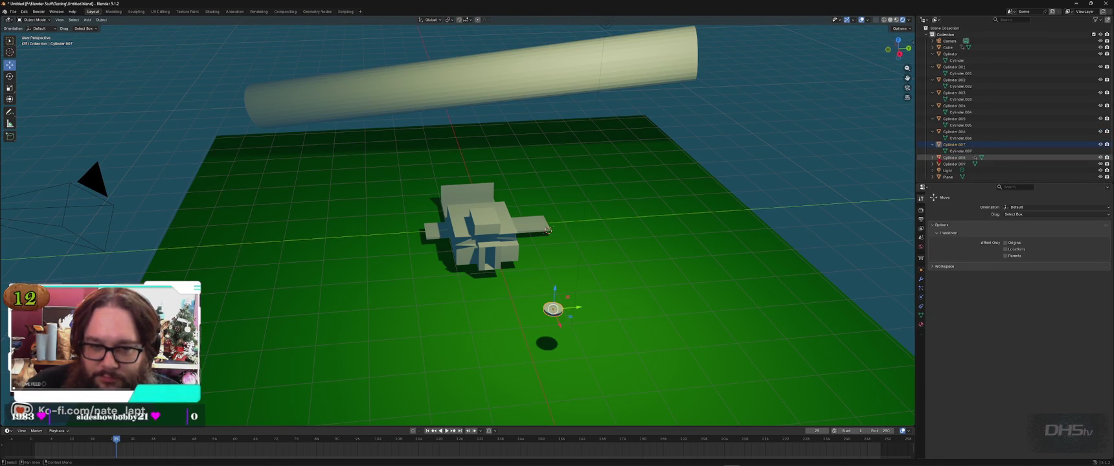
right_click(963, 164)
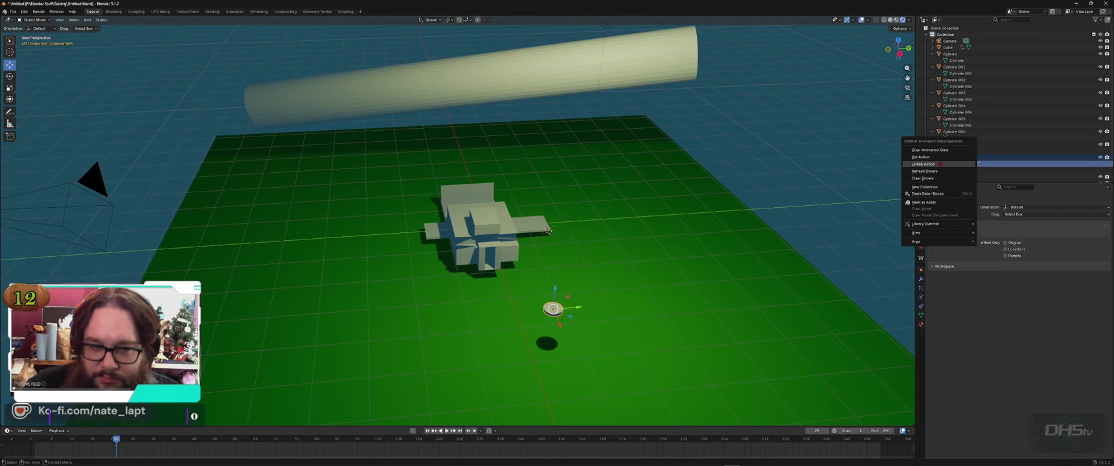
click(963, 166)
scroll(964, 164, down, 1)
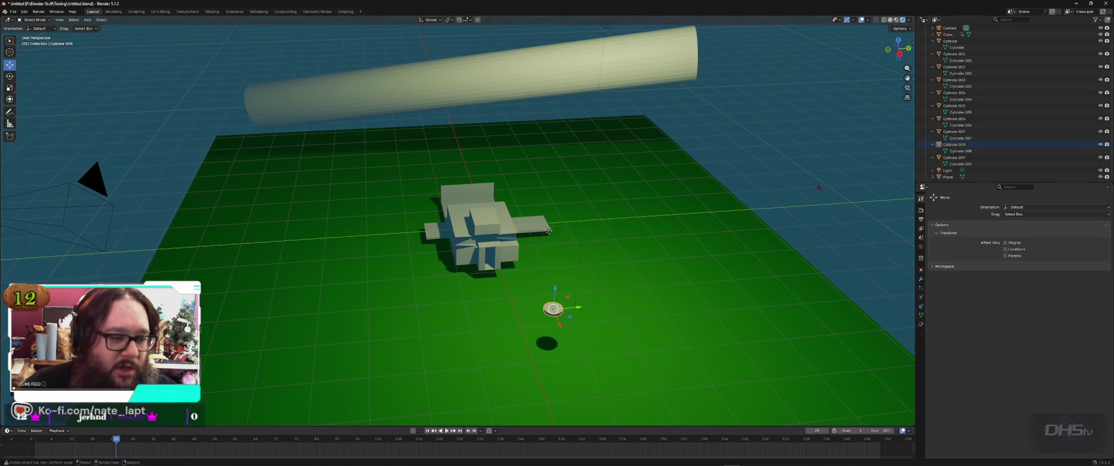
Step: Duplicate the selected disc onto the ground and apply all its transforms
key(shift+d)
click(335, 316)
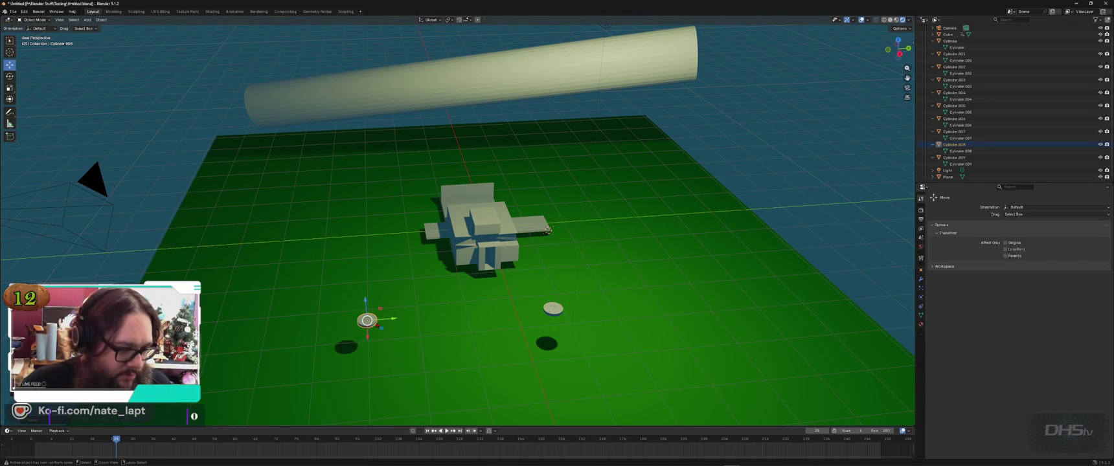
key(ctrl+a)
click(351, 324)
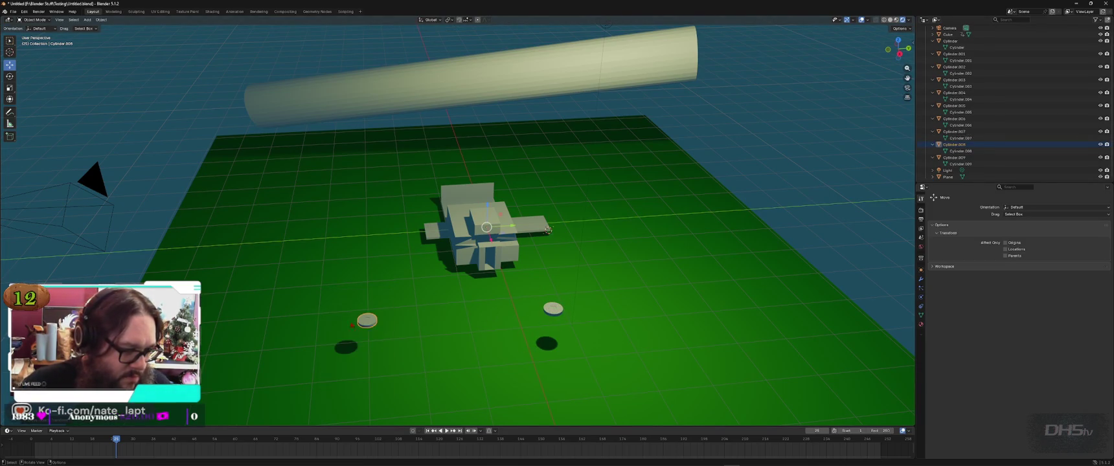
Step: Move the front-right disc behind the structure, adjusting it along the X axis
click(553, 310)
drag(553, 310, 578, 163)
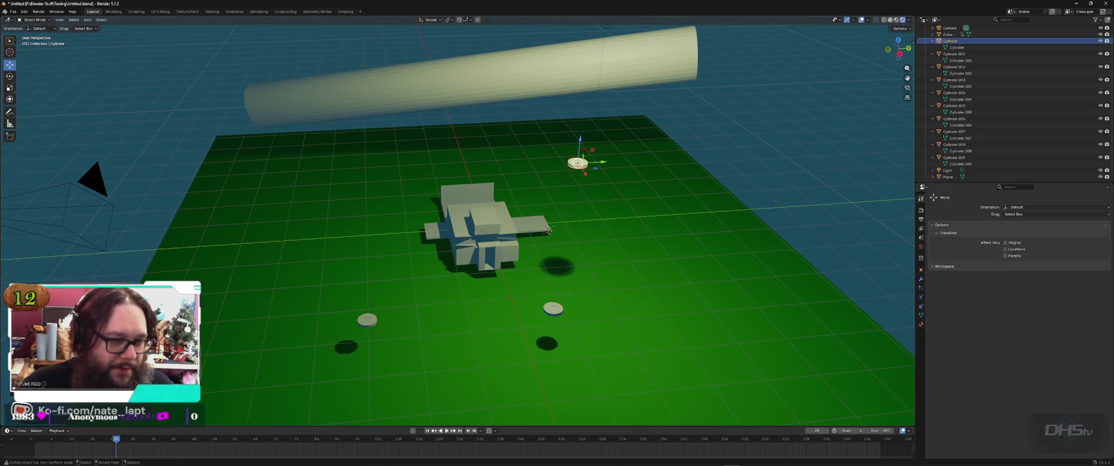
key(g)
key(z)
key(x)
click(525, 171)
key(g)
key(x)
click(539, 282)
Step: Place Cylinder.001 at the back left of the ground
click(551, 313)
key(g)
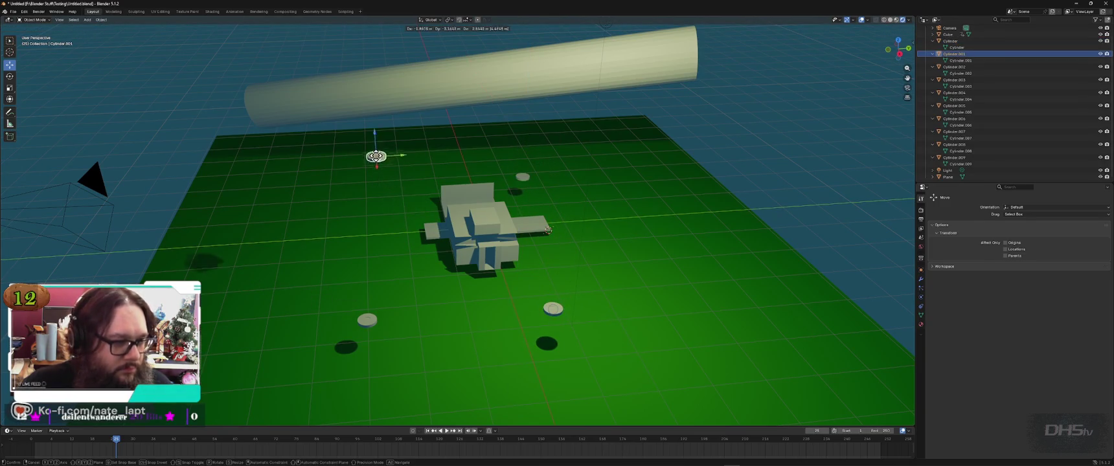
click(377, 73)
key(g)
key(x)
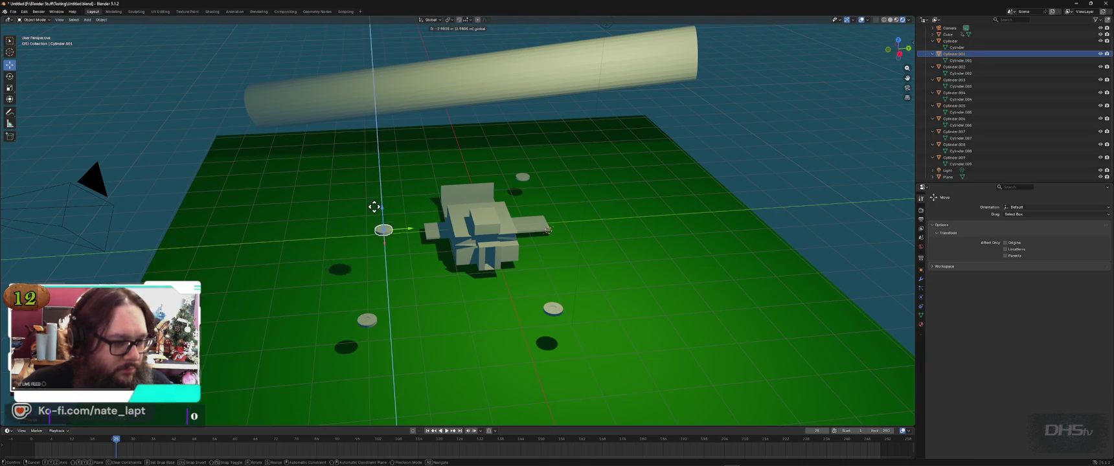
click(381, 170)
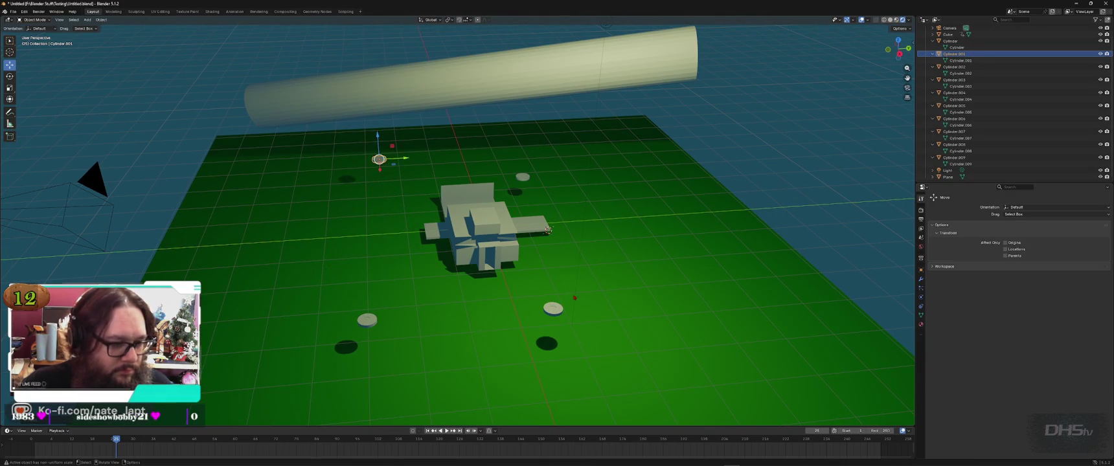
Step: Move Cylinder.002 to the back right and rotate it upright
click(552, 309)
key(g)
key(z)
key(z)
key(x)
key(y)
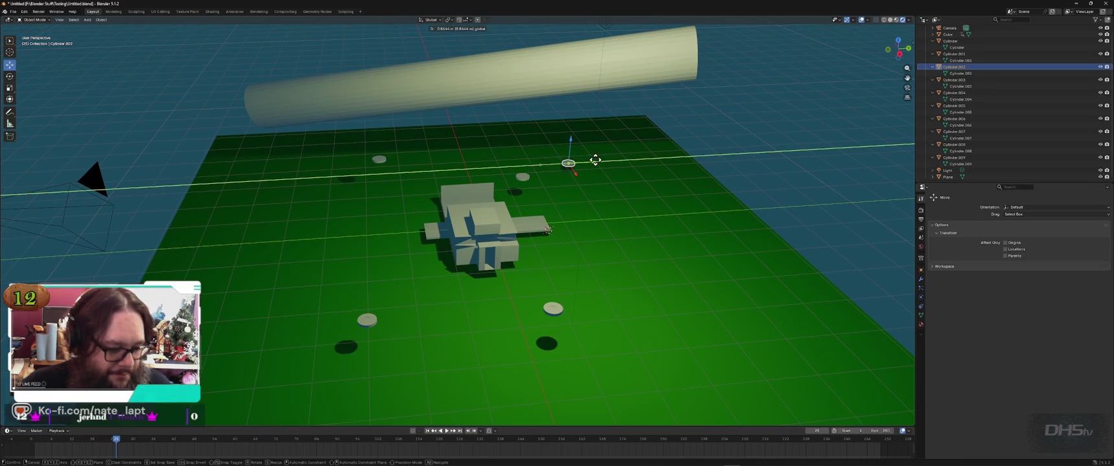
key(r)
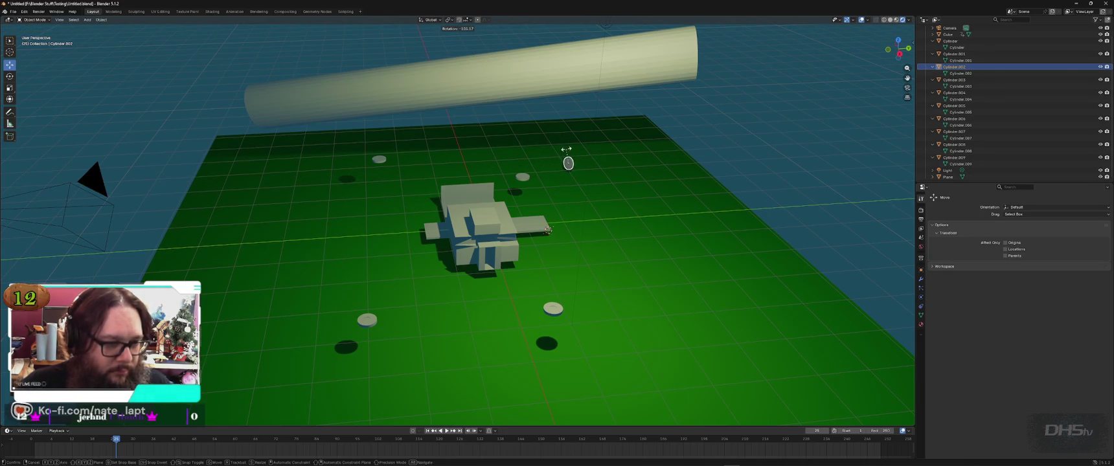
click(568, 149)
Step: Place Cylinder.003 at the back left, stand it upright and raise it vertically
click(557, 310)
key(g)
click(377, 176)
key(r)
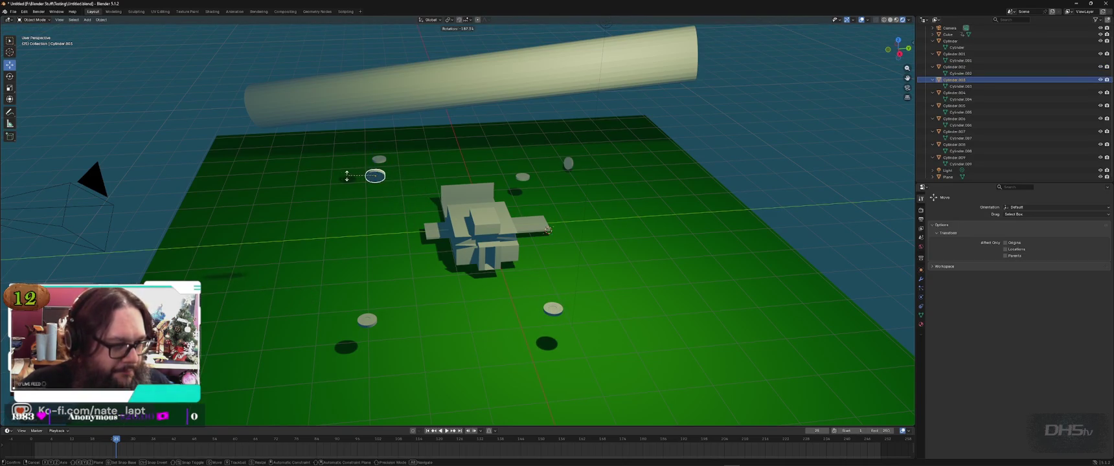
click(375, 157)
key(g)
key(z)
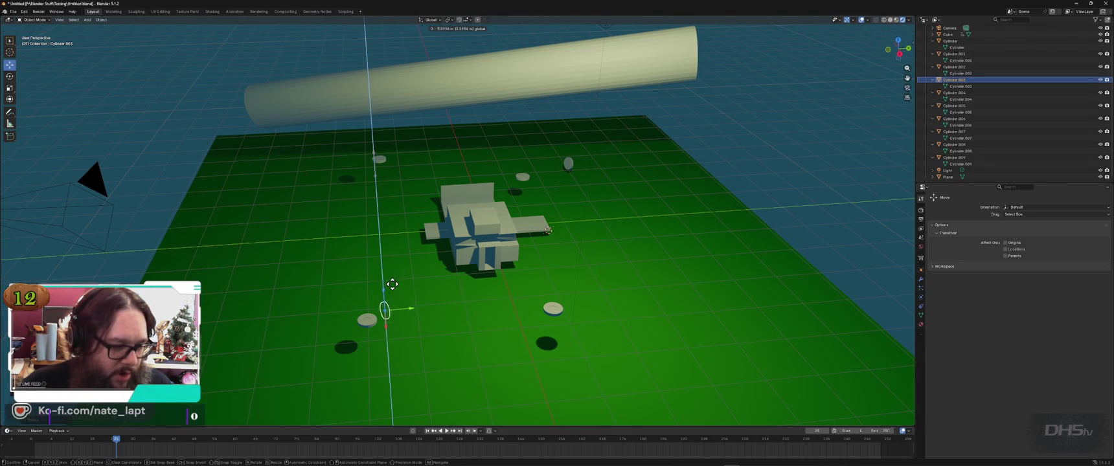
click(389, 293)
Step: Duplicate the right-hand disc twice and raise the copy above the ground
click(384, 295)
click(552, 309)
key(shift+d)
click(560, 315)
key(shift+d)
key(z)
click(329, 224)
key(g)
key(z)
click(336, 160)
Step: Move the stacked disc raised to the right and shift Cylinder.007 slightly left
click(552, 310)
key(g)
click(596, 229)
click(555, 311)
key(g)
click(525, 308)
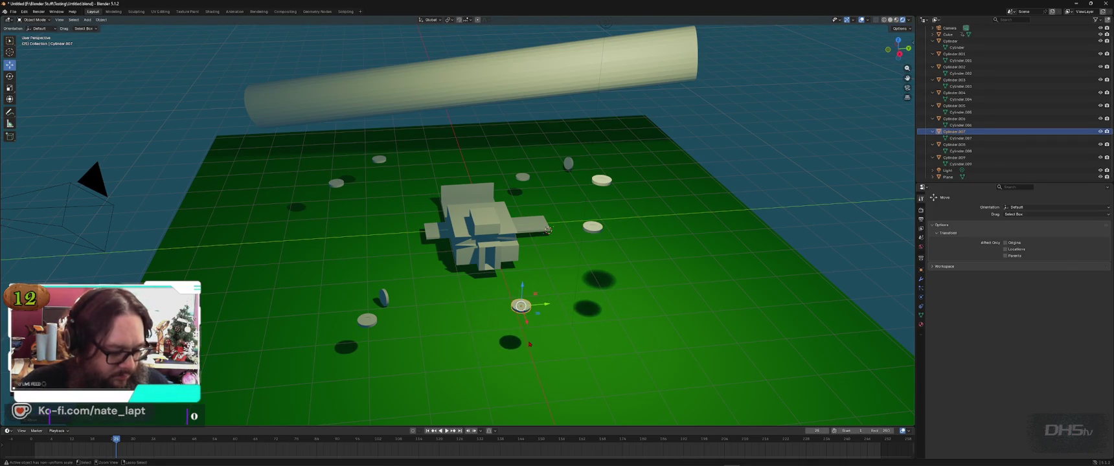
right_click(530, 344)
click(505, 343)
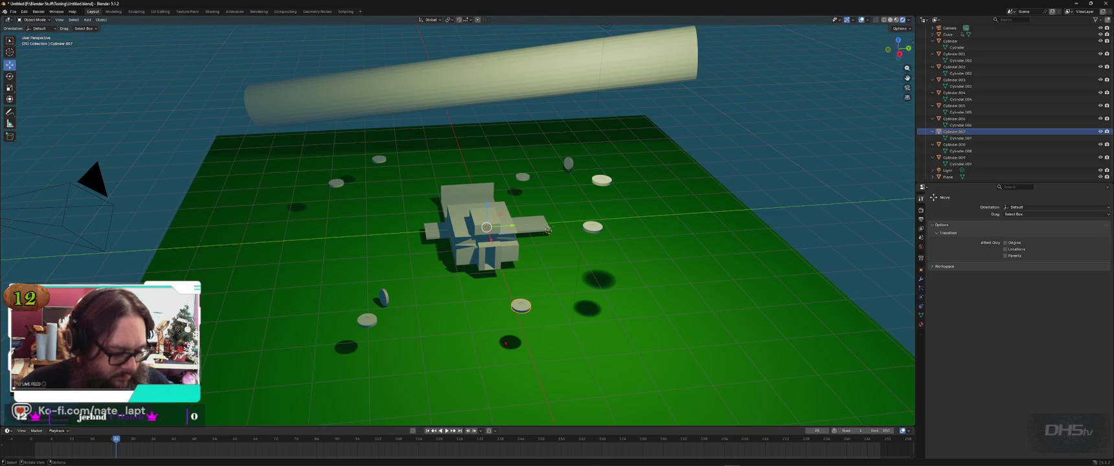
Step: Save the level as Untitled.blend
key(ctrl+s)
click(12, 12)
click(10, 12)
click(11, 12)
mouse_move(23, 19)
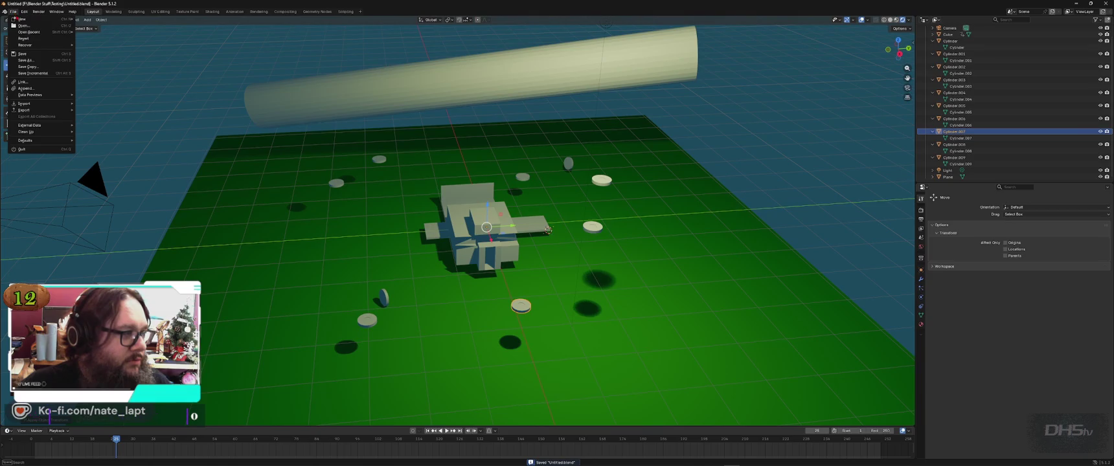
Step: Start a new General file, reopen Untitled.blend without saving, and switch to Rendered shading
click(92, 18)
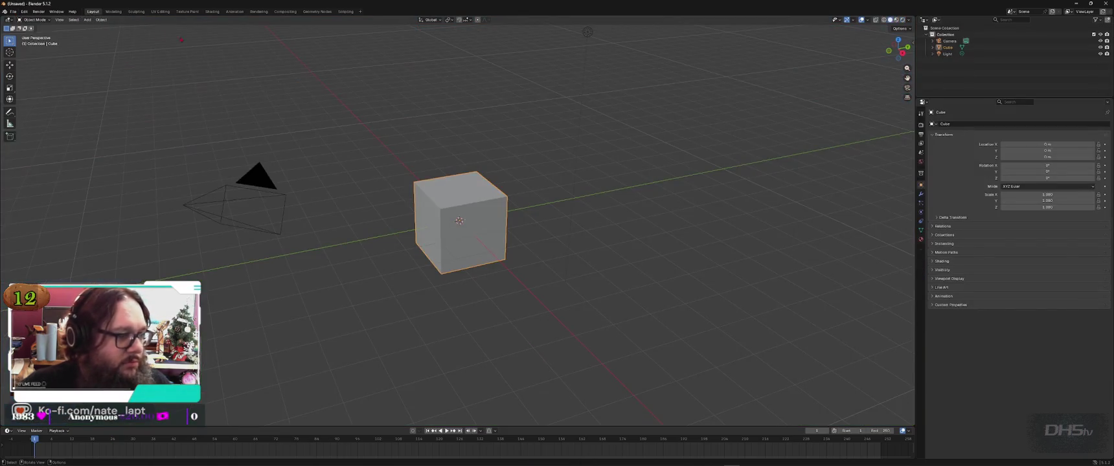
key(alt+a)
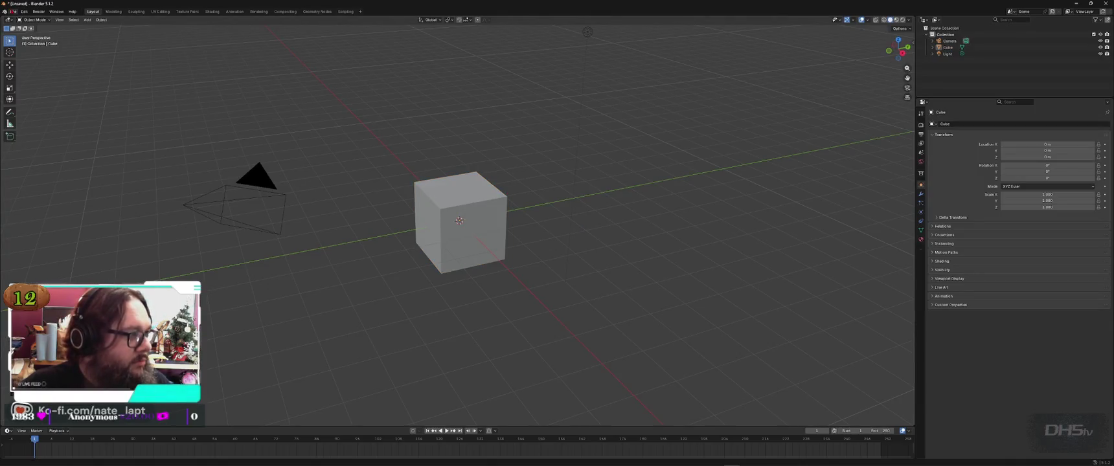
click(13, 11)
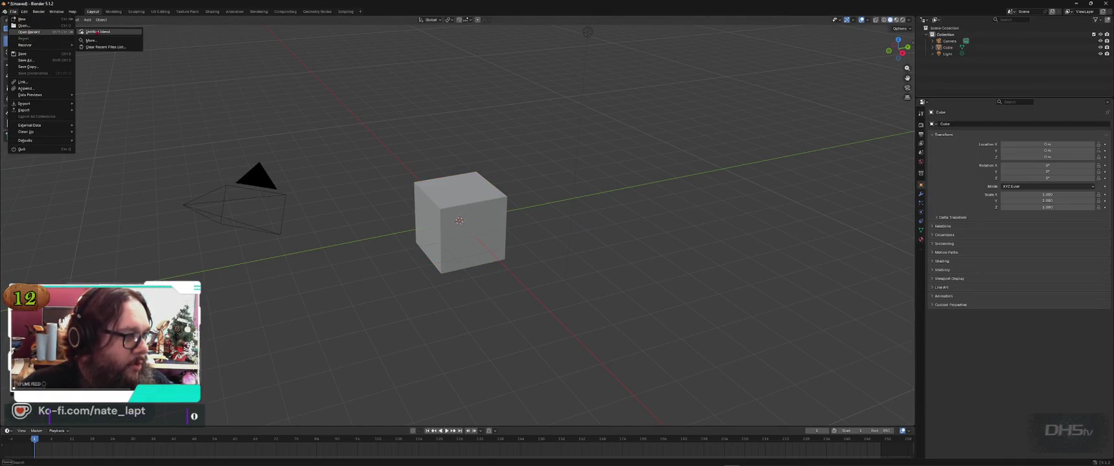
click(96, 31)
click(567, 247)
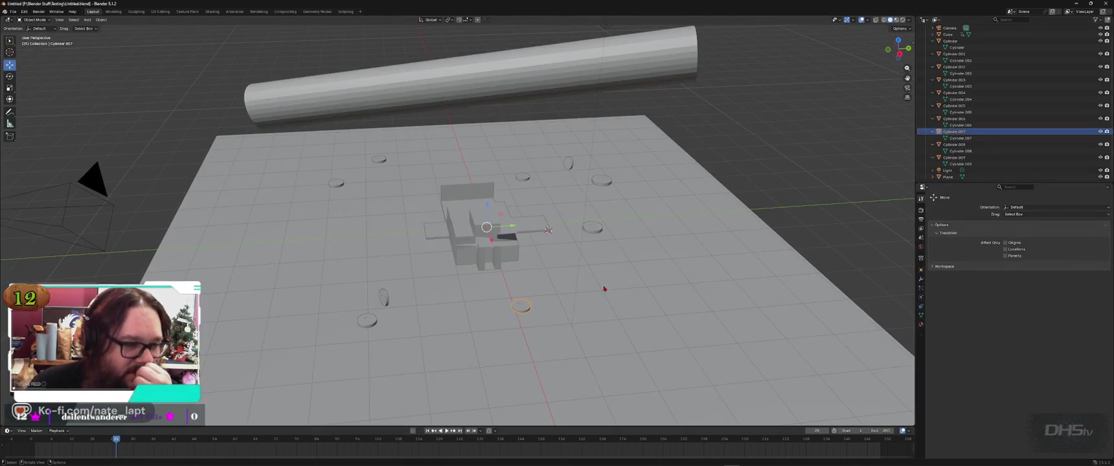
key(alt+a)
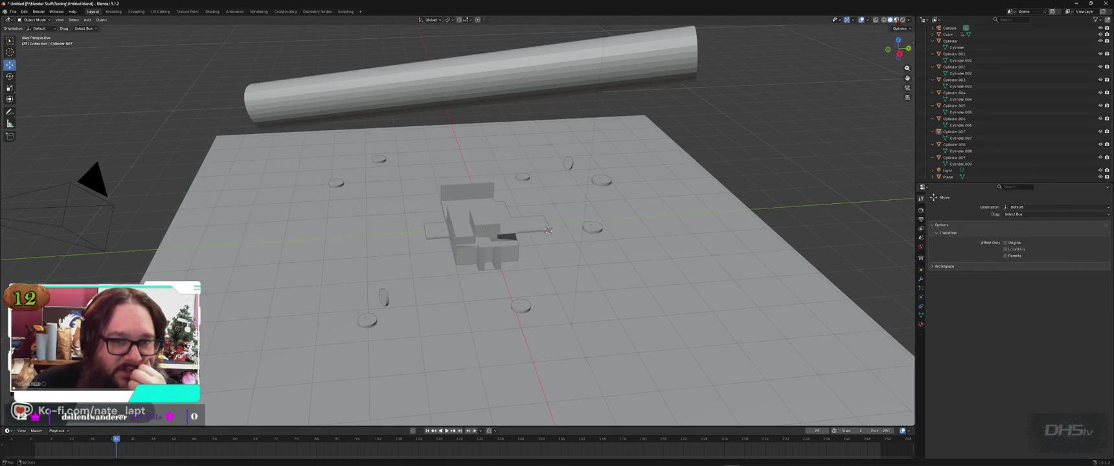
click(903, 20)
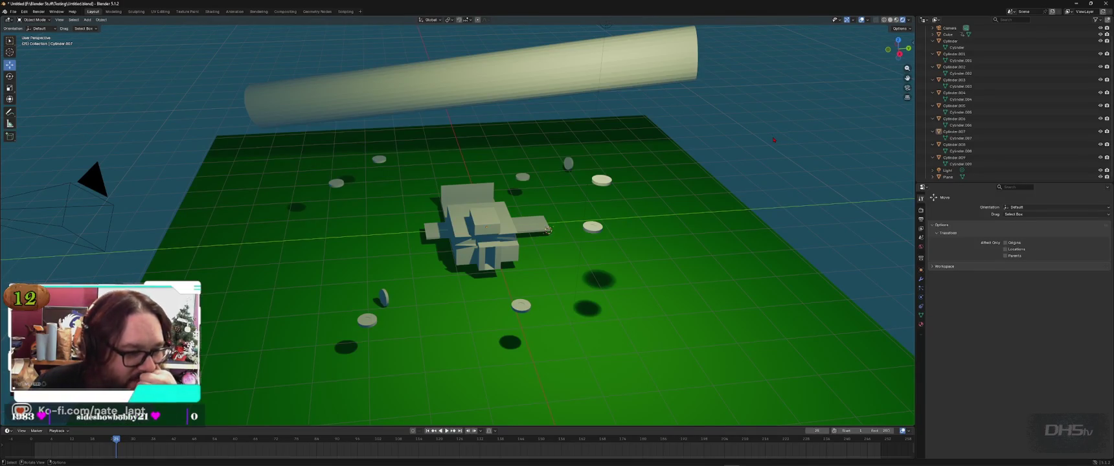
Step: Orbit low over the level, snap the selection to the active object, and orbit around again
mouse_move(771, 143)
middle_down()
mouse_move(475, 292)
mouse_move(386, 304)
middle_up()
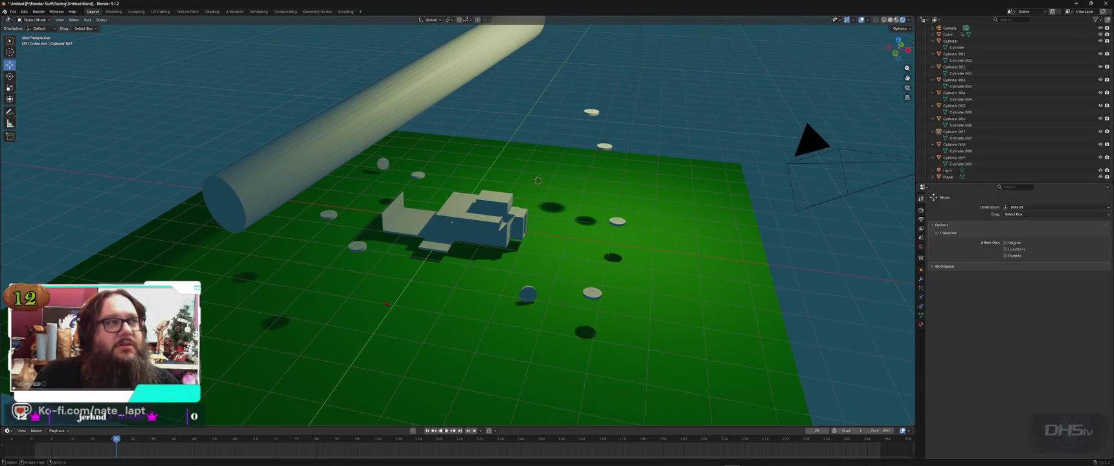
key(shift+s)
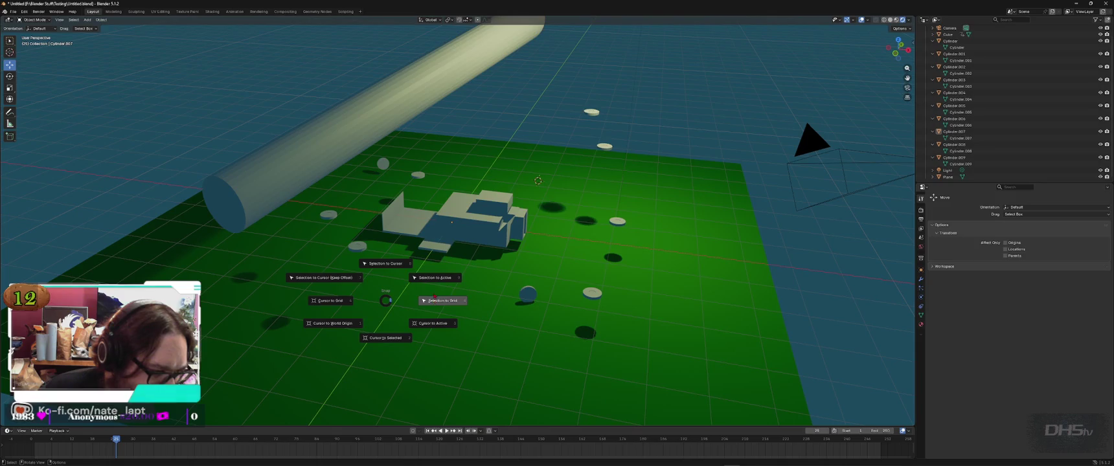
click(551, 68)
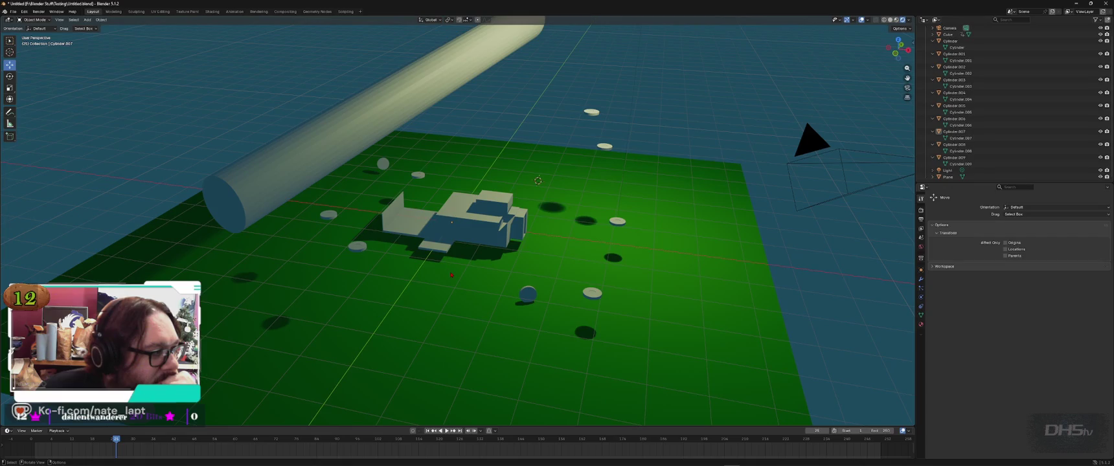
mouse_move(455, 282)
middle_down()
mouse_move(694, 290)
mouse_move(577, 257)
middle_up()
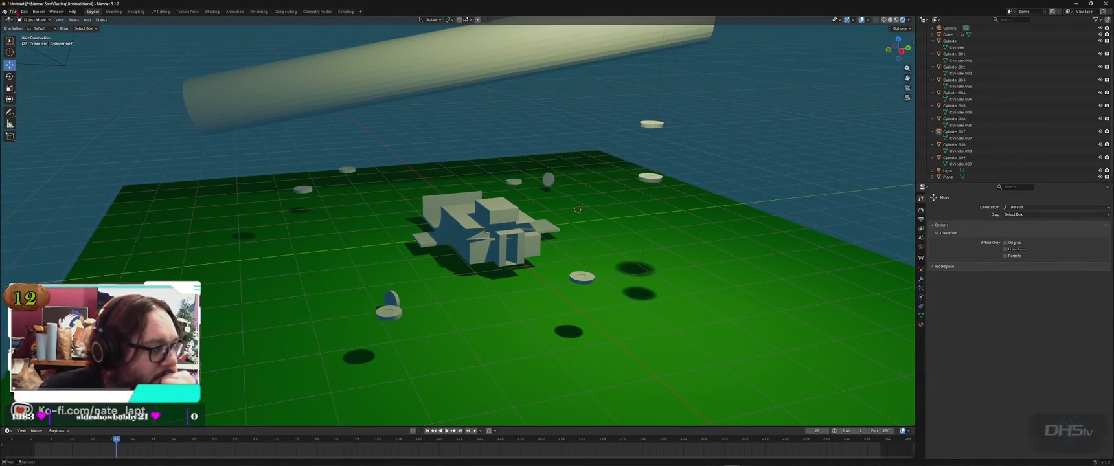
click(14, 12)
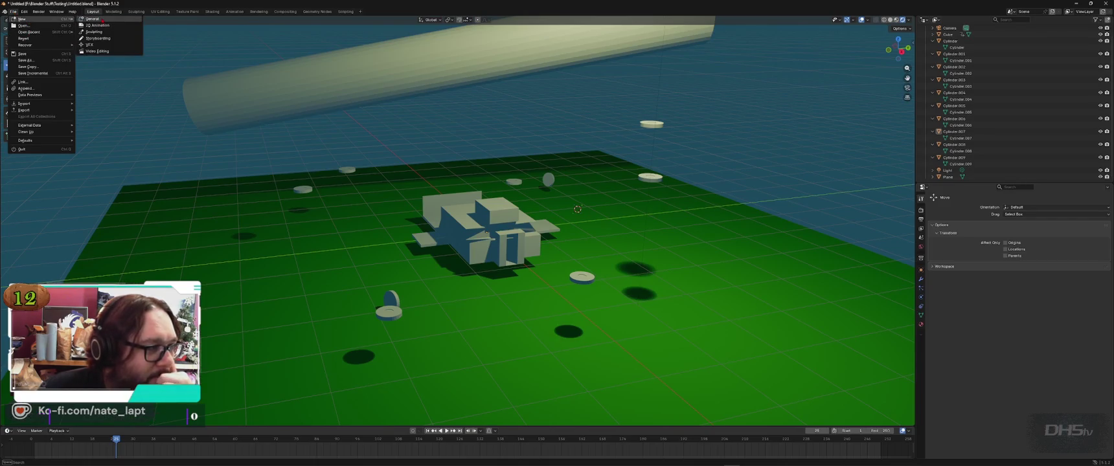
Step: Start a new General file without saving and delete its default cube and light
click(102, 20)
click(573, 247)
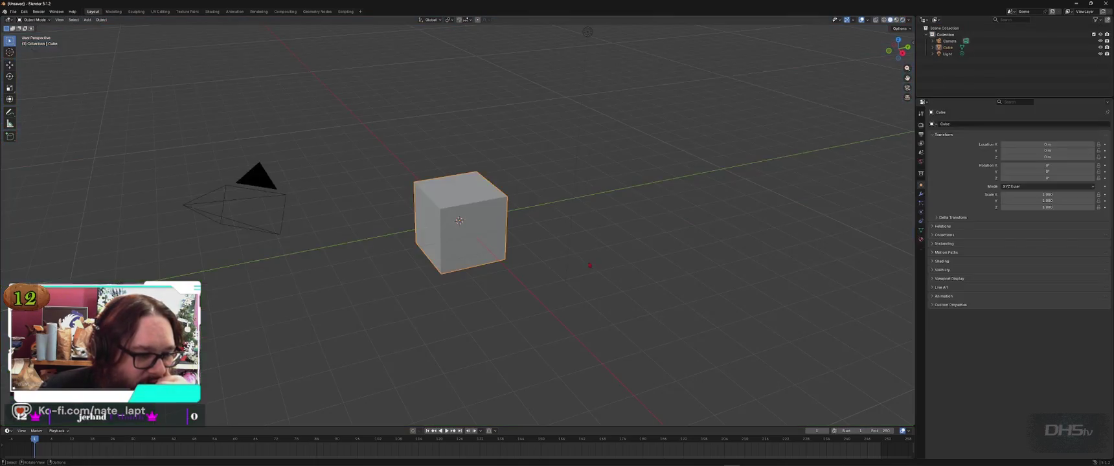
key(a)
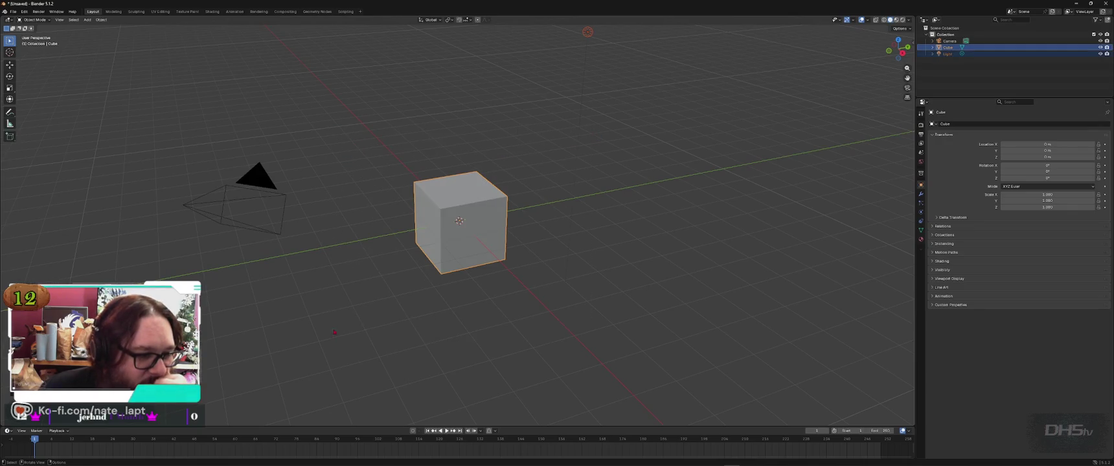
key(Delete)
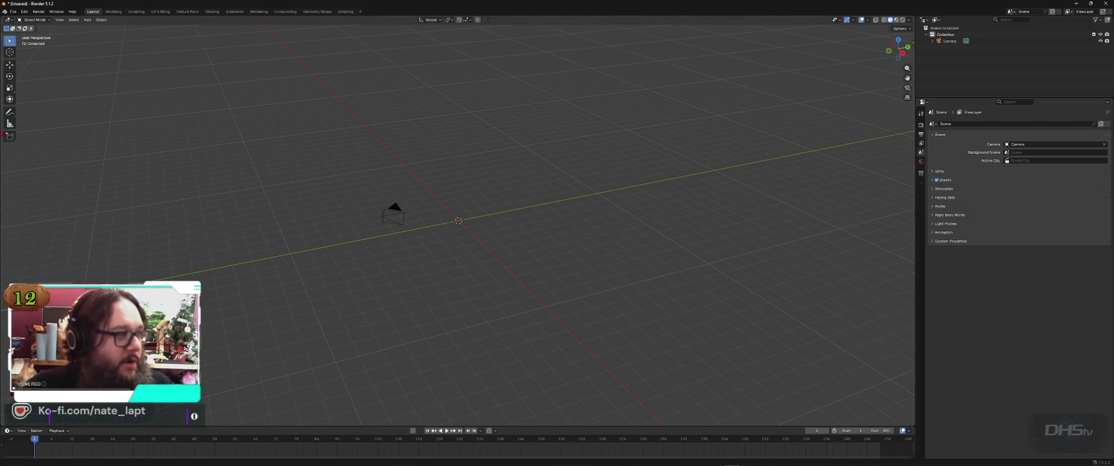
Step: Reopen the recent Untitled.blend, discarding the scratch scene
click(13, 11)
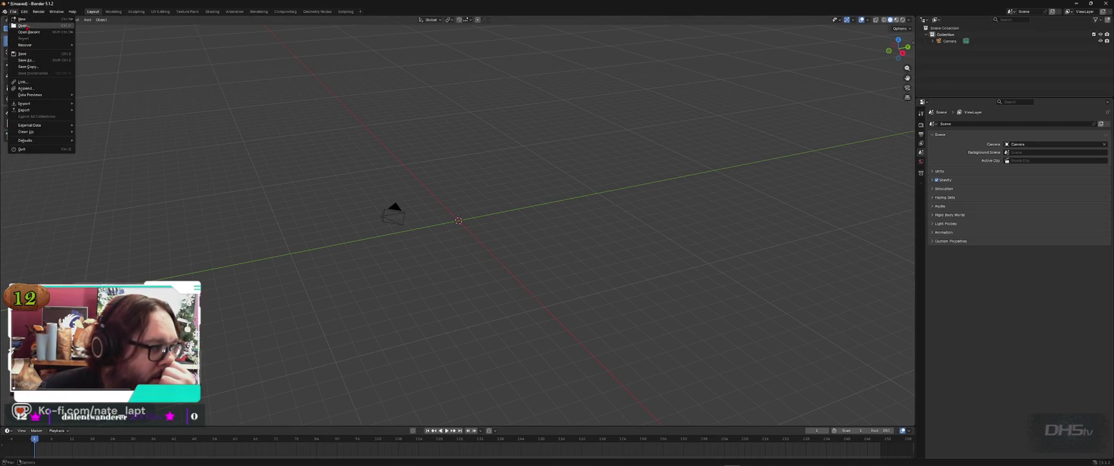
mouse_move(29, 31)
click(91, 32)
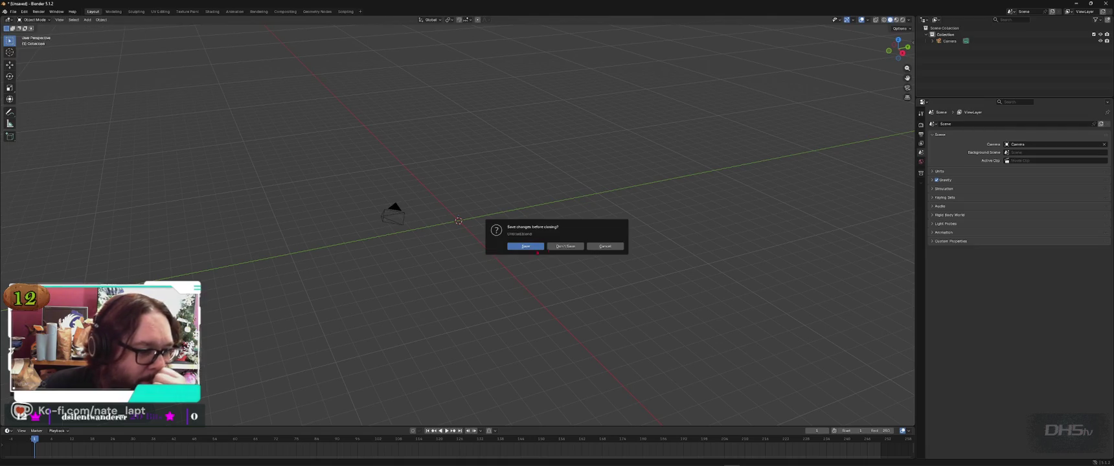
click(570, 250)
scroll(454, 421, down, 3)
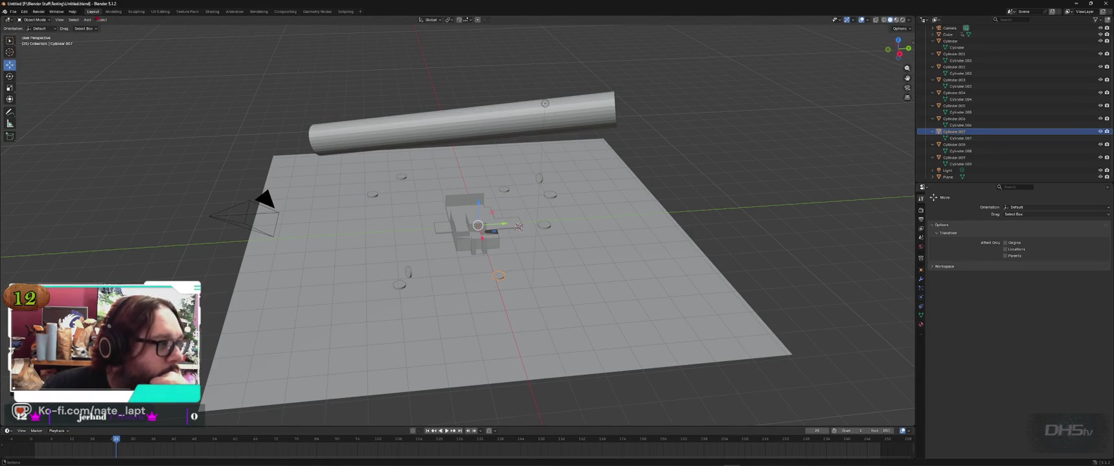
Step: Play the scene animation from the View menu and stop it at frame 119
click(59, 21)
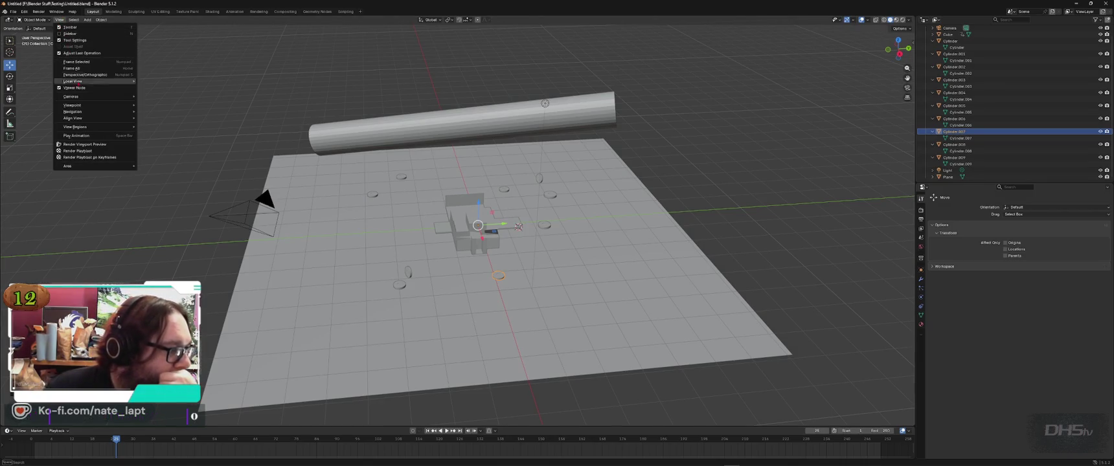
mouse_move(78, 165)
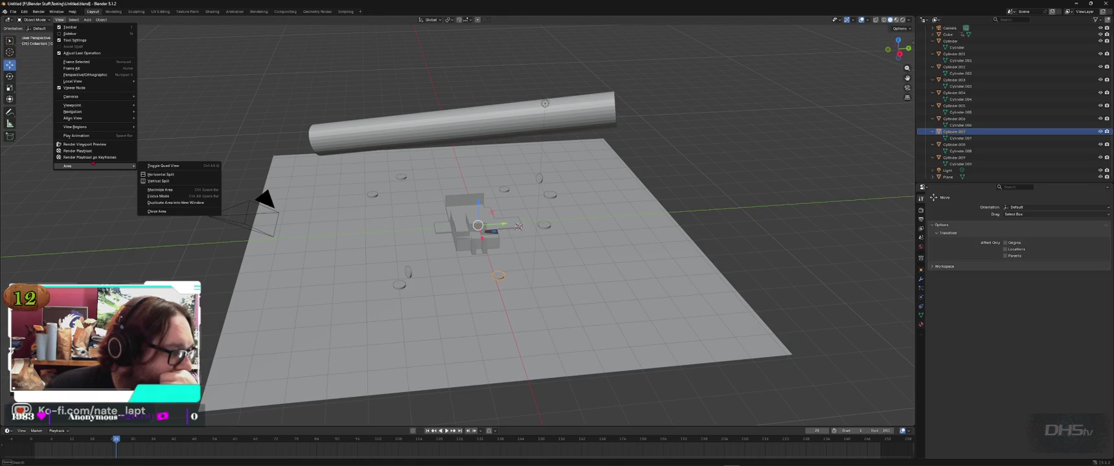
click(89, 136)
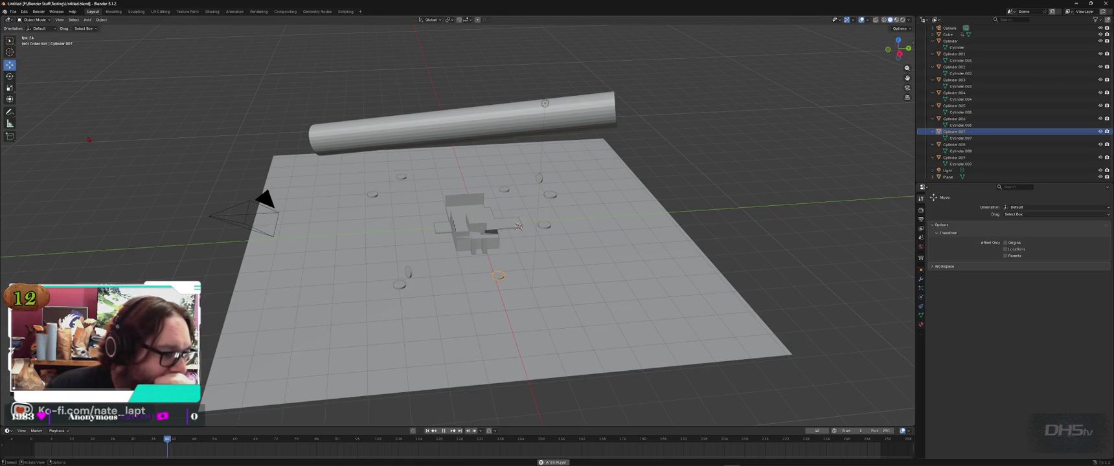
scroll(89, 140, up, 2)
scroll(89, 139, up, 2)
scroll(89, 140, down, 1)
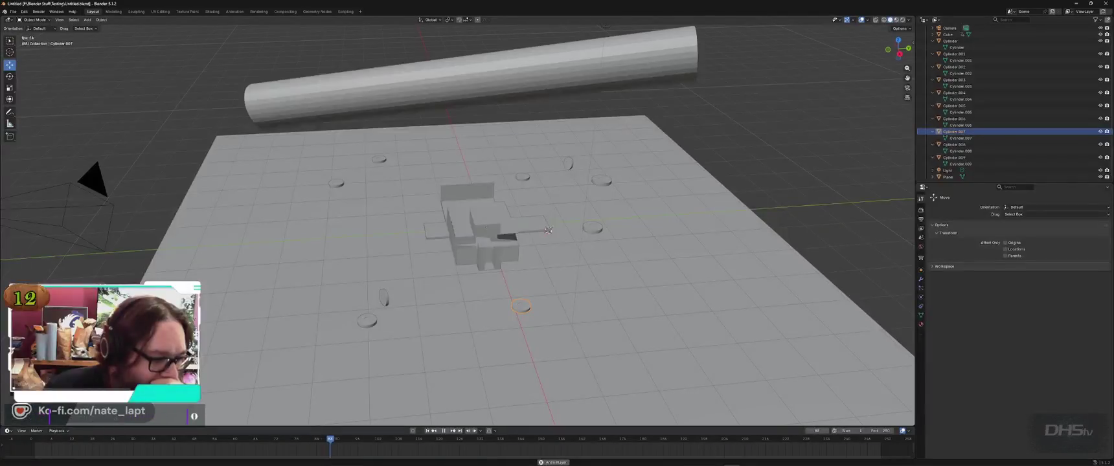
key(space)
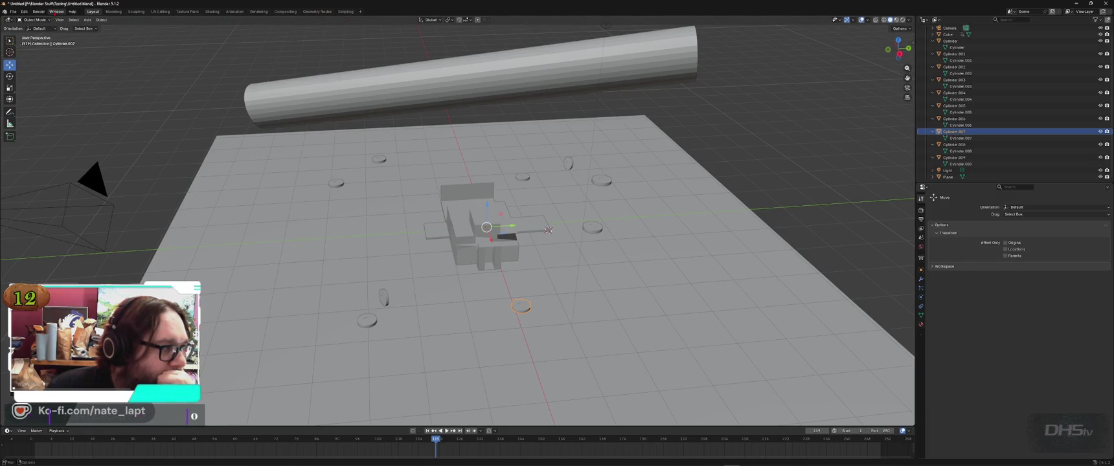
Step: Browse the Window, File and View menus and viewport gizmo settings without changing anything
click(56, 12)
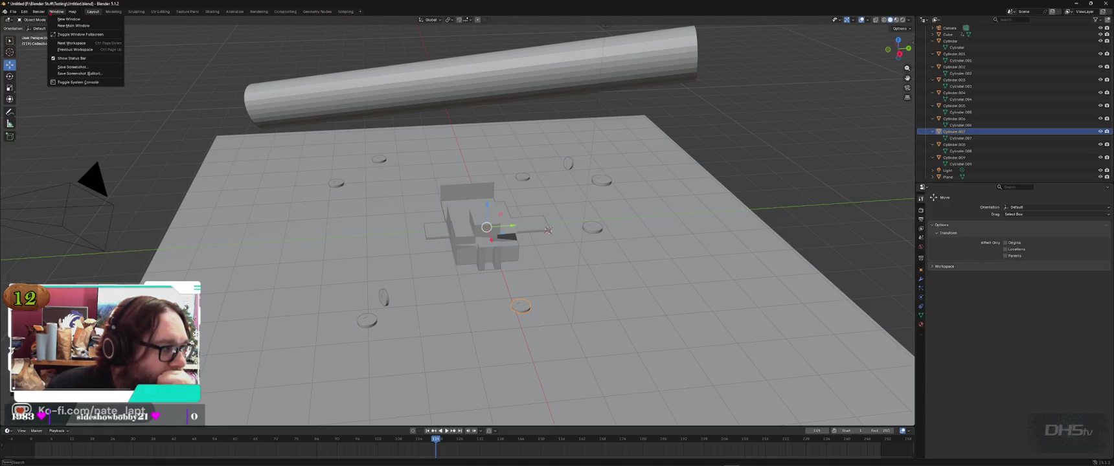
click(25, 12)
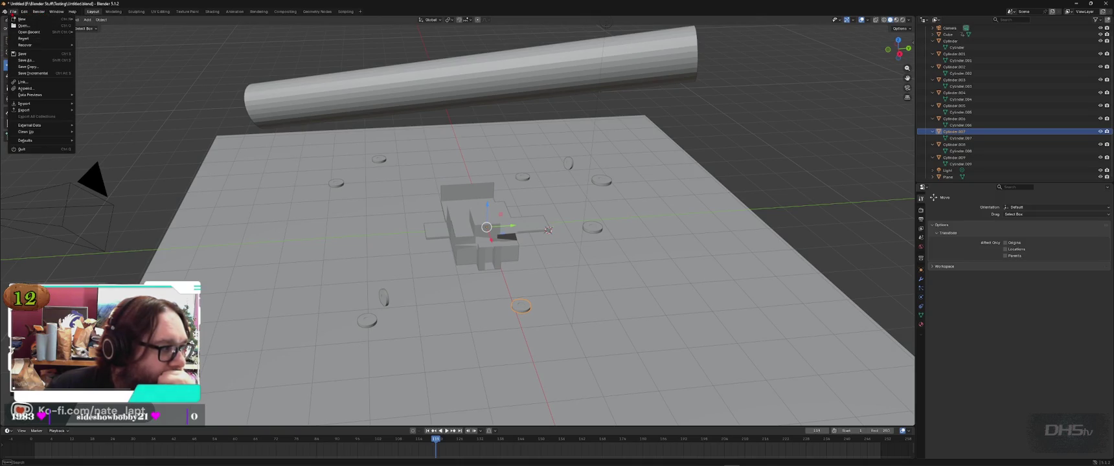
click(12, 11)
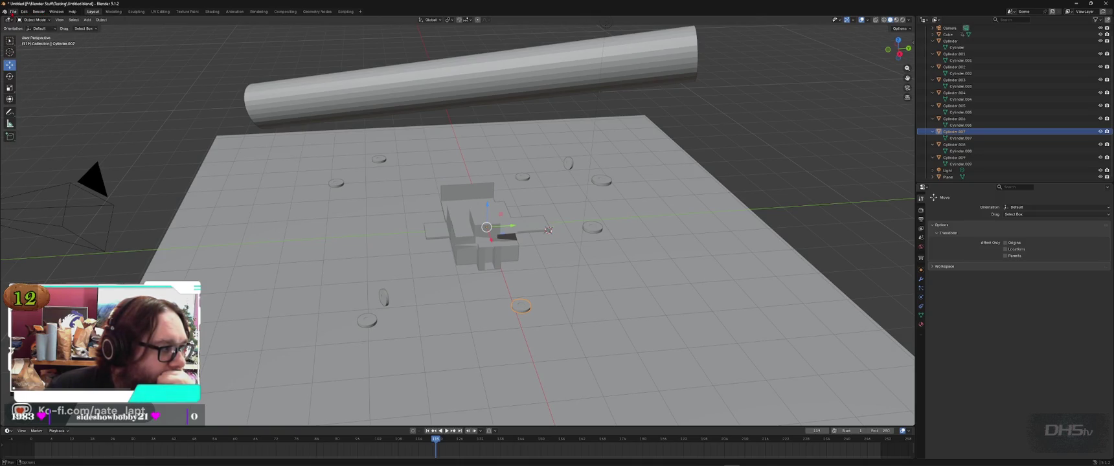
click(59, 19)
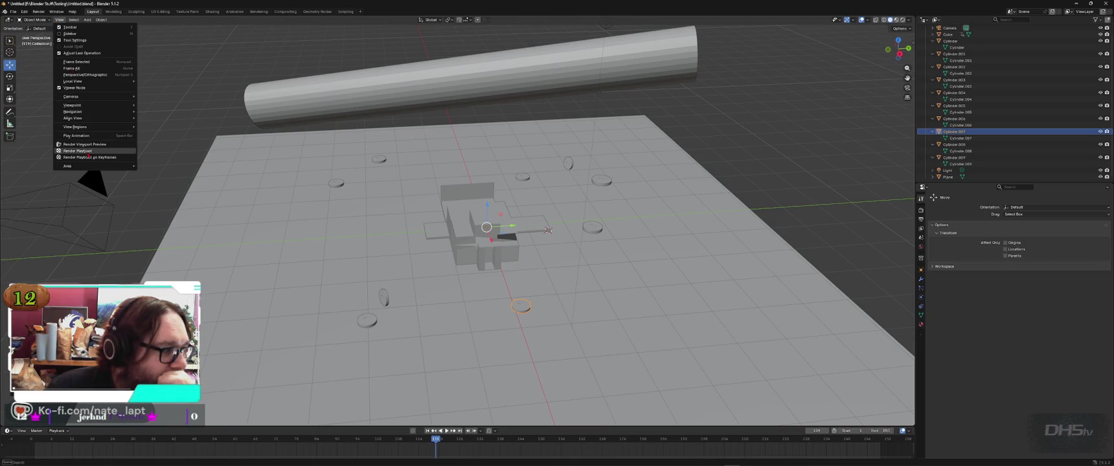
click(59, 20)
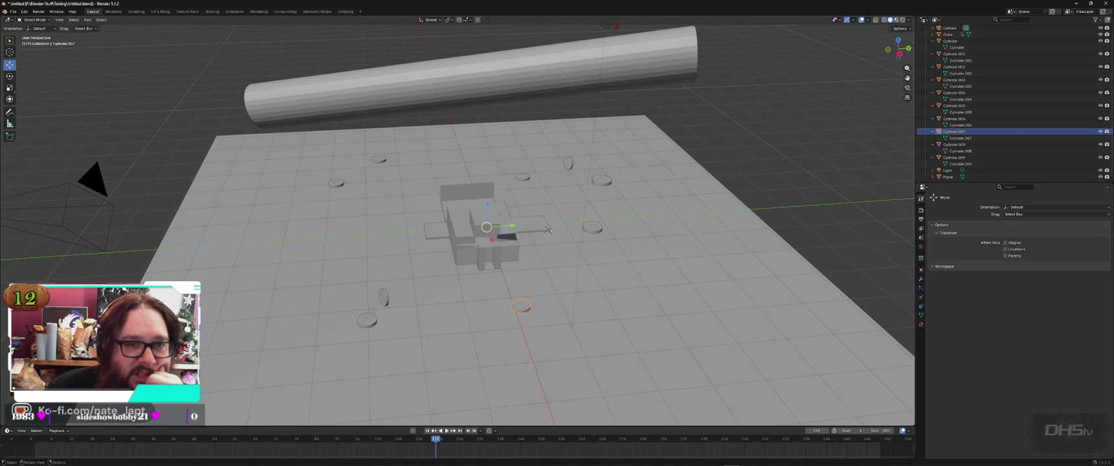
click(853, 20)
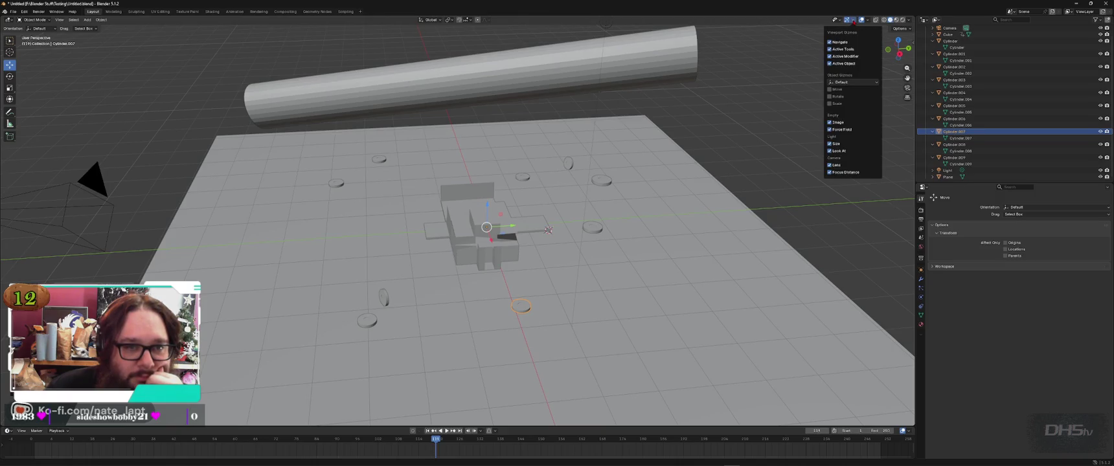
click(840, 20)
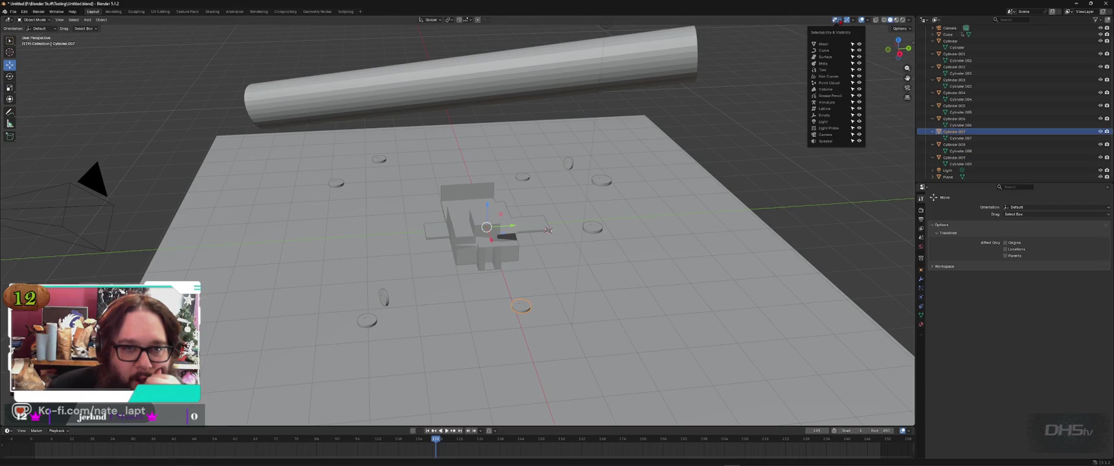
click(869, 20)
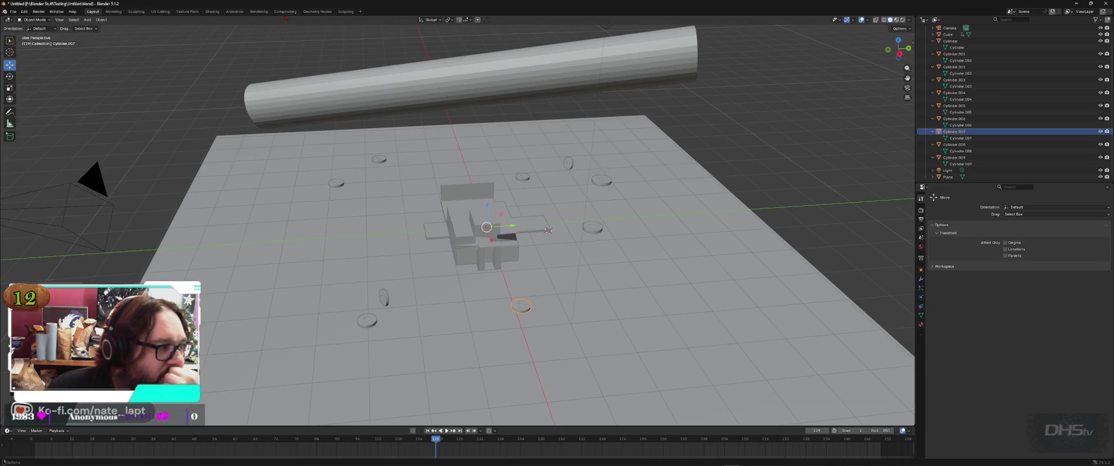
click(234, 11)
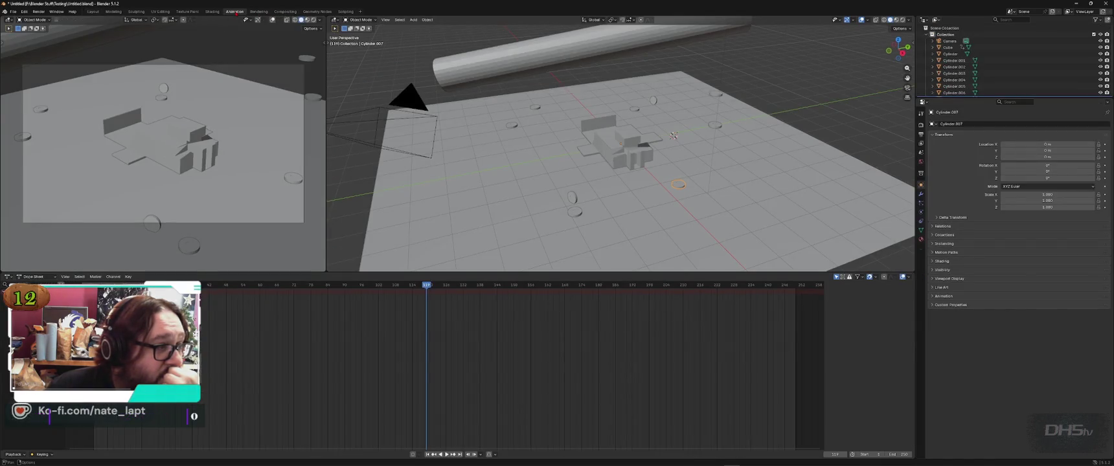
click(94, 12)
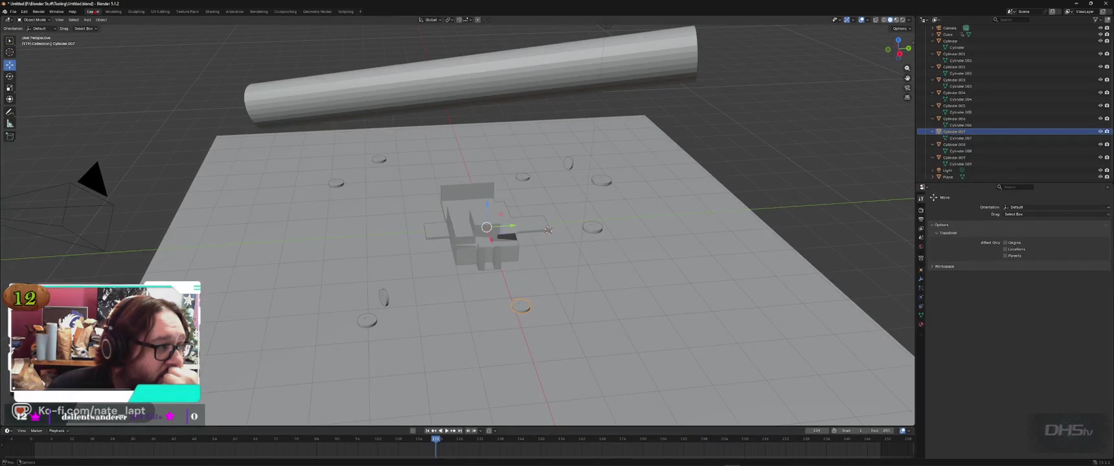
click(39, 12)
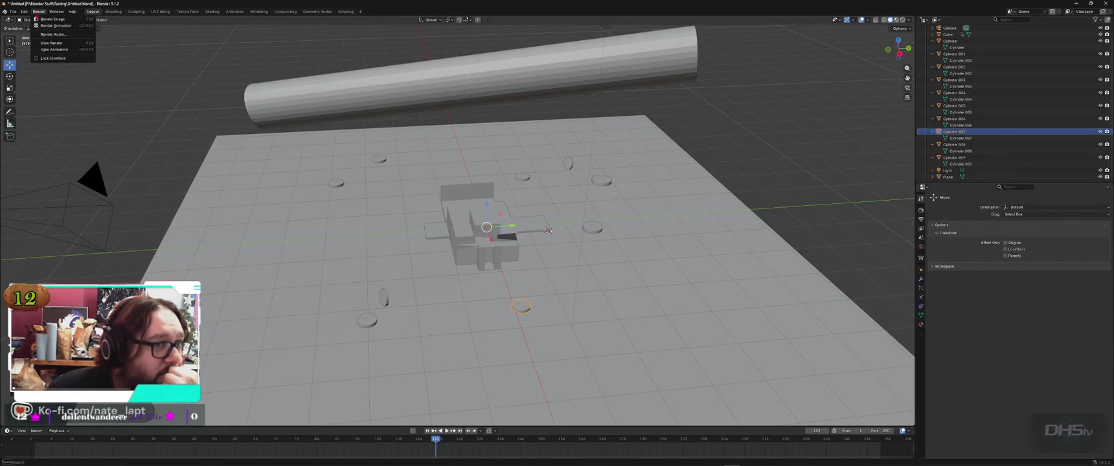
click(39, 11)
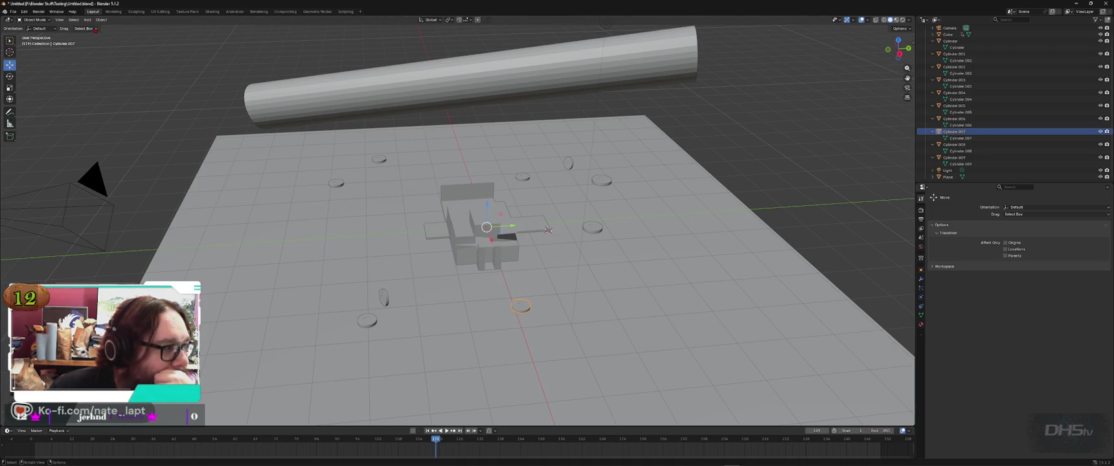
click(48, 20)
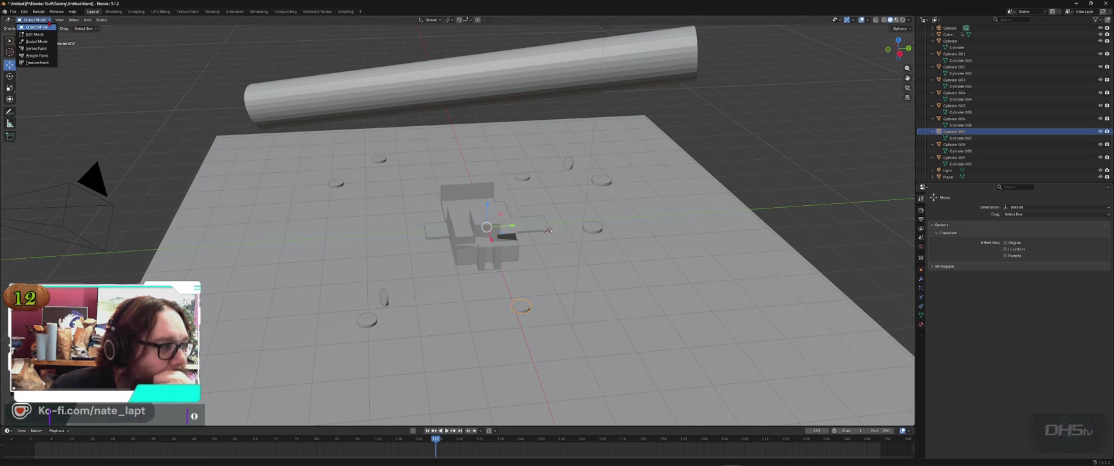
Step: Look through the interaction mode, editor types and Window menu, leaving everything unchanged
click(48, 26)
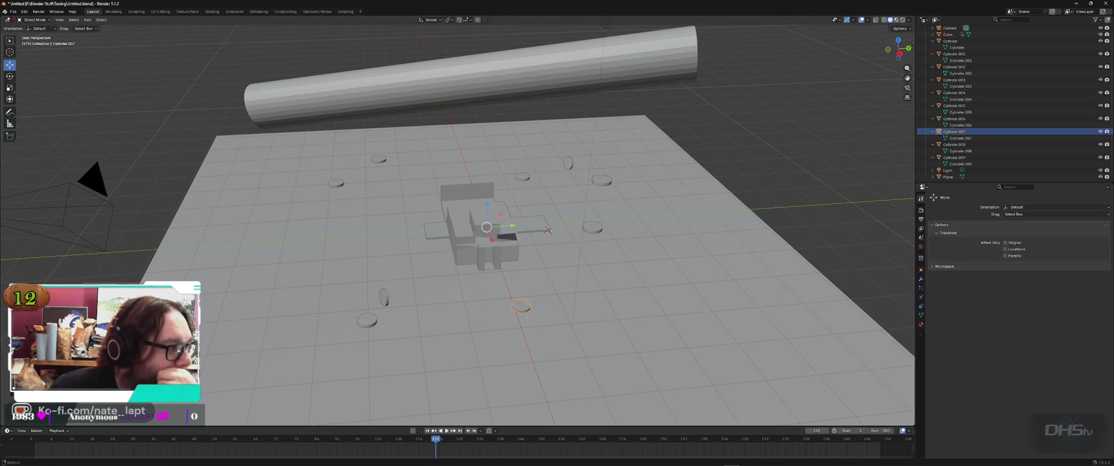
click(9, 19)
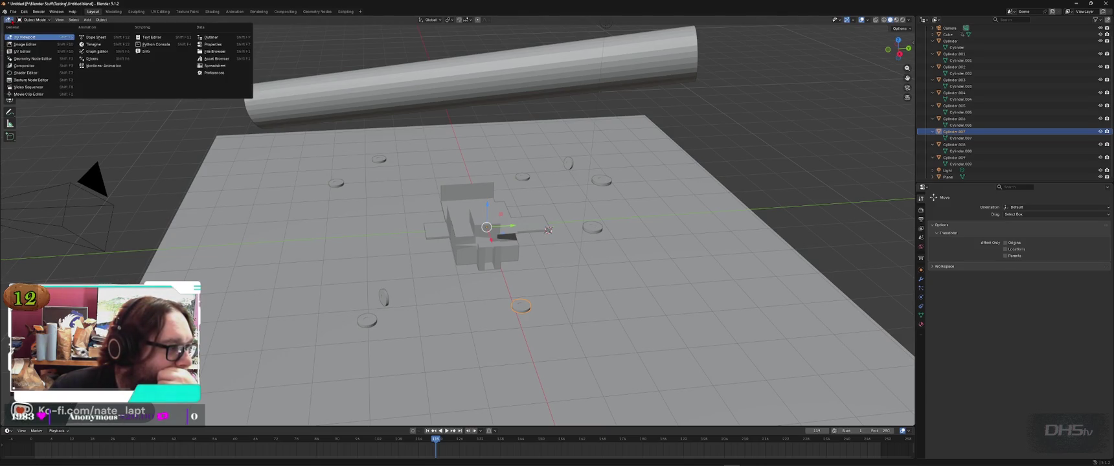
click(11, 20)
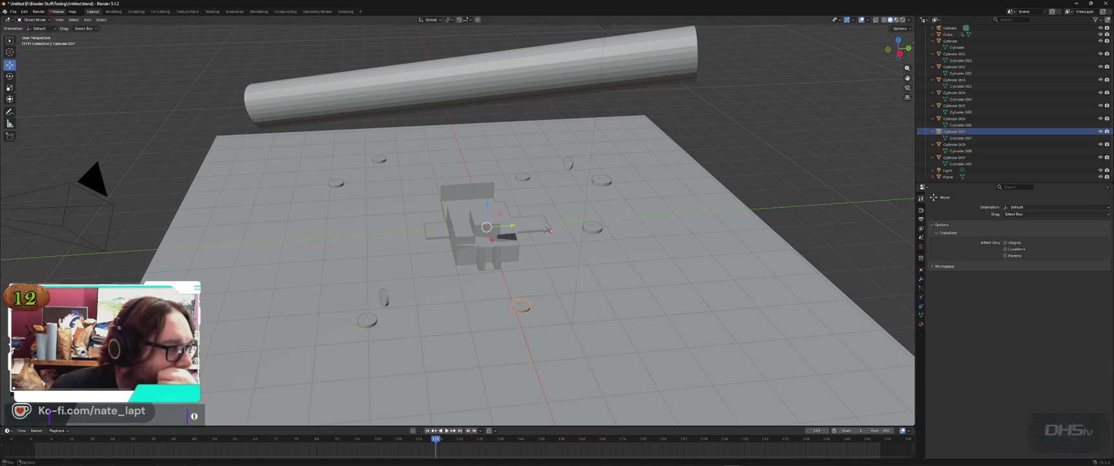
click(52, 12)
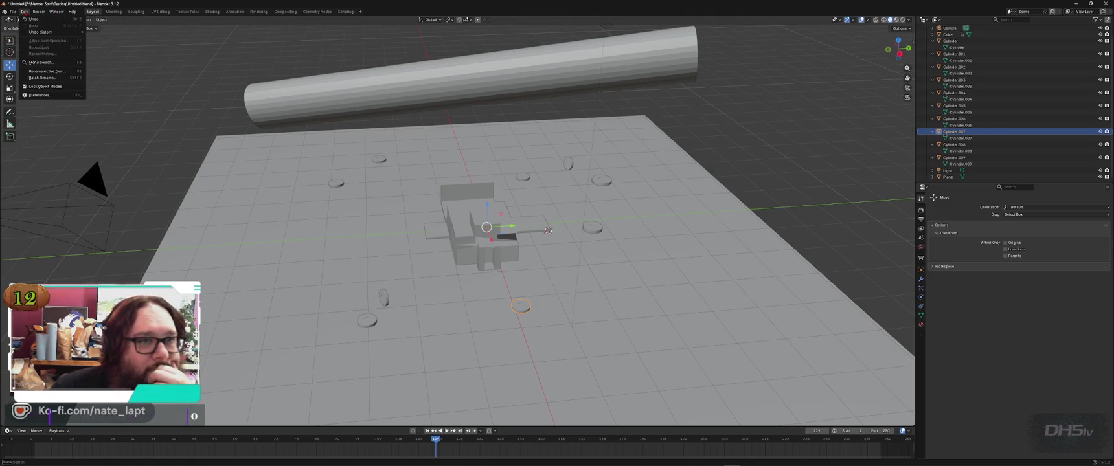
click(24, 11)
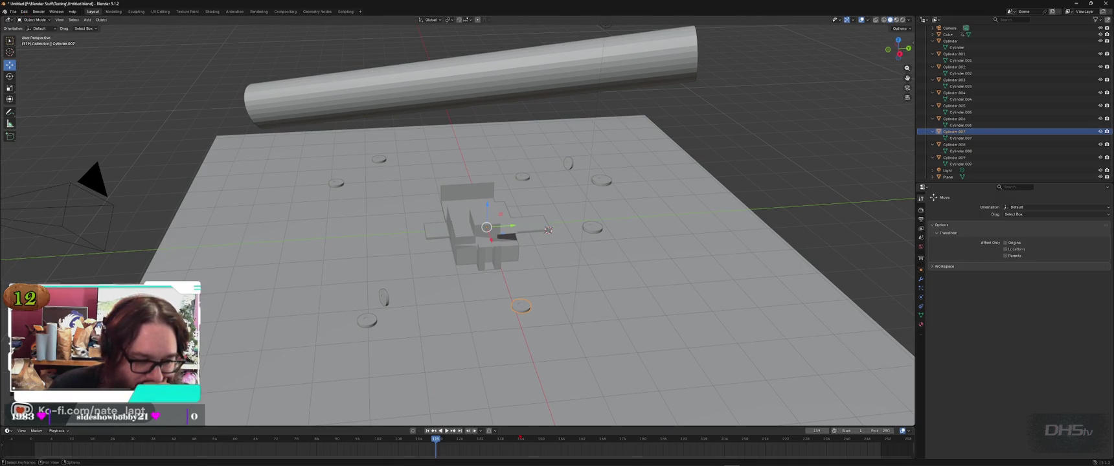
Step: Close the timeline area so the 3D view fills it, and save Untitled.blend
right_click(521, 431)
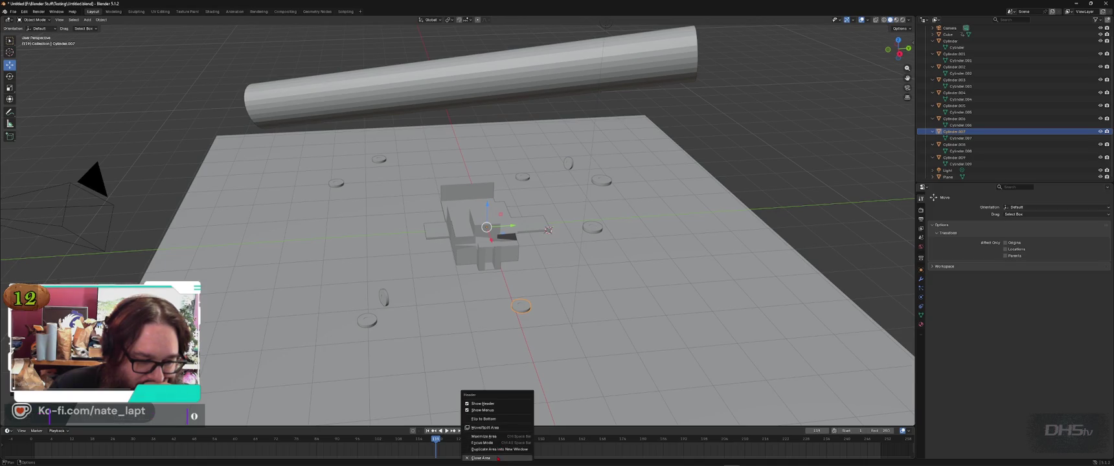
click(498, 458)
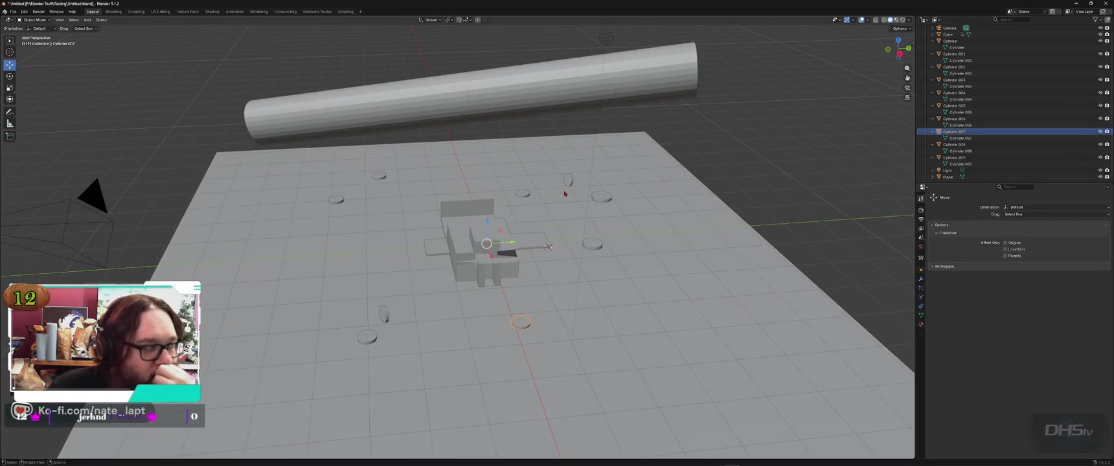
key(ctrl+s)
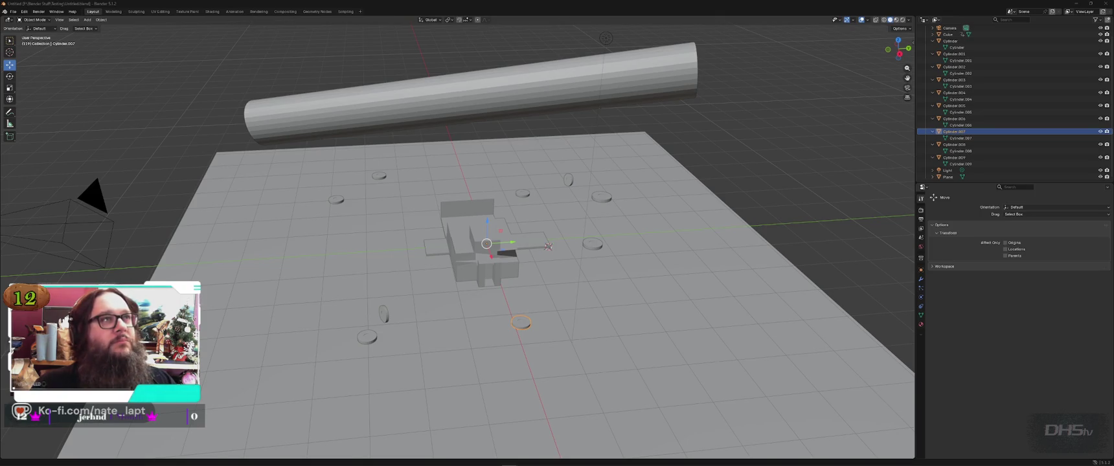
Step: Play and stop the scene animation, deselecting the small cylinder in between
key(alt+Tab)
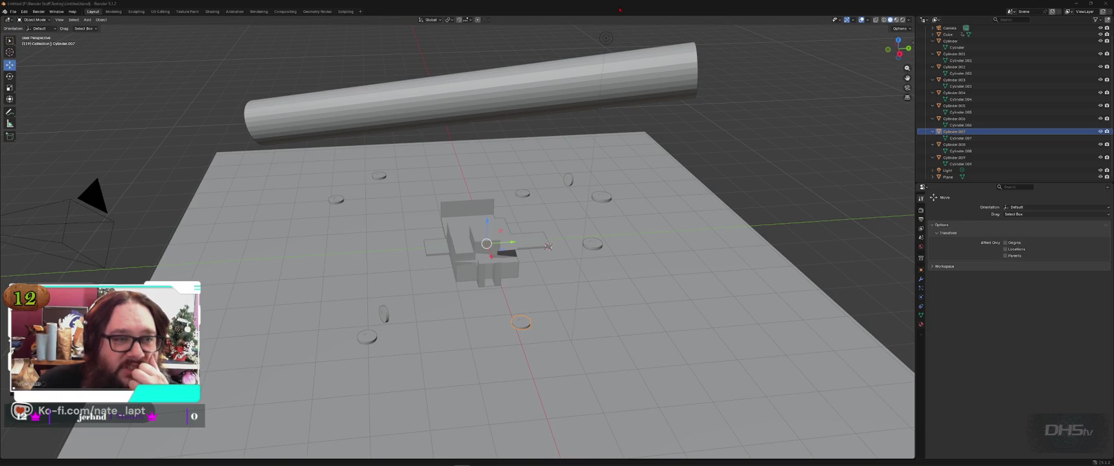
key(space)
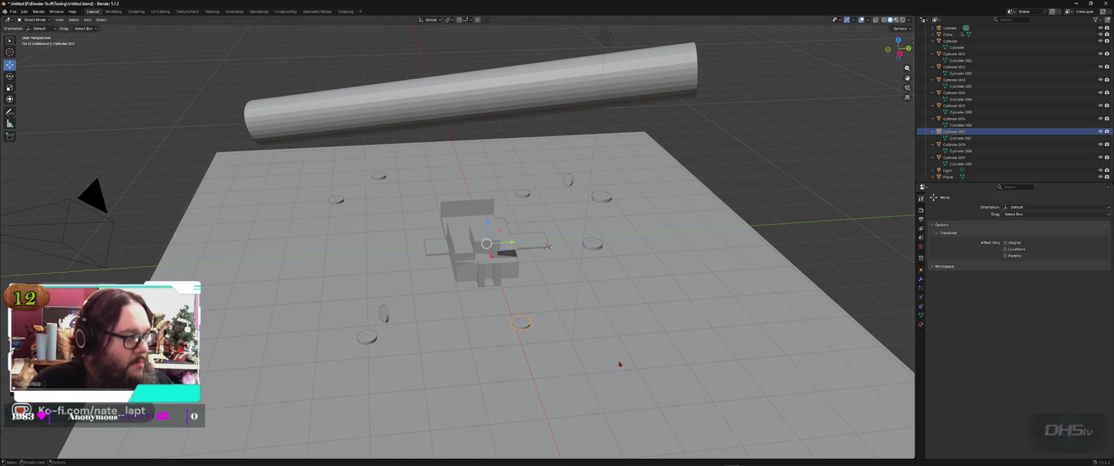
key(space)
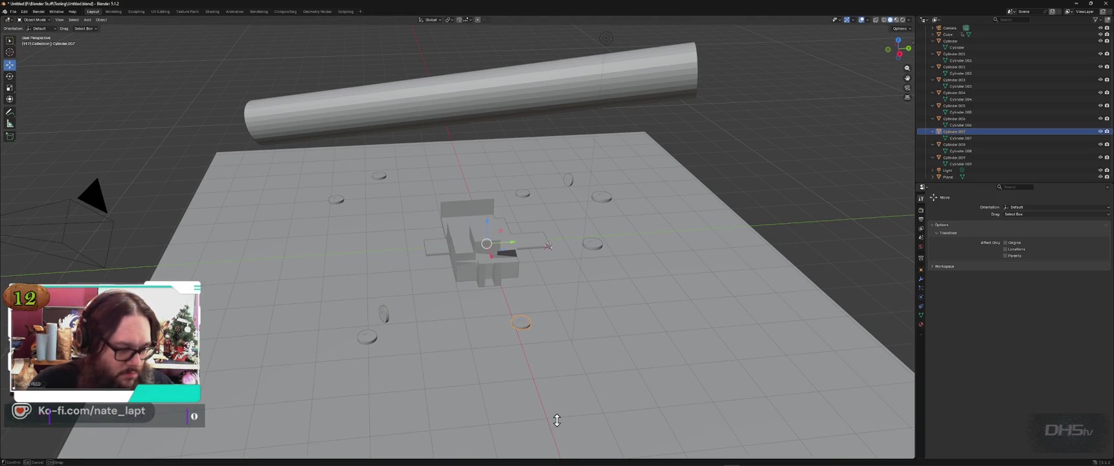
click(814, 121)
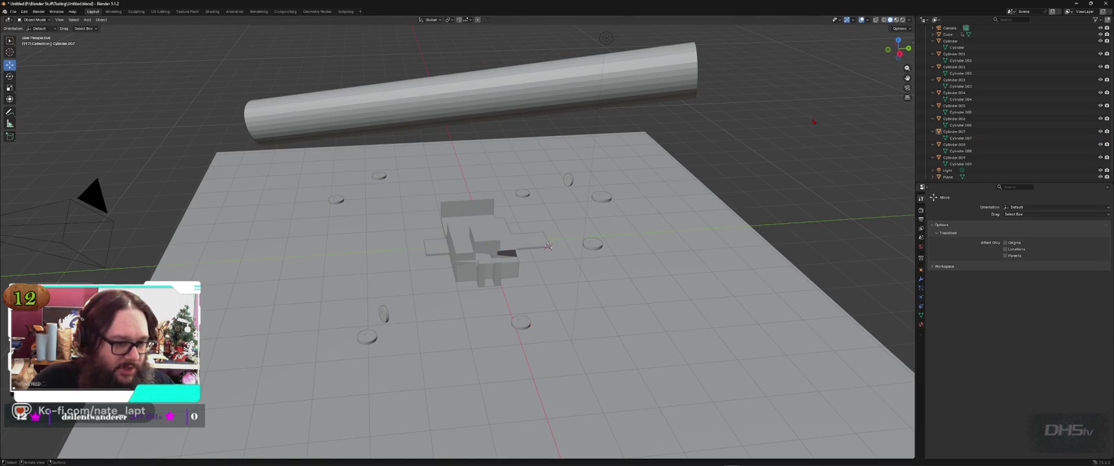
key(space)
key(space)
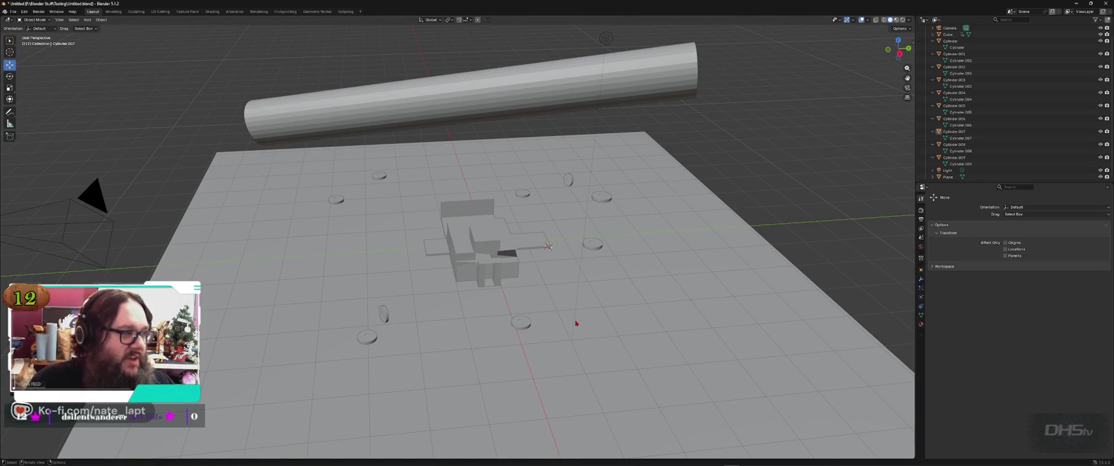
Step: Reselect the small cylinder on the plane and expand Cube's animation data in the Outliner
click(523, 324)
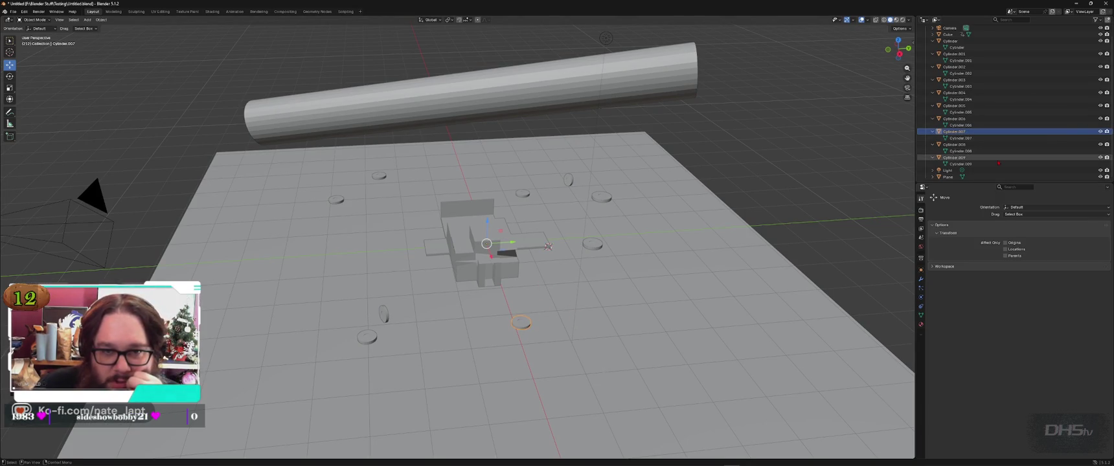
scroll(965, 97, up, 2)
click(932, 47)
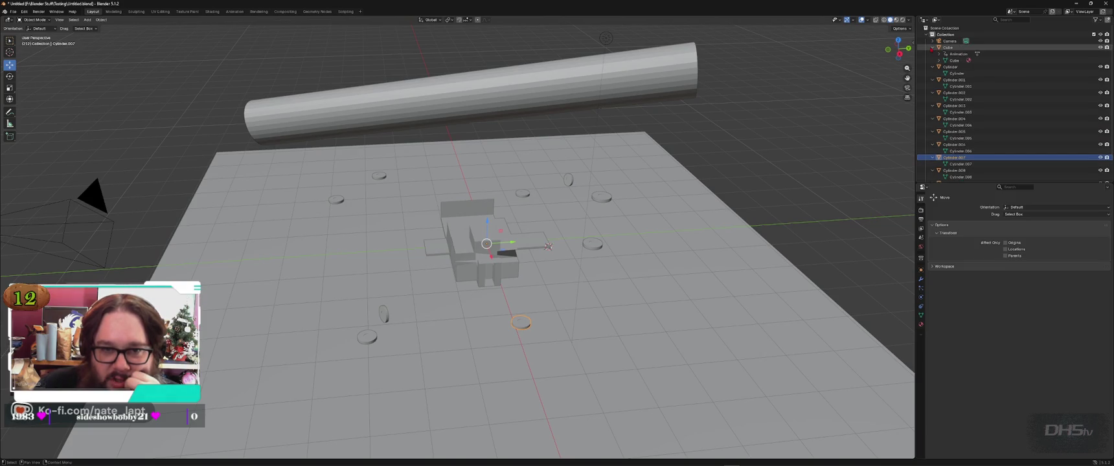
Step: Move the Cube structure off the plane's right side, apply All Transforms, and save
click(957, 54)
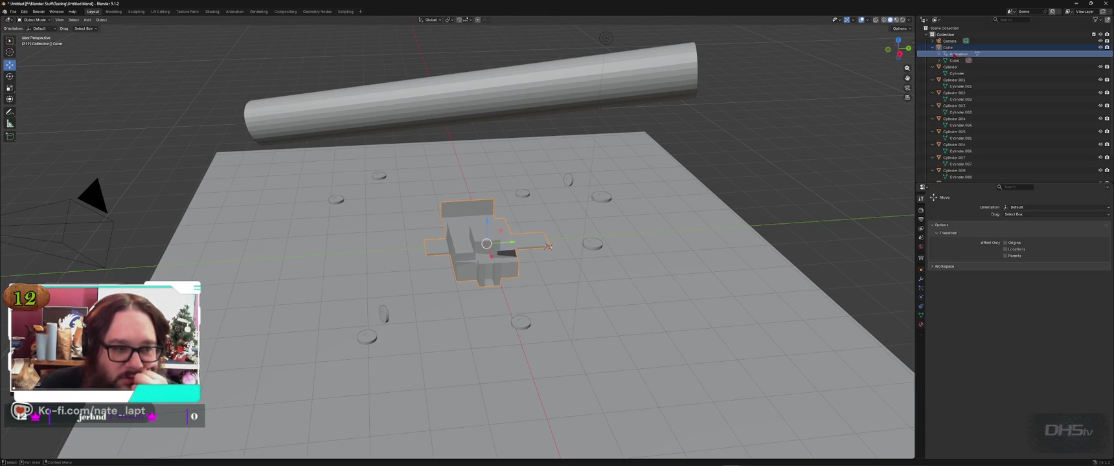
drag(512, 245, 729, 298)
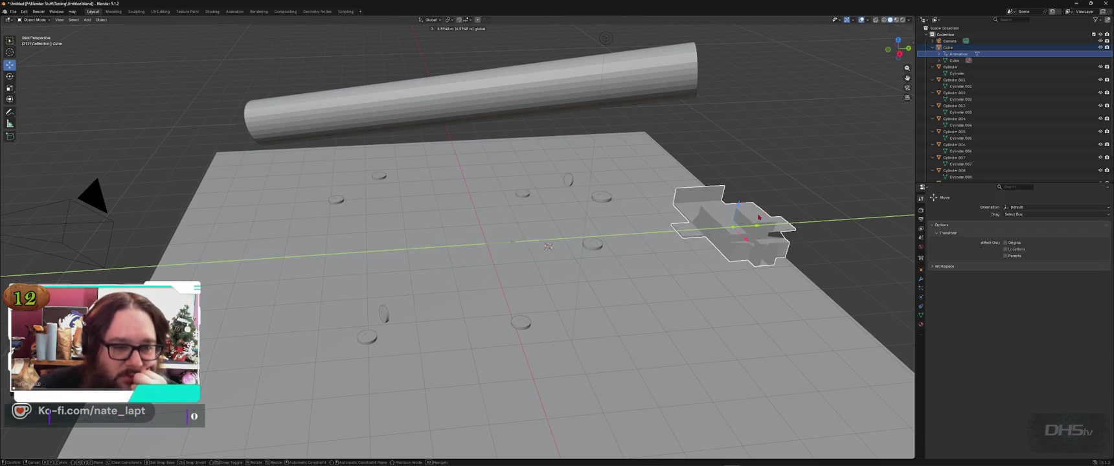
key(ctrl+a)
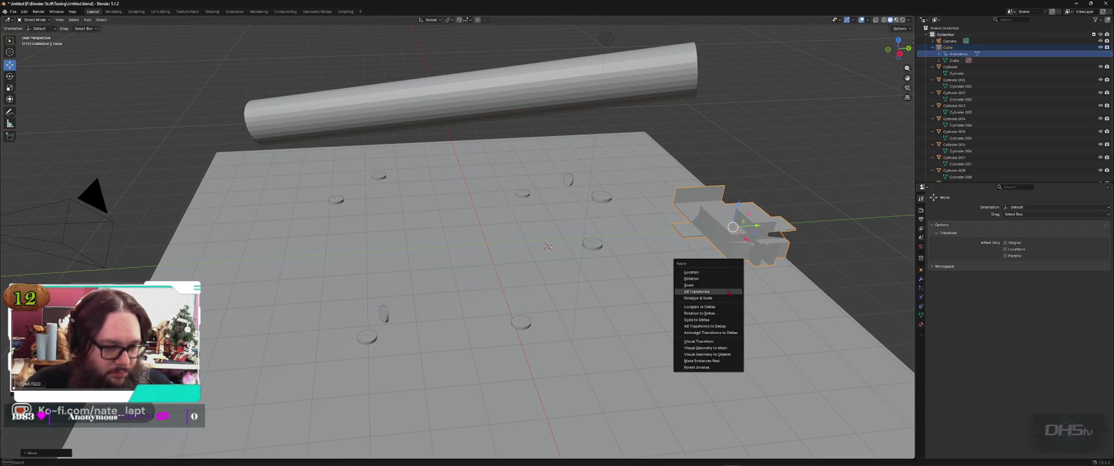
click(720, 295)
key(ctrl+s)
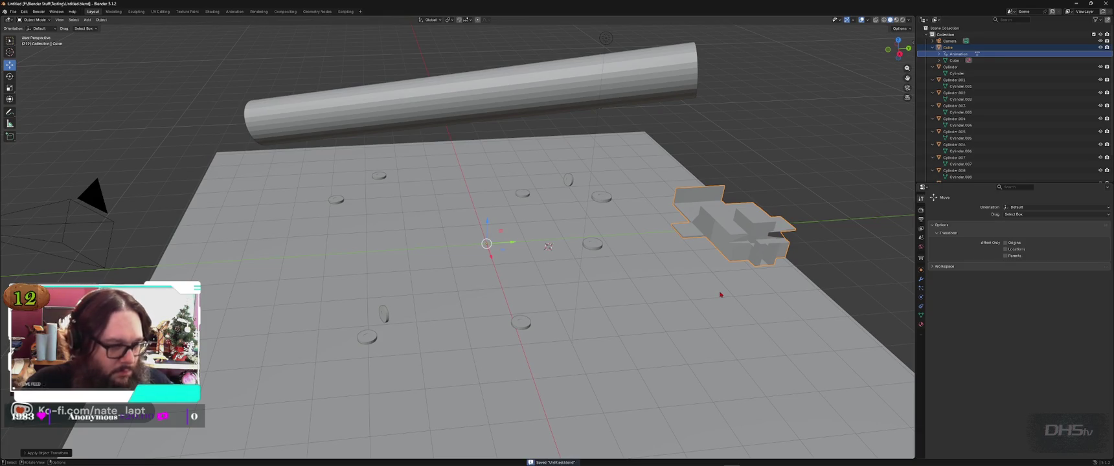
Step: Start a new file, reopen Untitled.blend from the recent files, and deselect everything
click(13, 12)
mouse_move(21, 18)
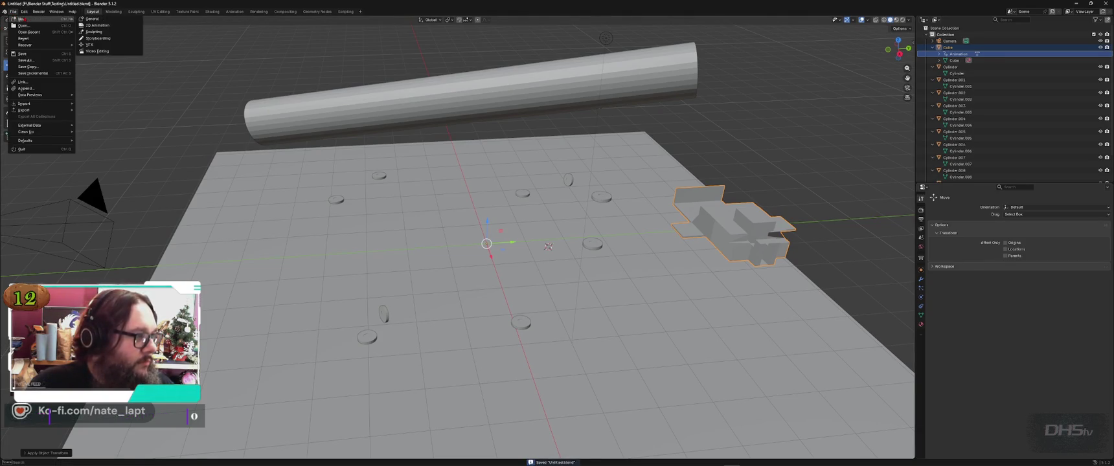
click(91, 19)
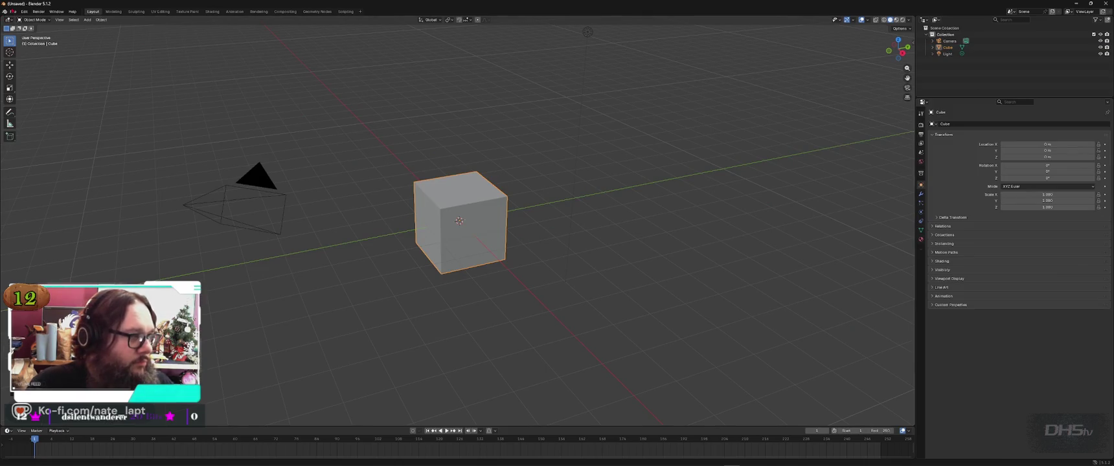
click(13, 12)
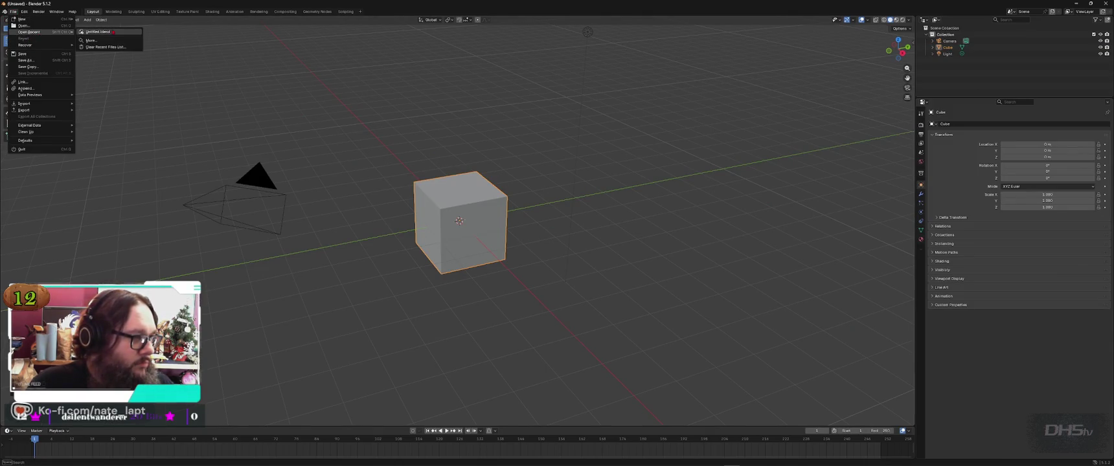
click(97, 32)
key(alt+a)
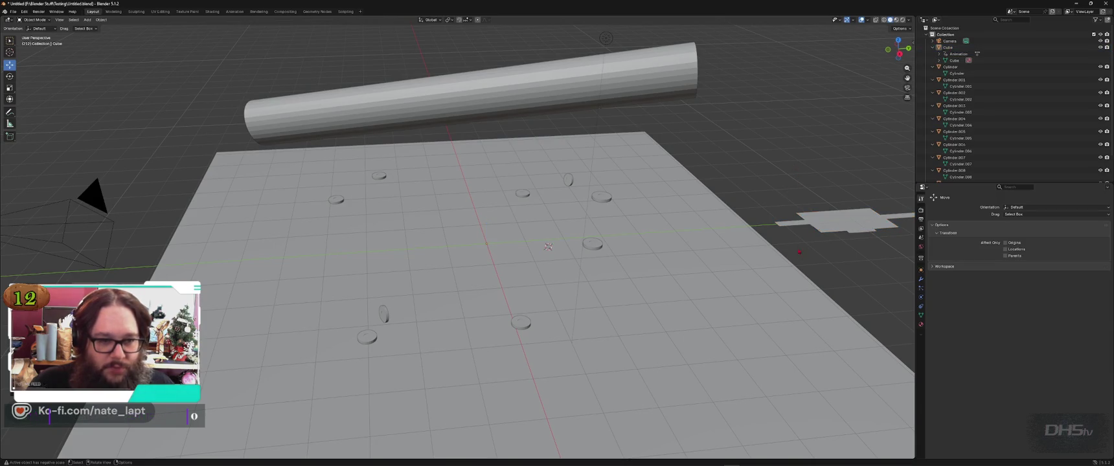
Step: Orbit to a low view of the moved Cube structure while the animation plays, then select Cube
mouse_move(548, 246)
middle_down()
mouse_move(539, 244)
mouse_move(550, 231)
middle_up()
mouse_move(815, 262)
middle_down()
mouse_move(591, 250)
mouse_move(87, 122)
mouse_move(380, 149)
mouse_move(494, 265)
mouse_move(587, 262)
middle_up()
key(space)
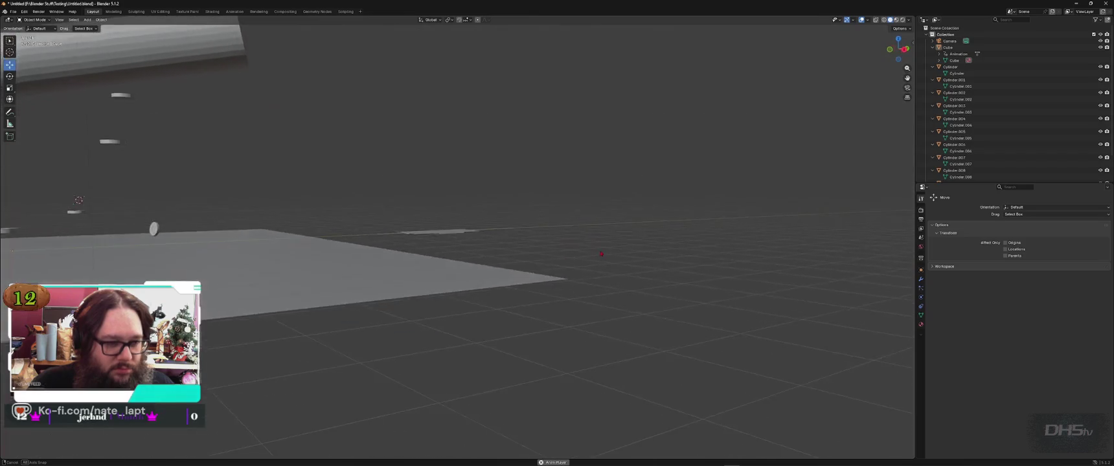
mouse_move(539, 224)
middle_down()
mouse_move(583, 229)
mouse_move(623, 288)
mouse_move(563, 292)
mouse_move(546, 308)
middle_up()
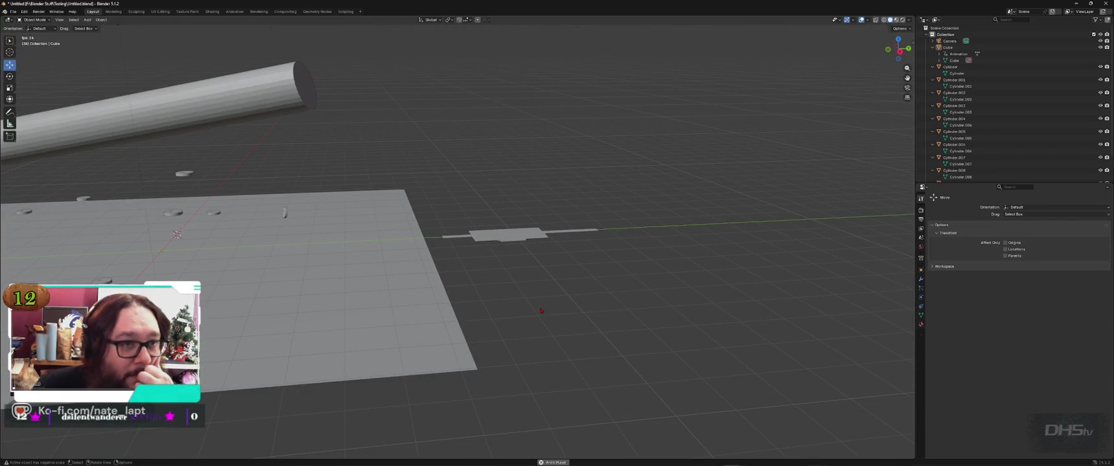
click(989, 55)
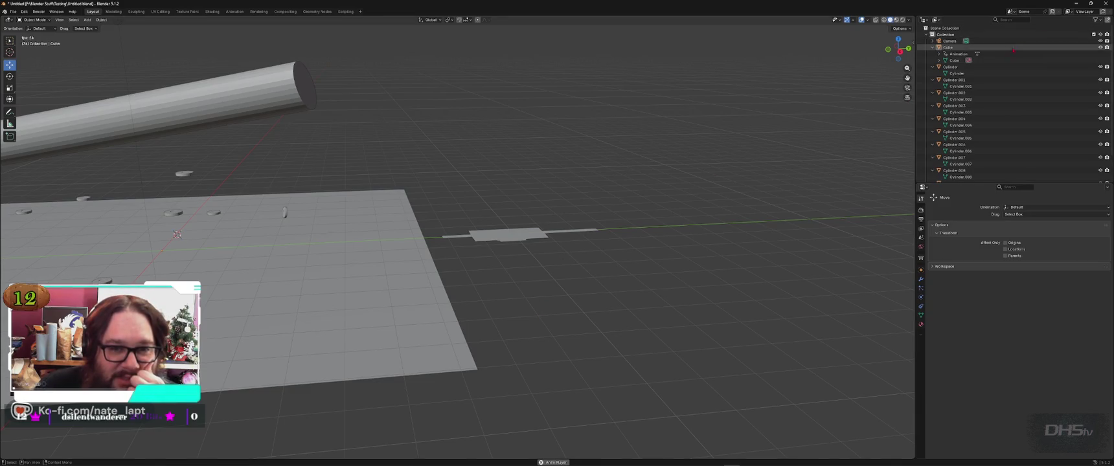
Step: Clear the Cube's animation data, replay the animation, then undo to restore it
right_click(968, 57)
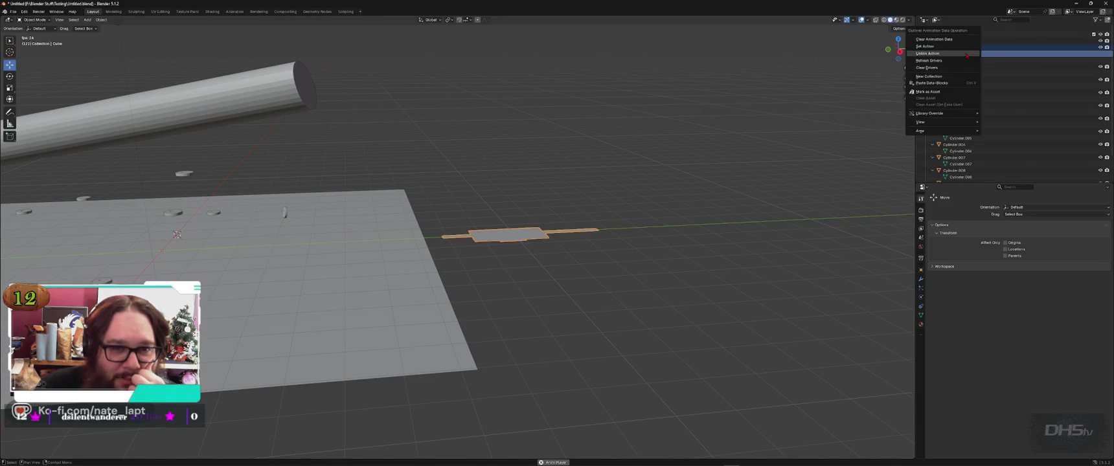
click(933, 56)
click(600, 287)
key(space)
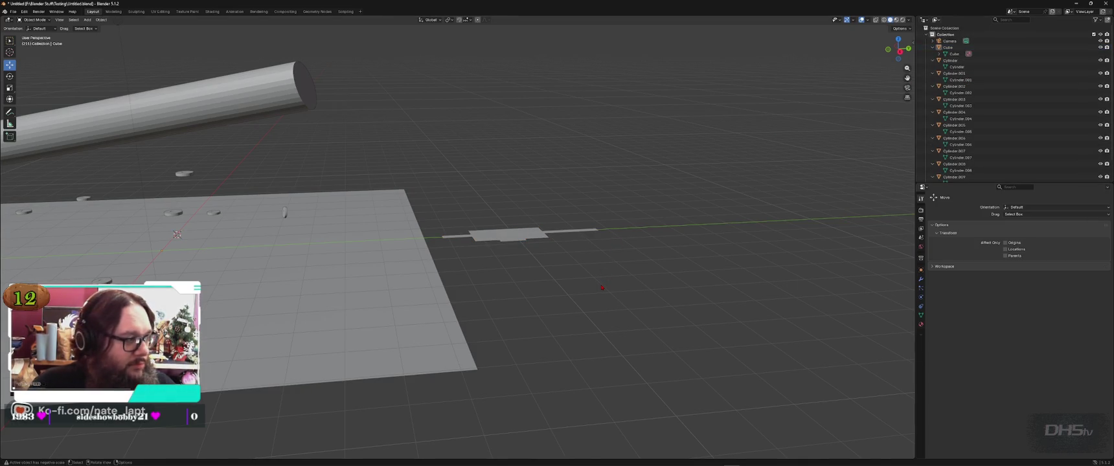
key(space)
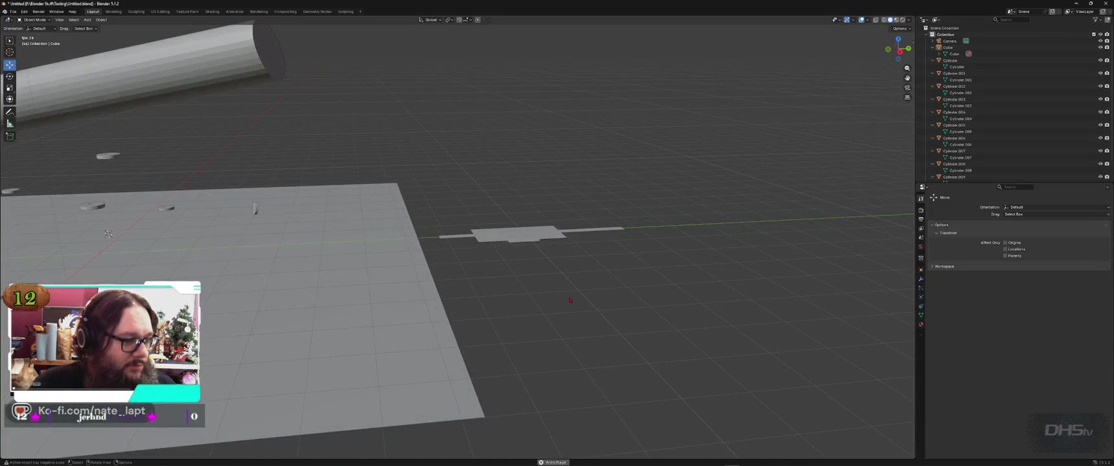
key(space)
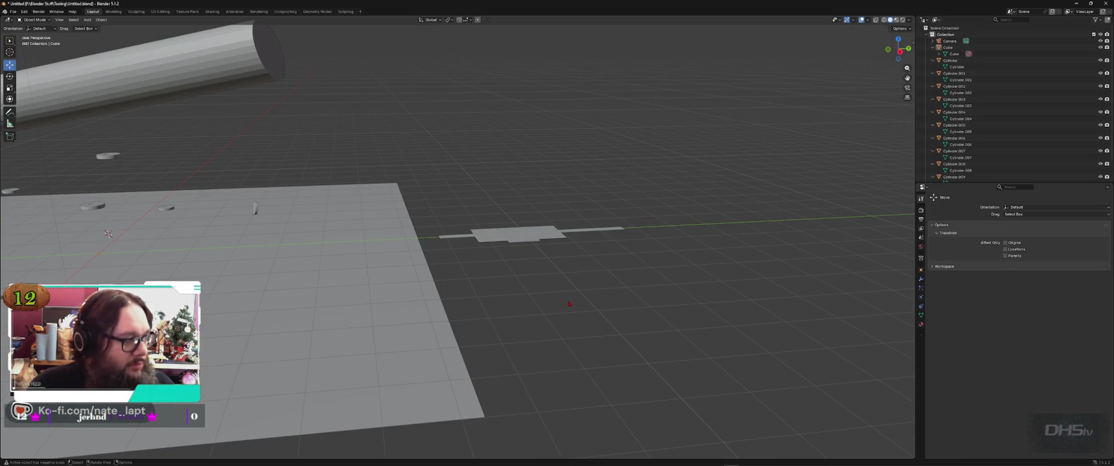
key(i)
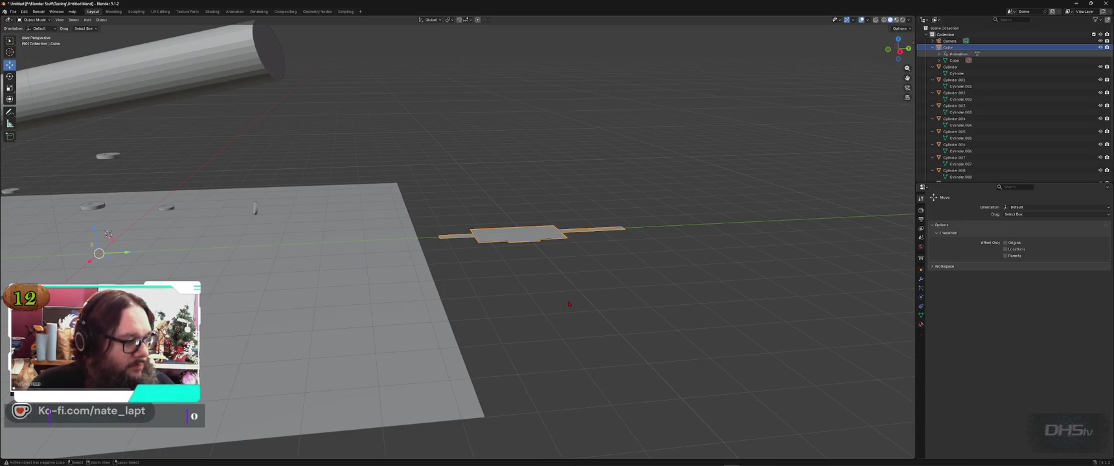
key(ctrl+z)
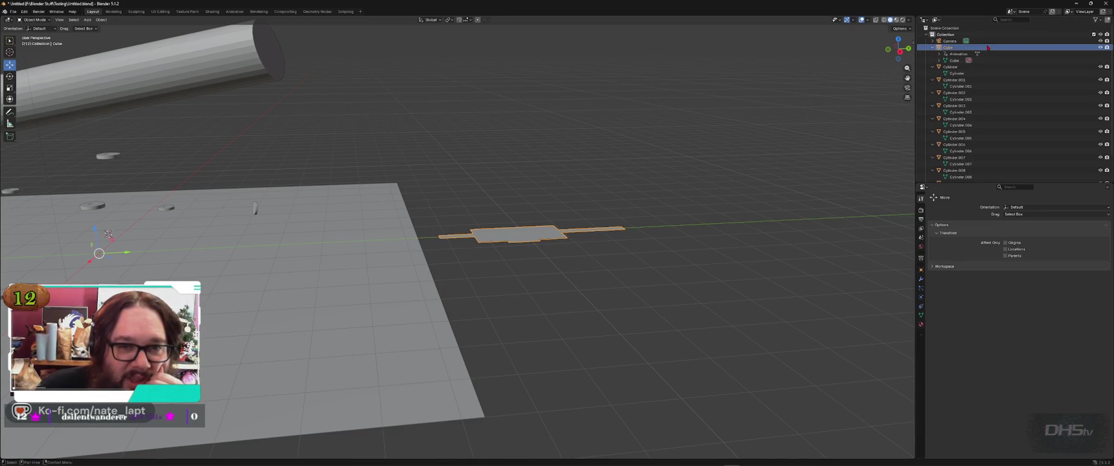
Step: Check the Outliner display modes and view layer name unchanged, then open the window switcher
click(937, 20)
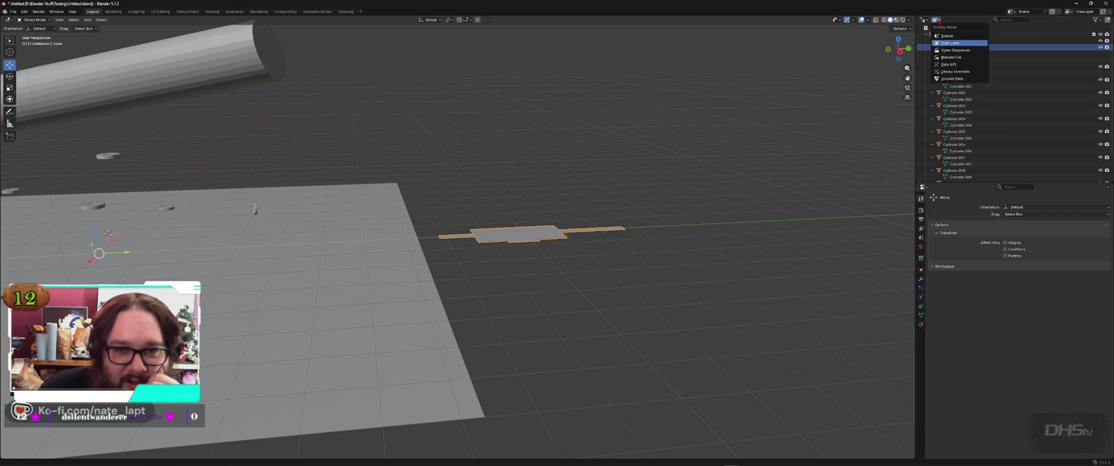
click(938, 21)
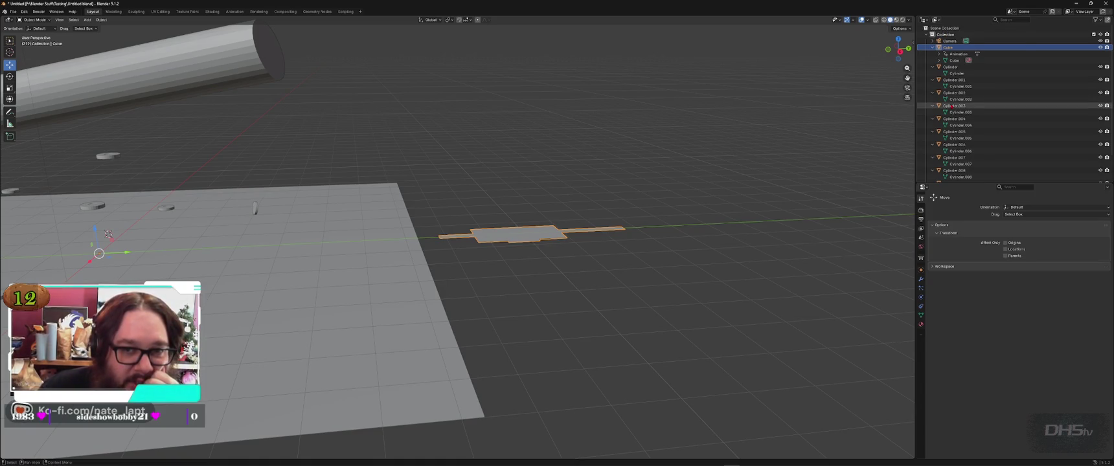
click(1085, 11)
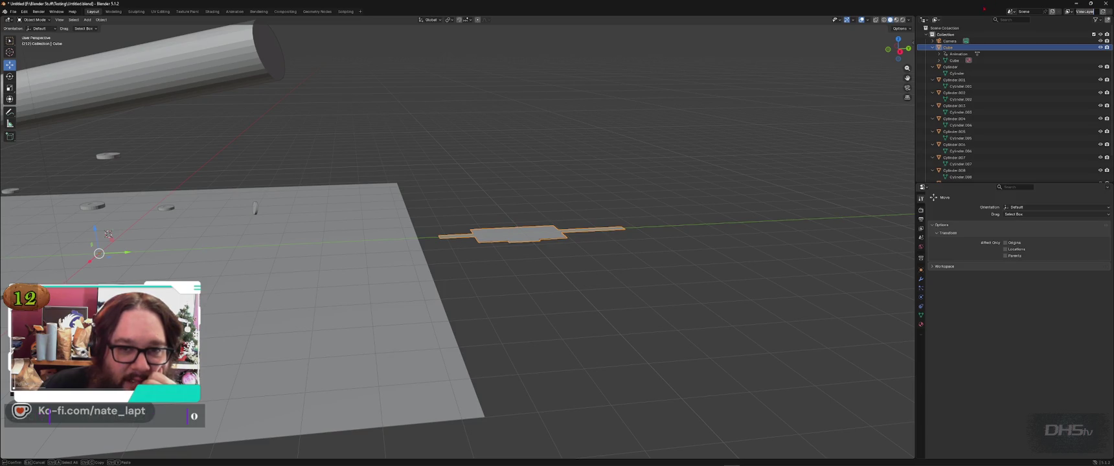
click(744, 136)
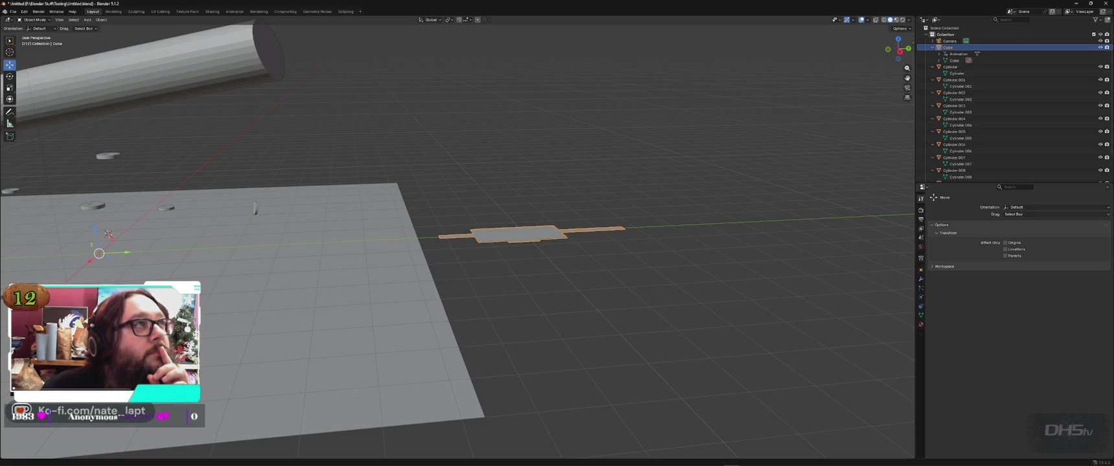
key(alt+Tab)
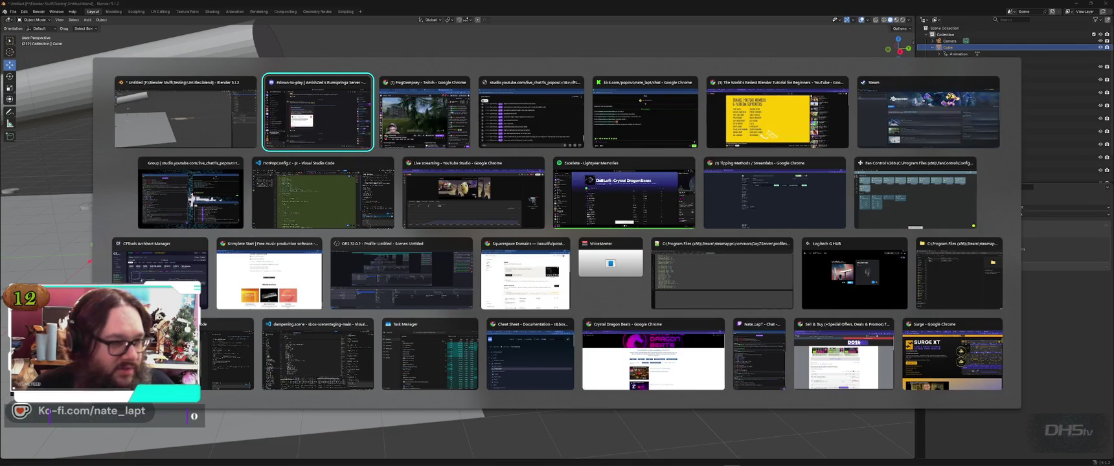
Step: Bring the Live streaming - YouTube Studio Chrome window to the front from the task switcher
key(Tab)
key(Escape)
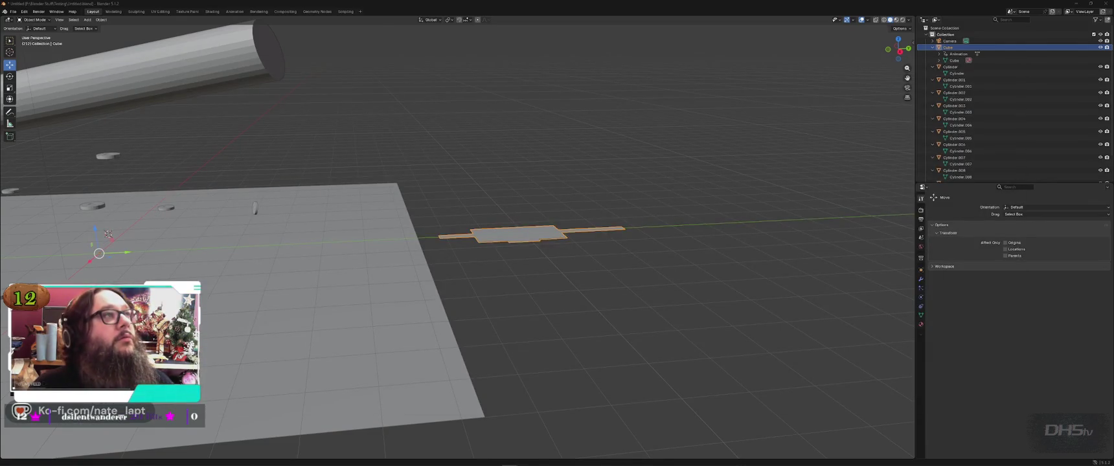
key(alt+Tab)
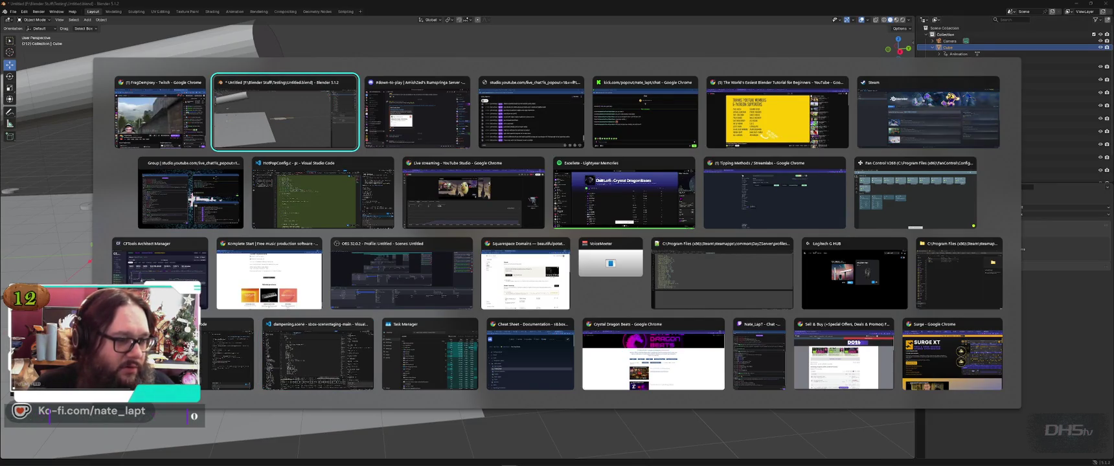
click(473, 193)
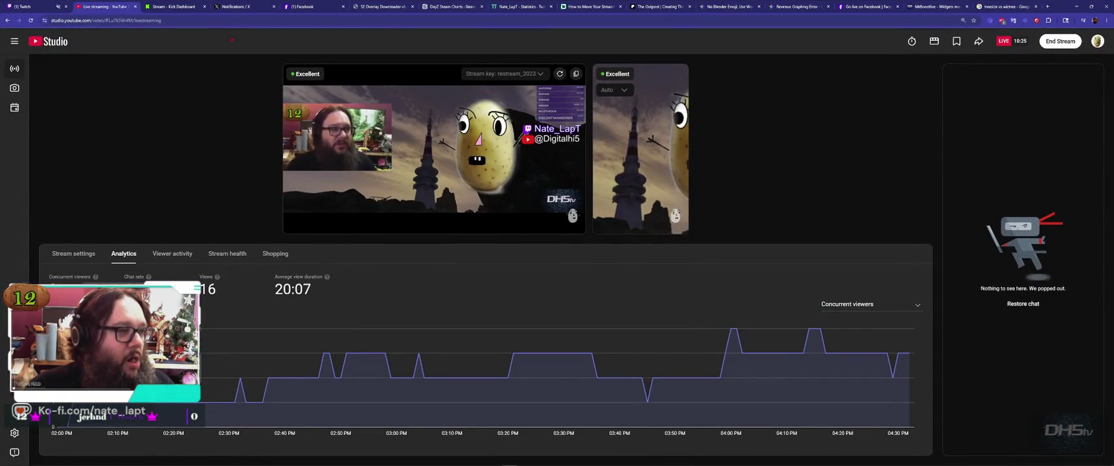
Step: Switch Chrome to the X notifications tab, then return to Blender
key(ctrl+4)
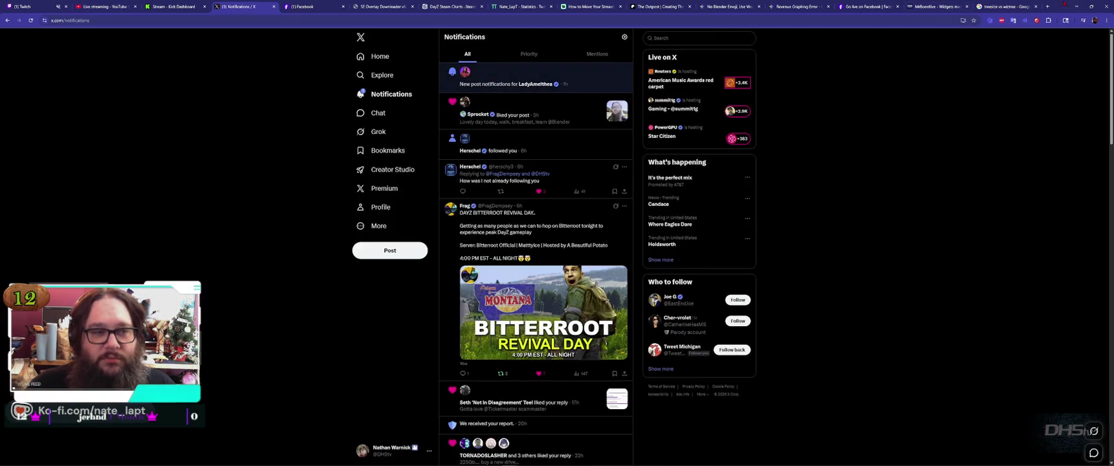
key(alt+Tab)
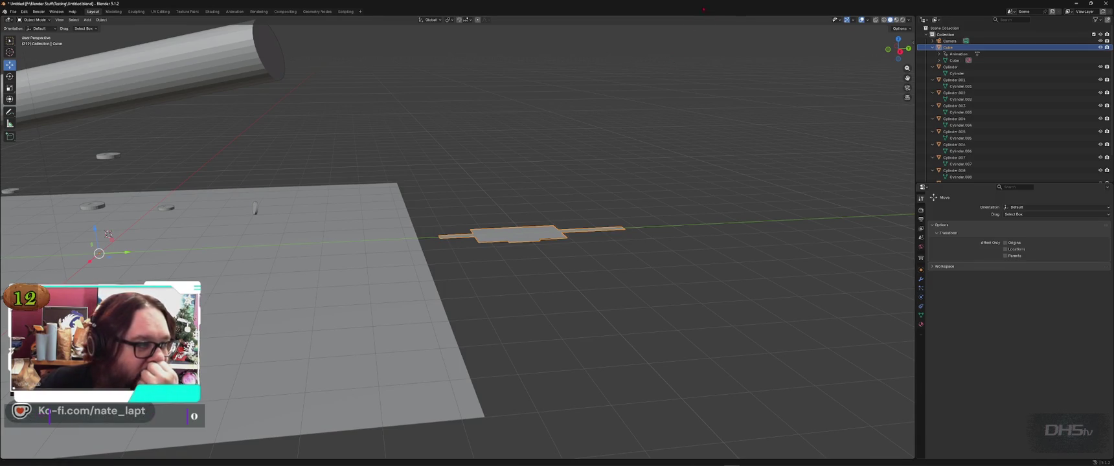
Step: Unlink the CubeAction action from the Cube in the Outliner
middle_drag(454, 129, 429, 153)
scroll(493, 182, up, 3)
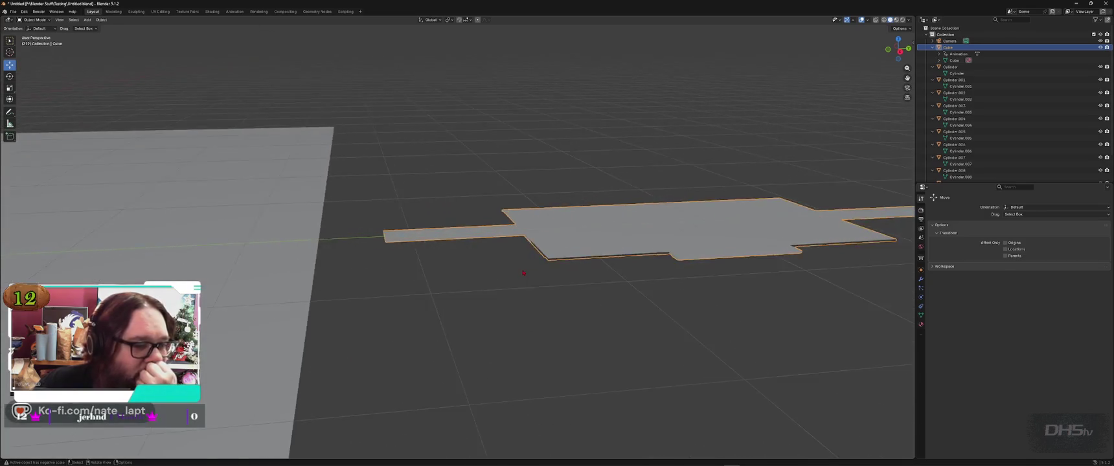
scroll(616, 233, up, 2)
scroll(726, 282, up, 2)
mouse_move(726, 281)
middle_down()
mouse_move(716, 267)
mouse_move(694, 288)
mouse_move(712, 268)
mouse_move(754, 271)
mouse_move(642, 249)
mouse_move(642, 214)
middle_up()
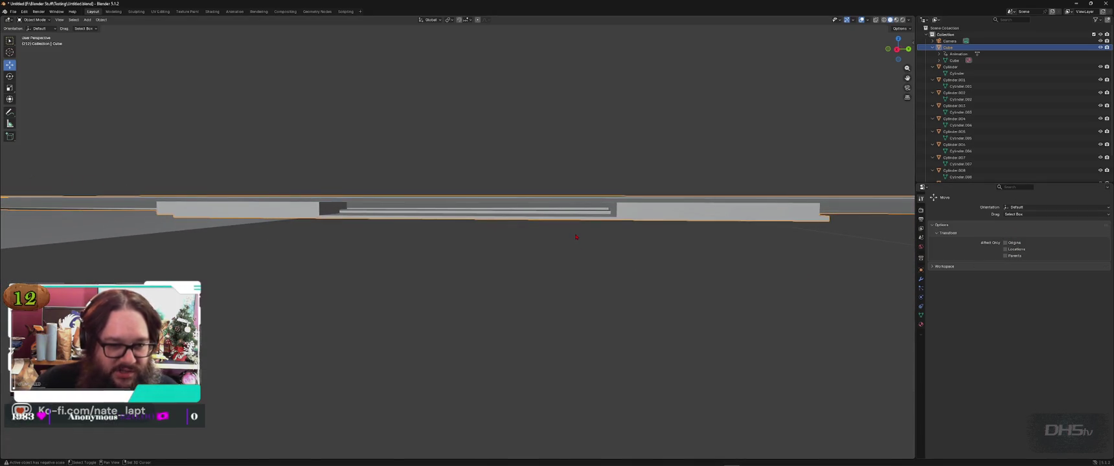
mouse_move(622, 241)
middle_down()
mouse_move(549, 244)
mouse_move(549, 261)
middle_up()
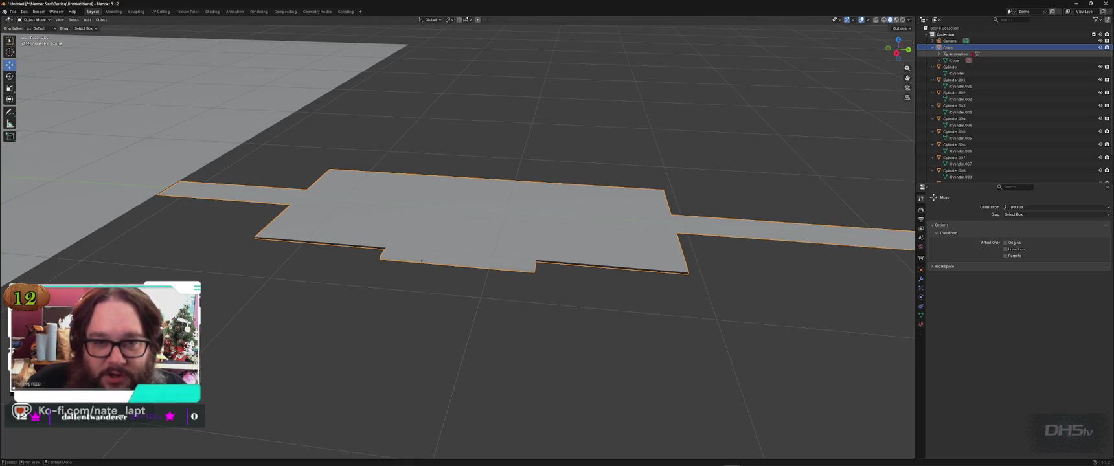
click(940, 55)
click(966, 60)
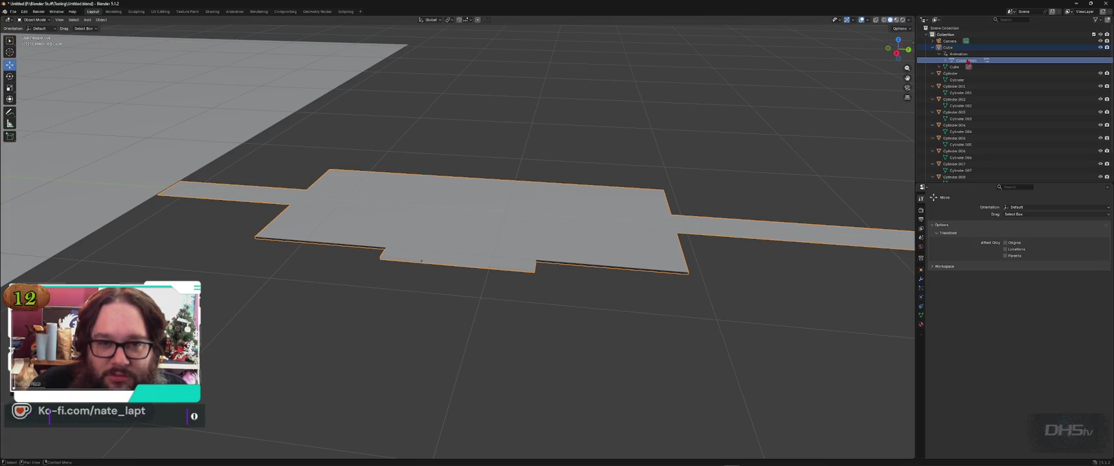
right_click(960, 56)
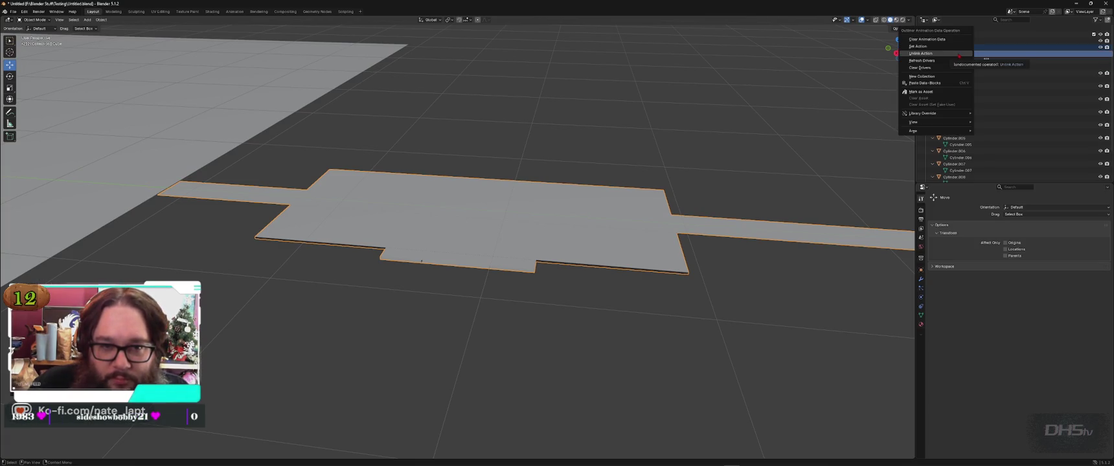
click(941, 55)
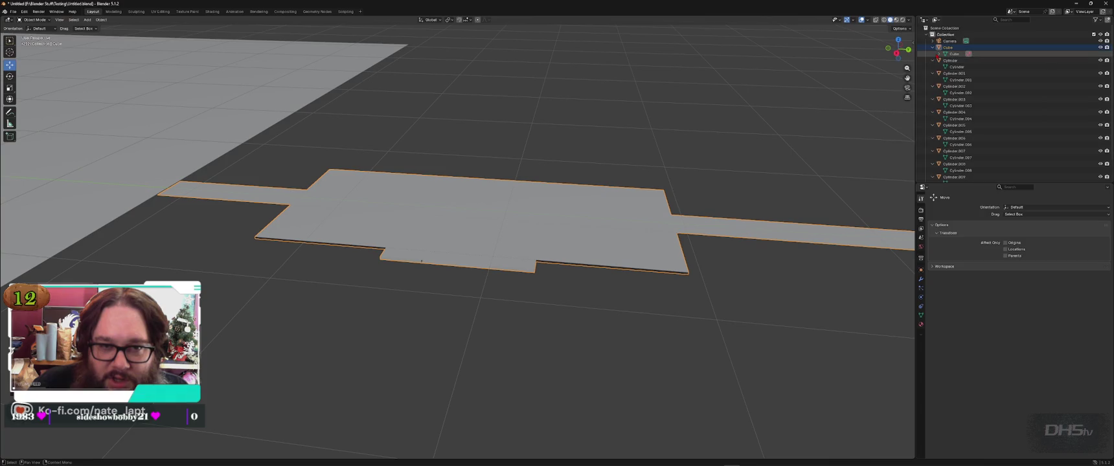
Step: Reselect the Cube and inspect its mesh material entry in the Outliner
click(940, 54)
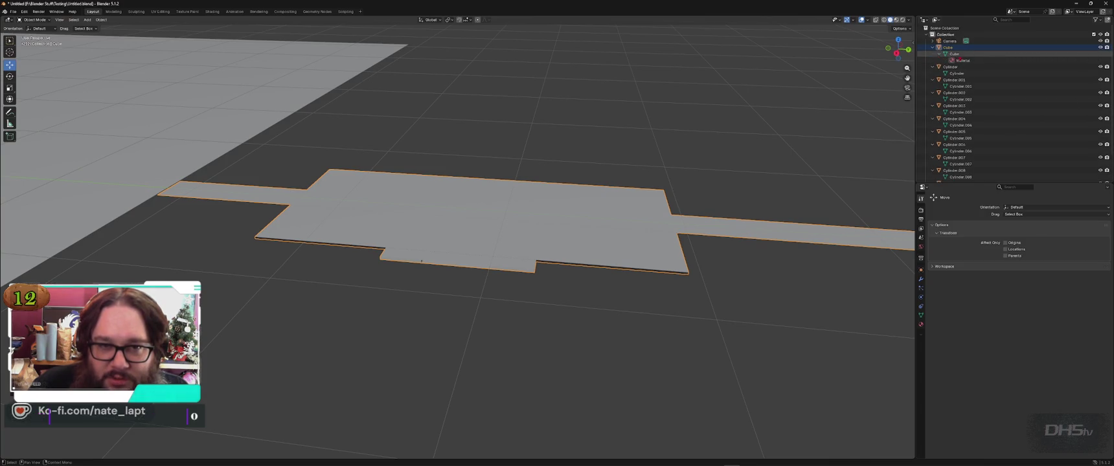
click(940, 54)
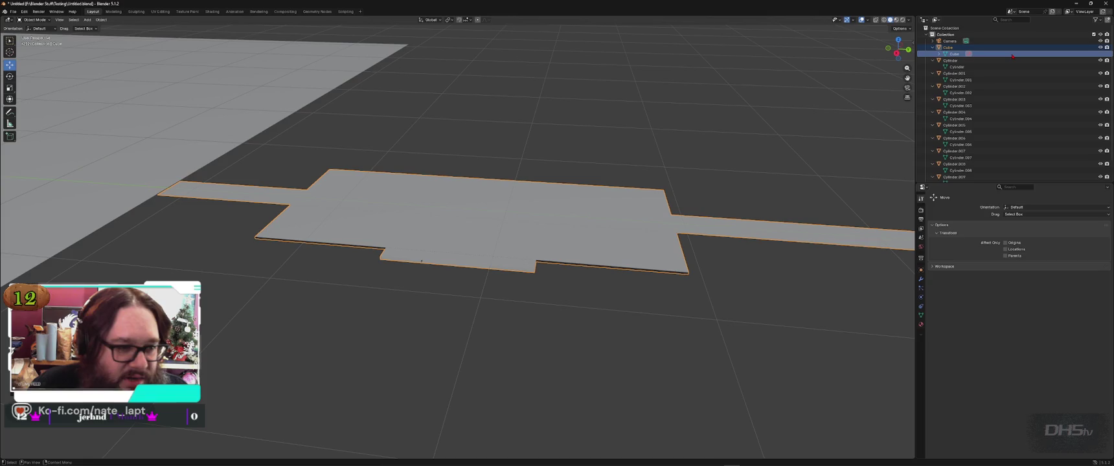
click(678, 169)
middle_drag(678, 169, 688, 160)
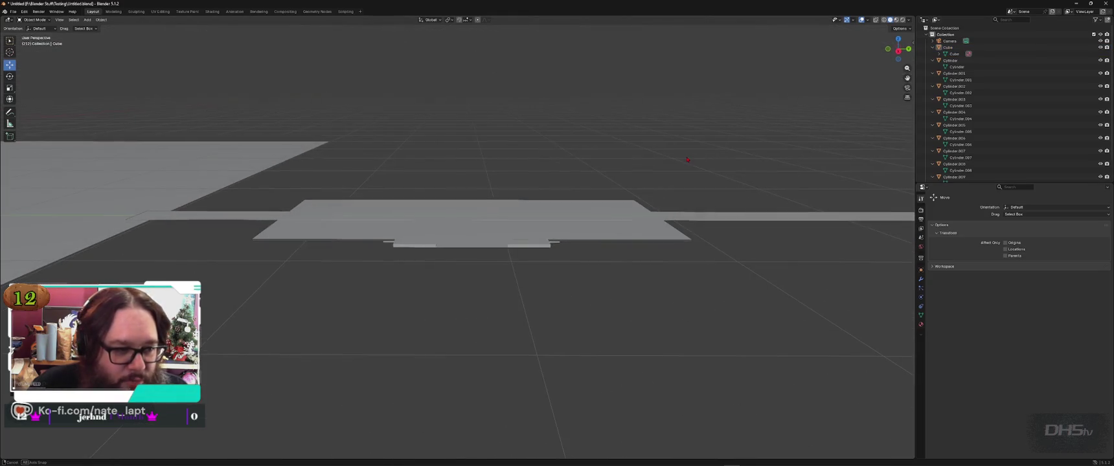
click(948, 47)
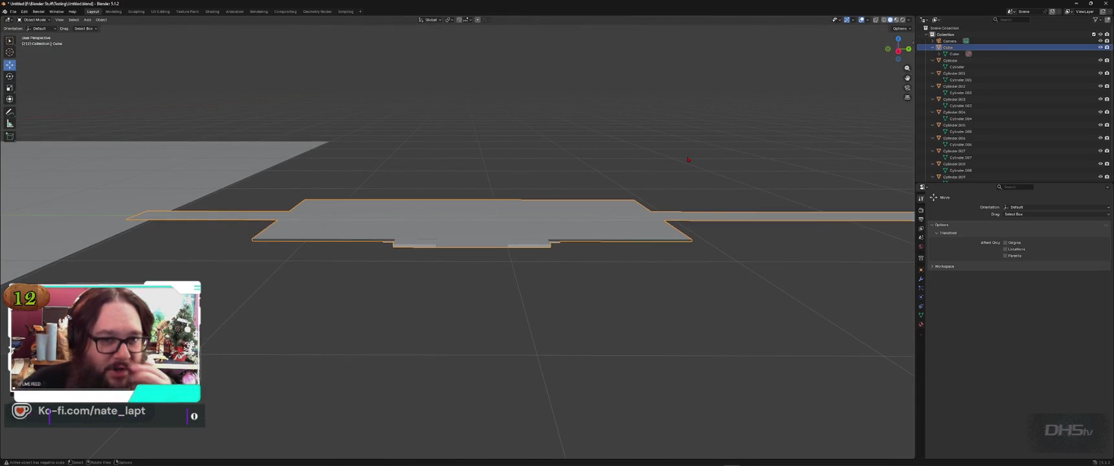
click(940, 54)
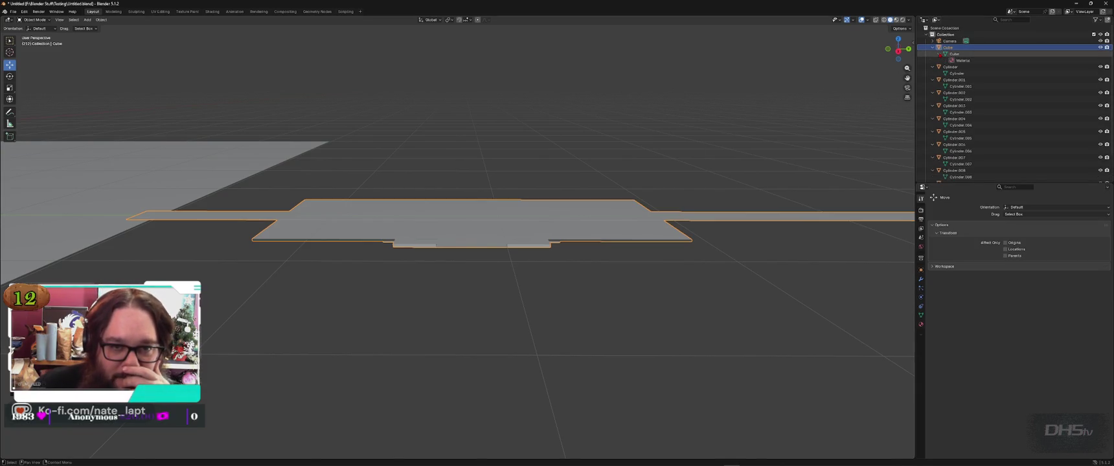
scroll(971, 99, down, 2)
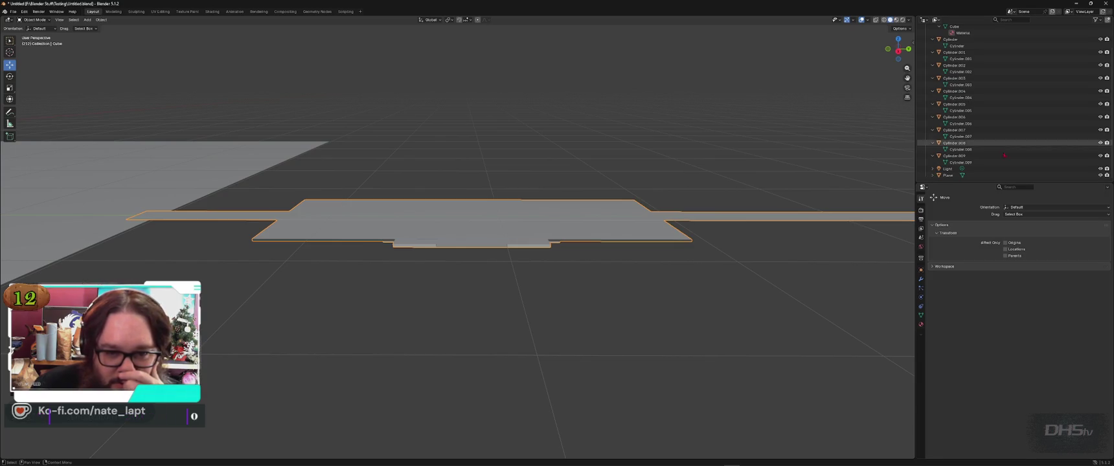
click(1030, 214)
click(1034, 217)
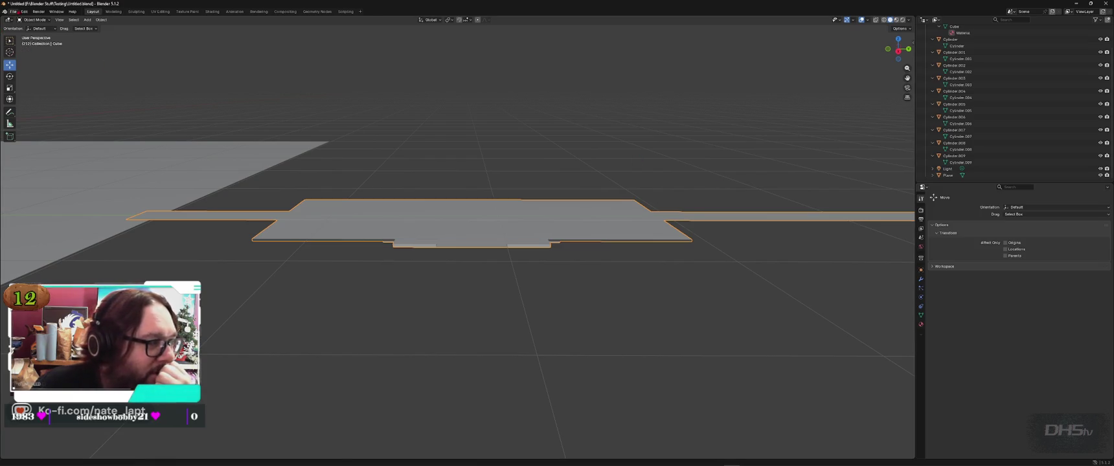
click(13, 12)
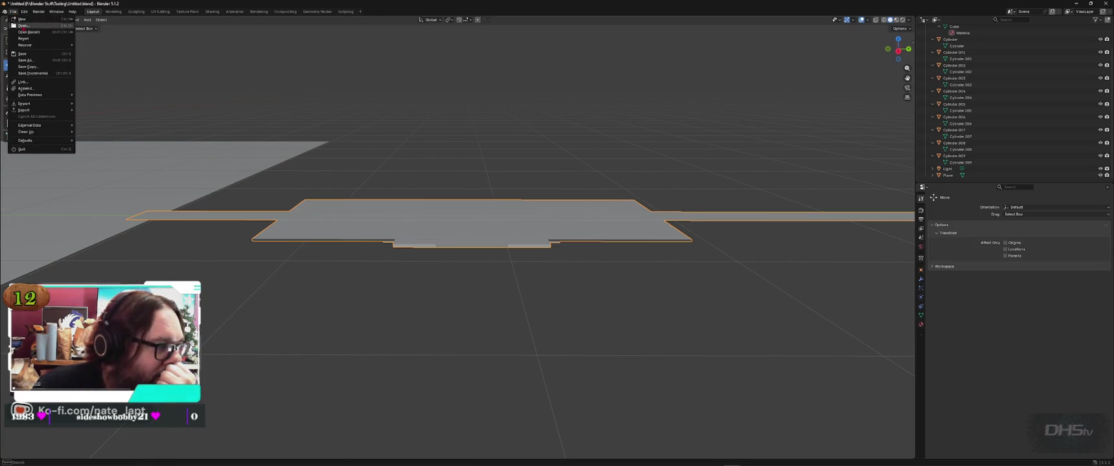
Step: Recover the quit.blend session from the auto-save files
click(95, 51)
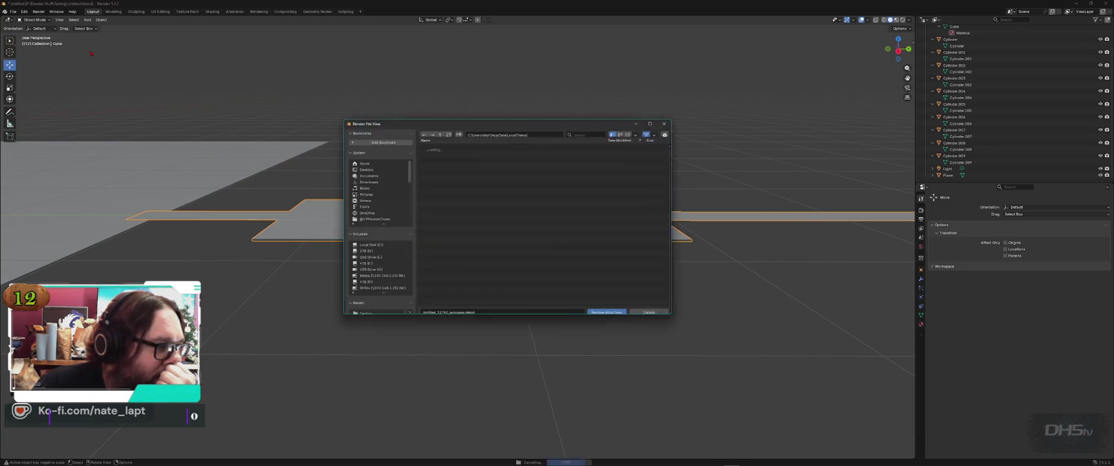
click(453, 163)
drag(501, 120, 689, 79)
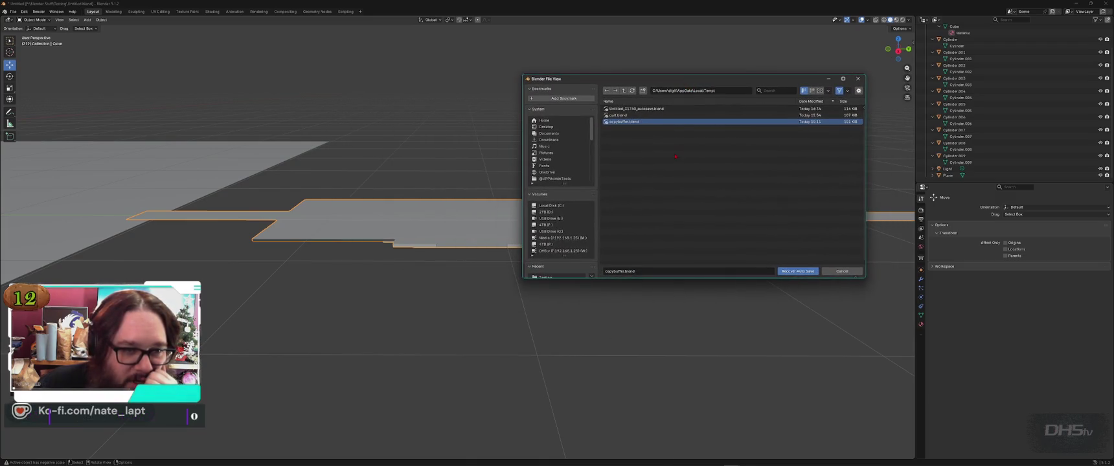
click(622, 116)
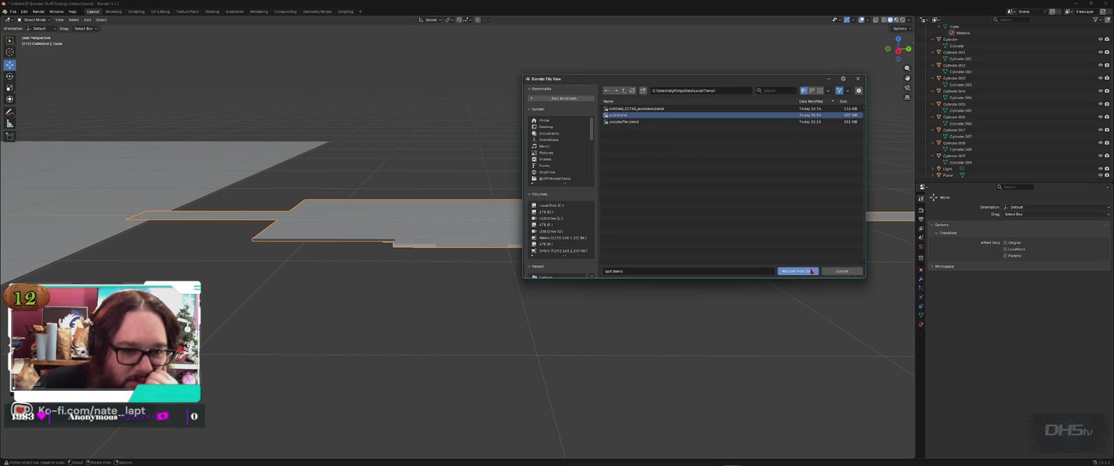
click(791, 271)
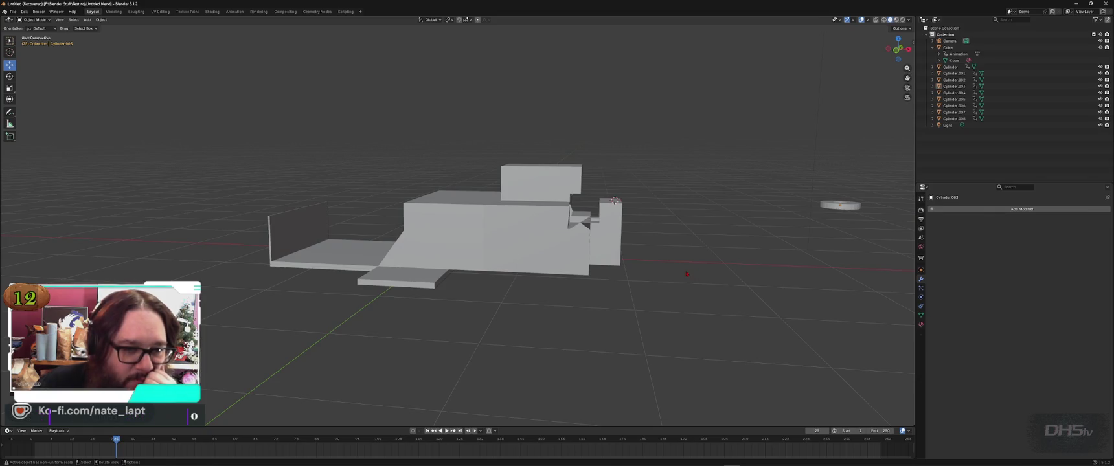
scroll(690, 274, down, 5)
scroll(700, 264, down, 4)
scroll(700, 264, up, 3)
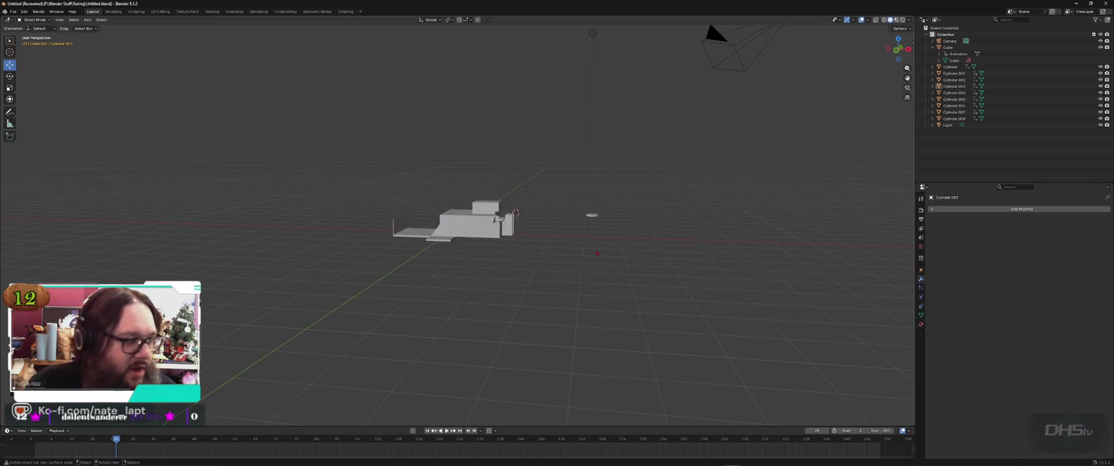
Step: Revert to the last saved file twice, confirming each time
click(13, 11)
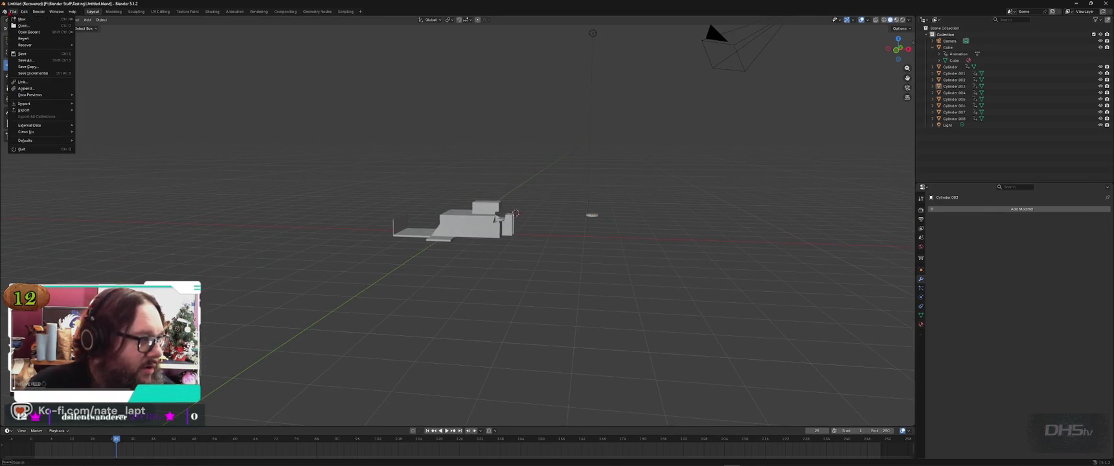
click(41, 38)
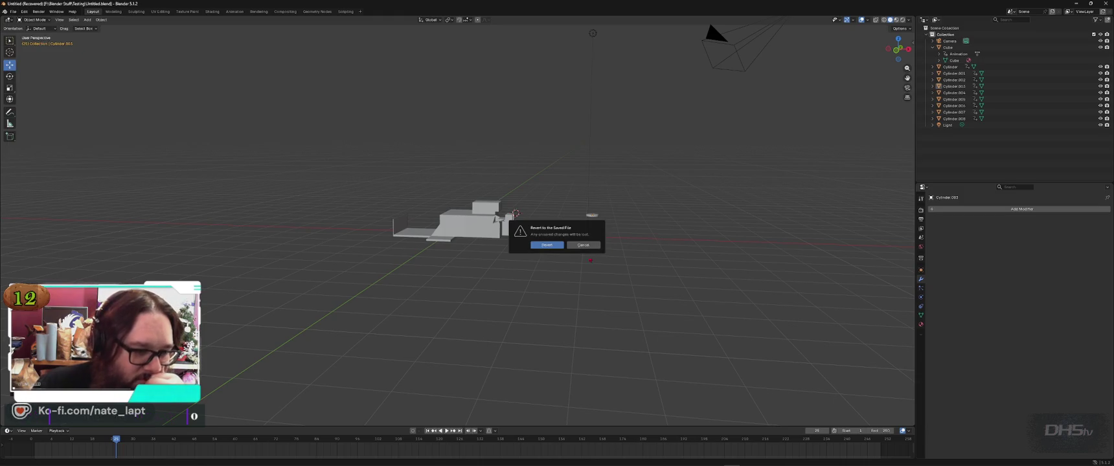
click(548, 245)
scroll(577, 266, down, 4)
scroll(583, 272, up, 2)
click(13, 11)
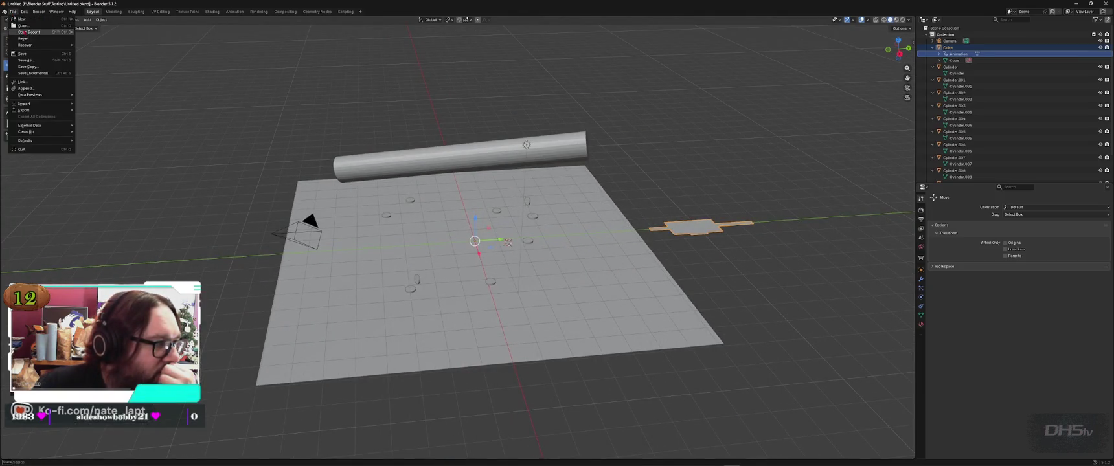
click(26, 39)
click(548, 244)
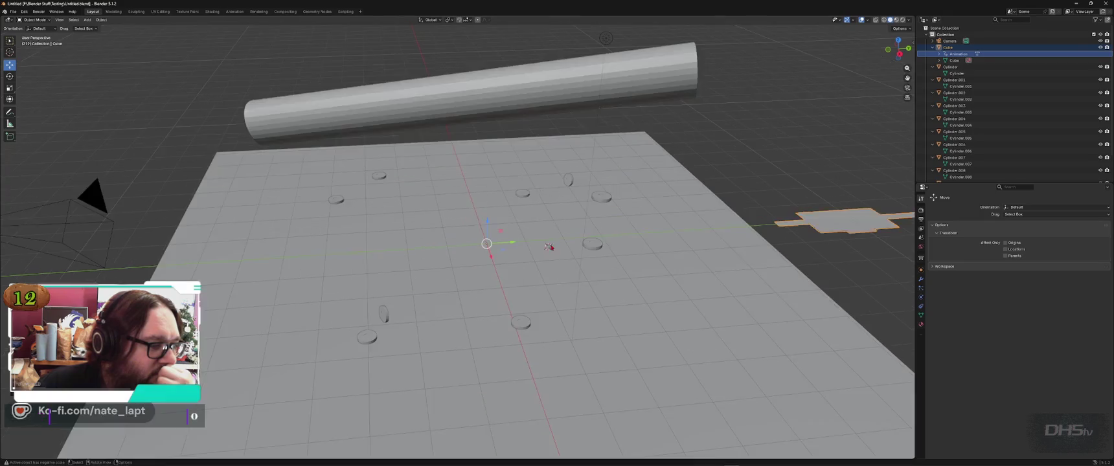
Step: Recover copybuffer.blend from the auto-save files, loading an empty scene
click(13, 11)
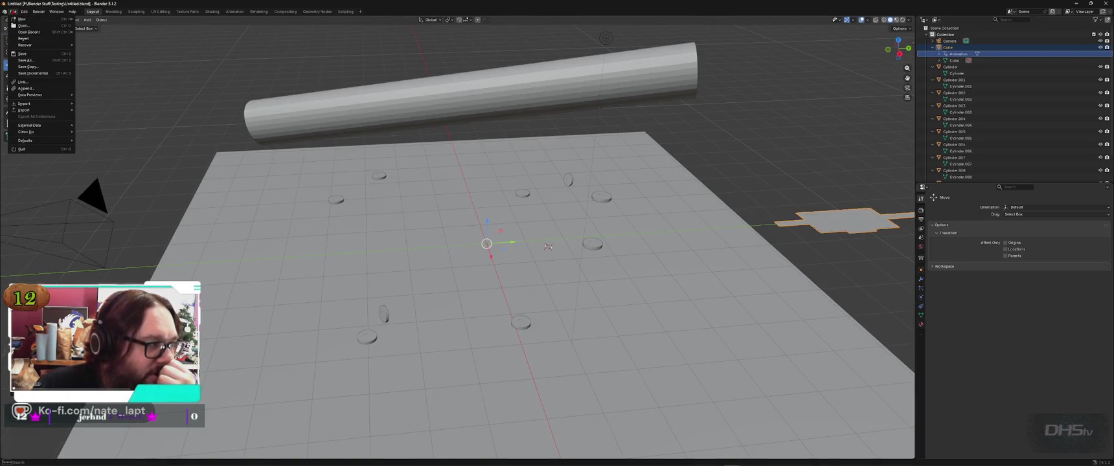
mouse_move(35, 45)
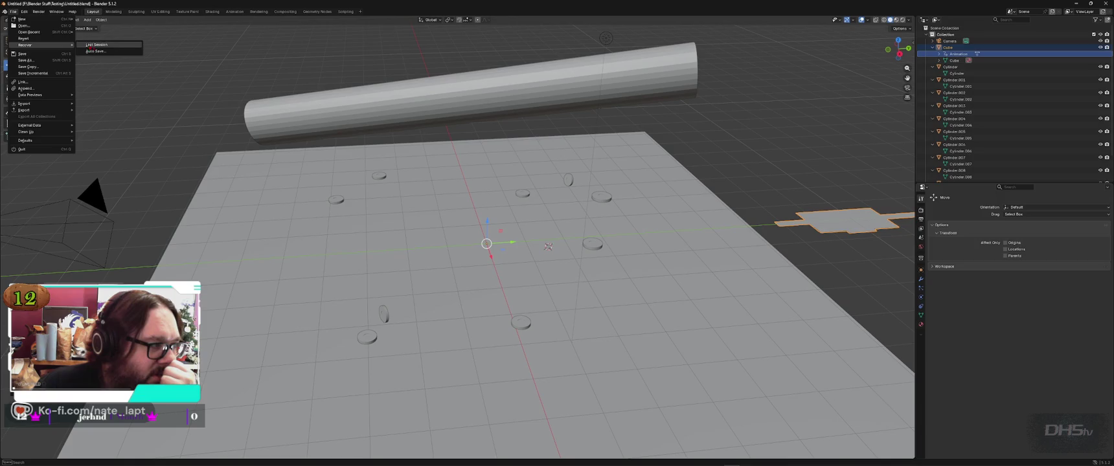
click(110, 51)
click(625, 122)
click(803, 271)
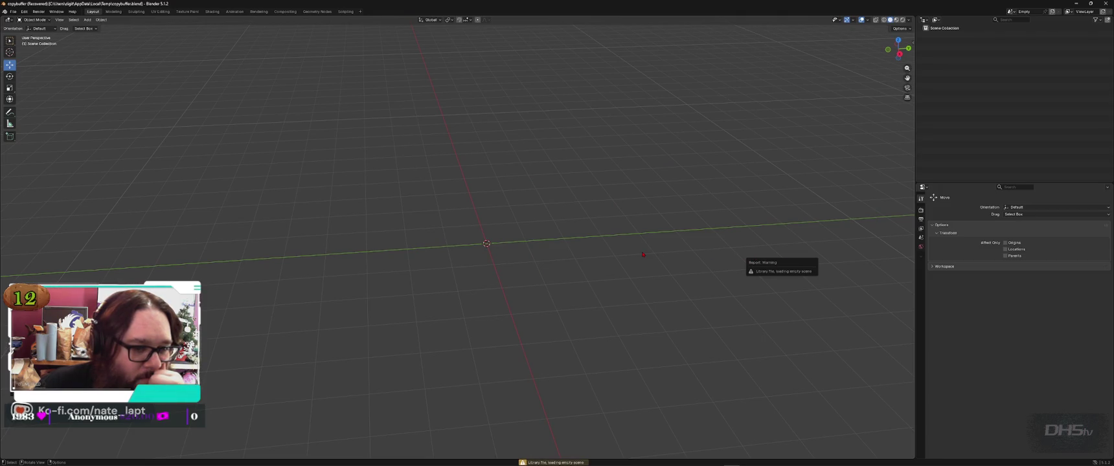
Step: Recover the Untitled autosave session through File > Recover > Auto Save
middle_drag(643, 254, 626, 256)
click(12, 11)
mouse_move(26, 45)
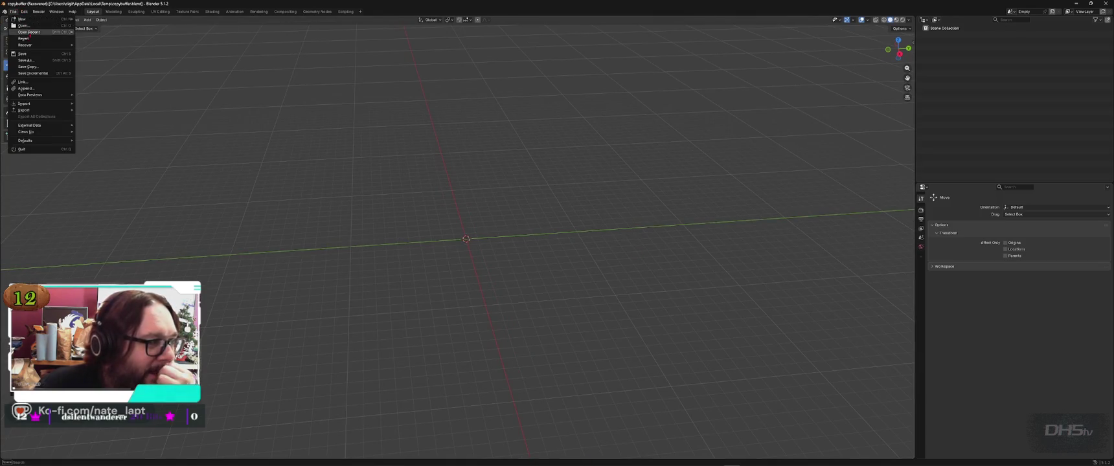
click(107, 54)
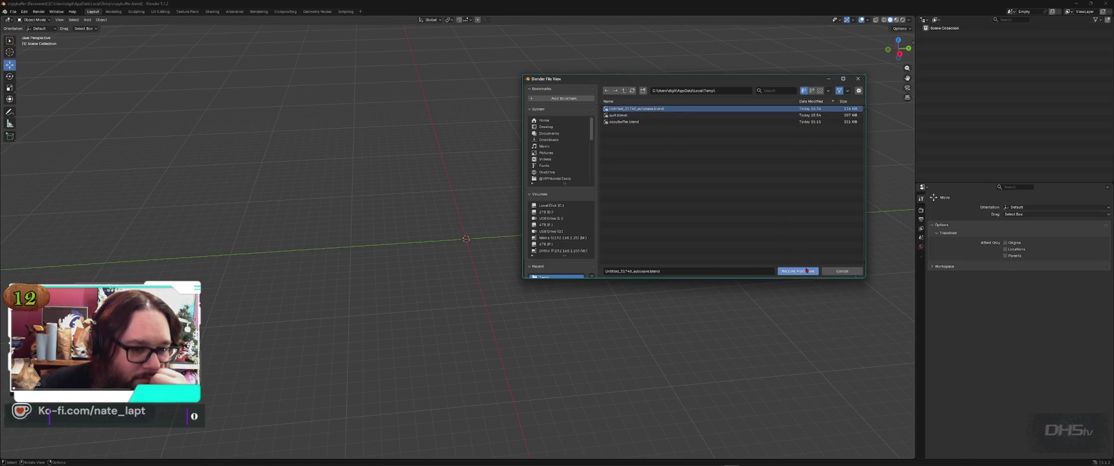
click(798, 271)
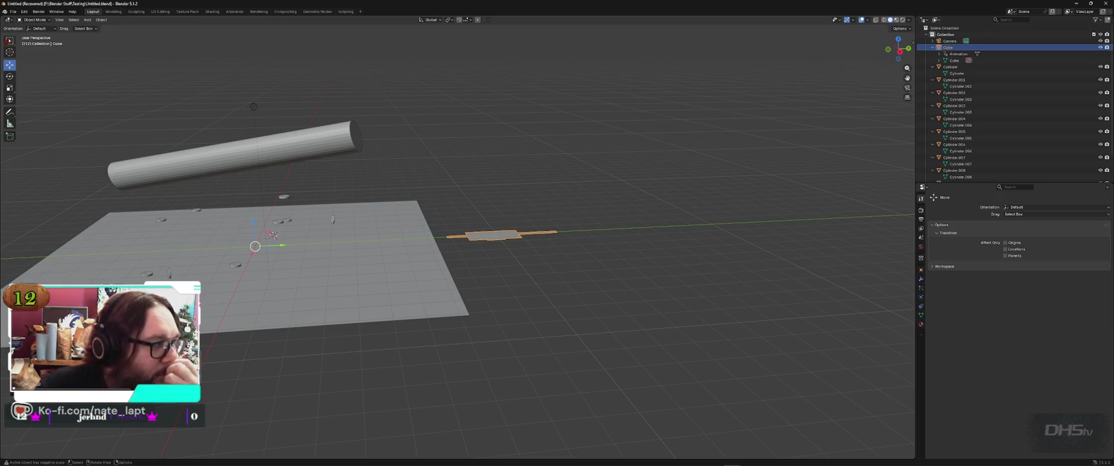
click(13, 12)
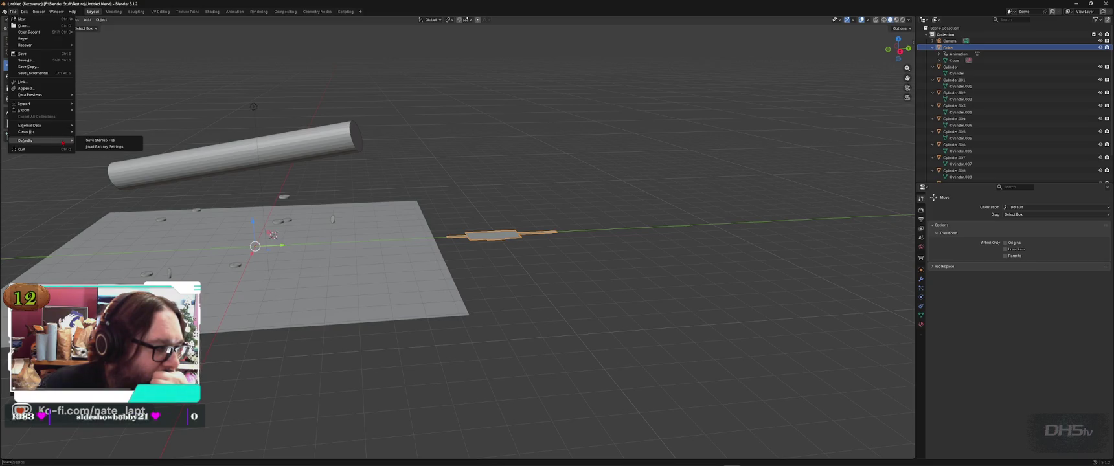
mouse_move(25, 11)
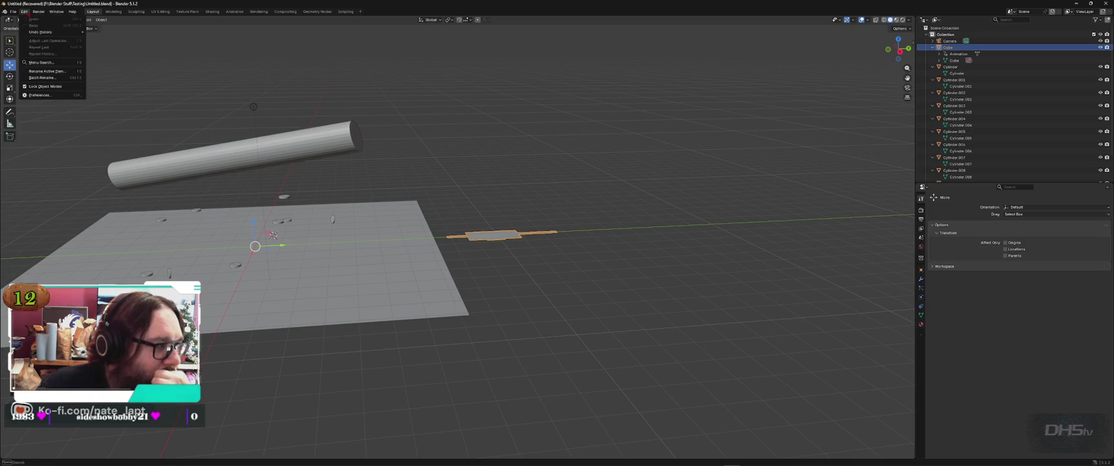
Step: Open Preferences at Save & Load, look at the preference-saving options, then close the window
click(39, 95)
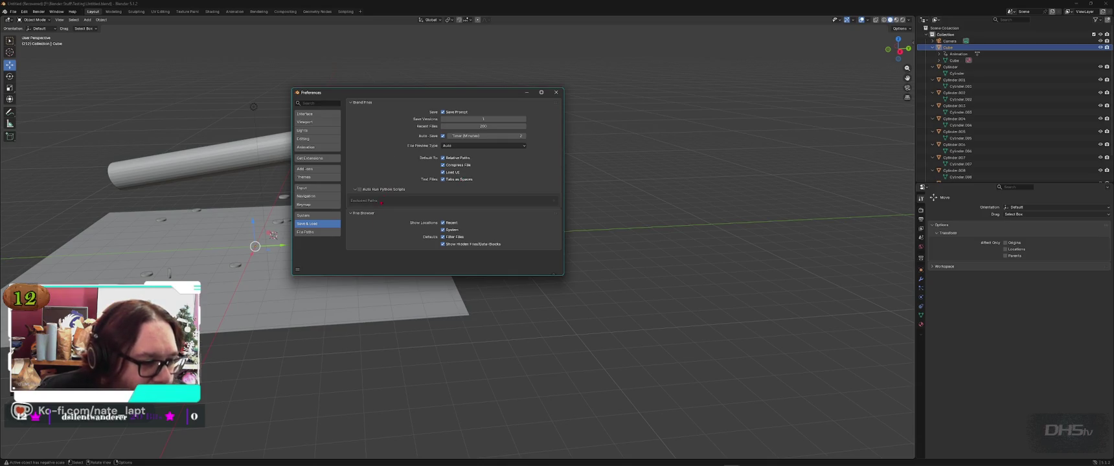
click(297, 270)
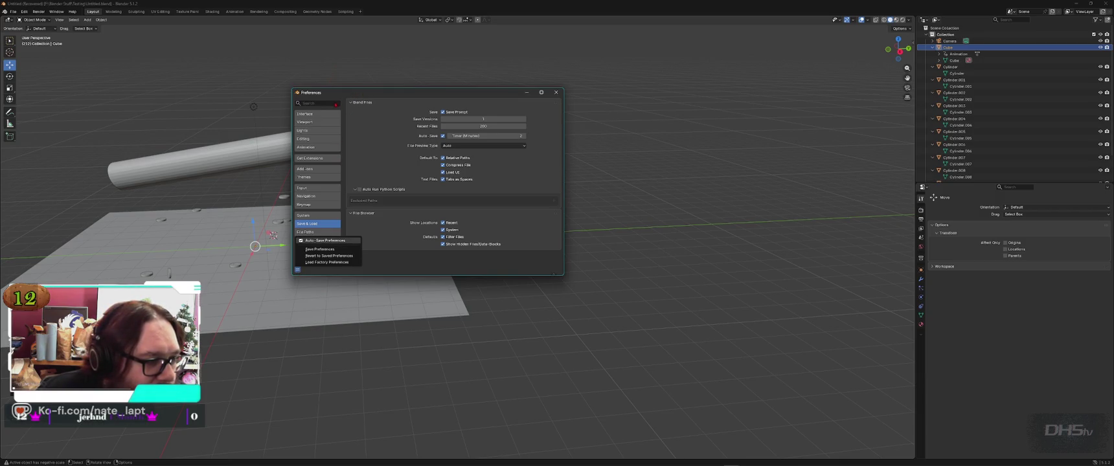
click(324, 240)
key(Escape)
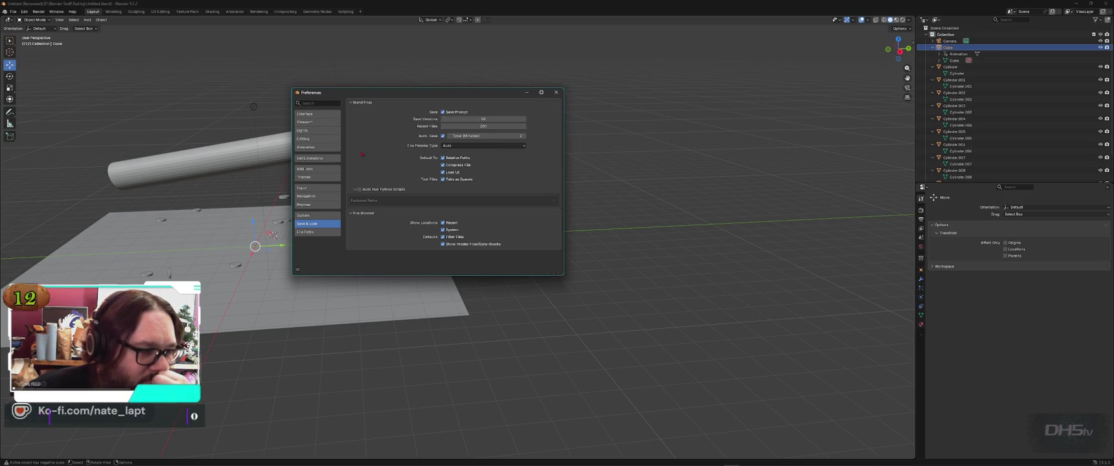
click(561, 93)
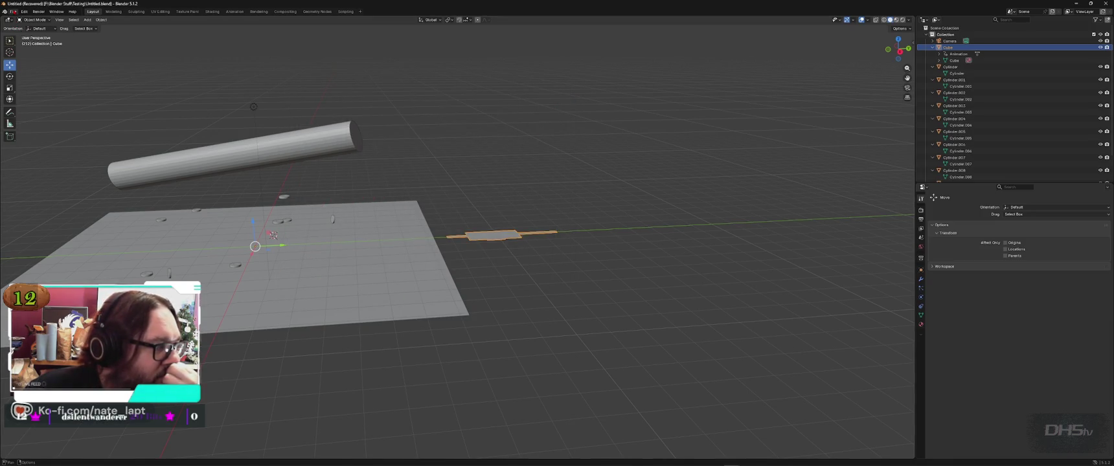
Step: Set the Auto Save Timer in Save & Load to 1 minute and close Preferences
click(25, 12)
click(39, 96)
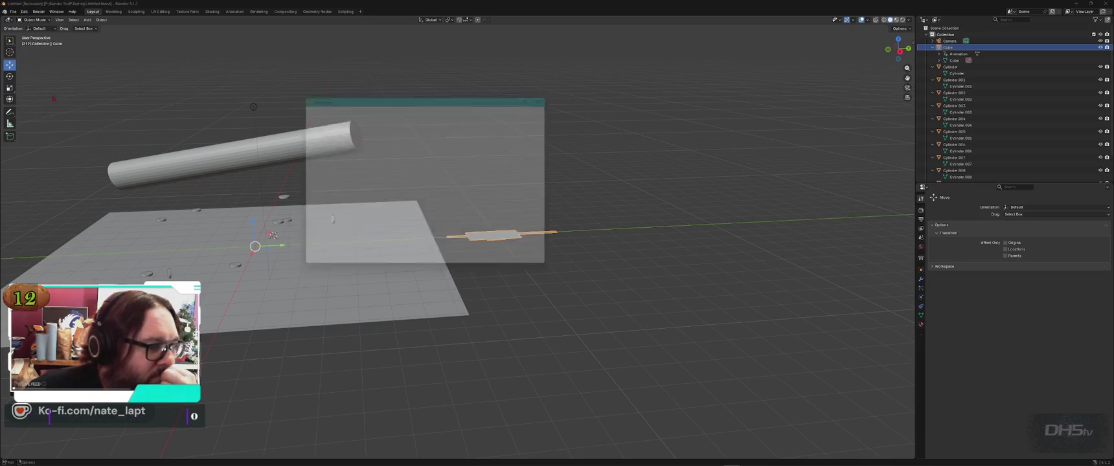
click(449, 136)
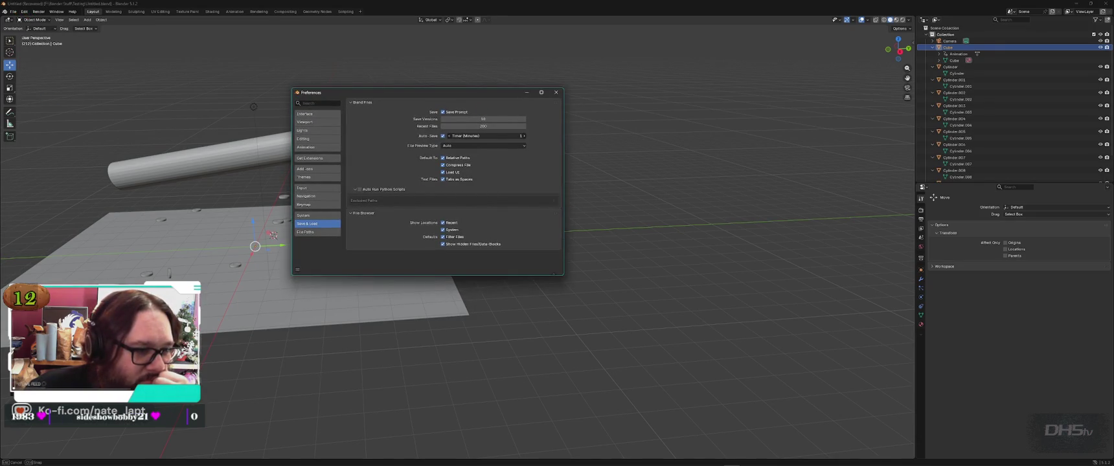
click(556, 92)
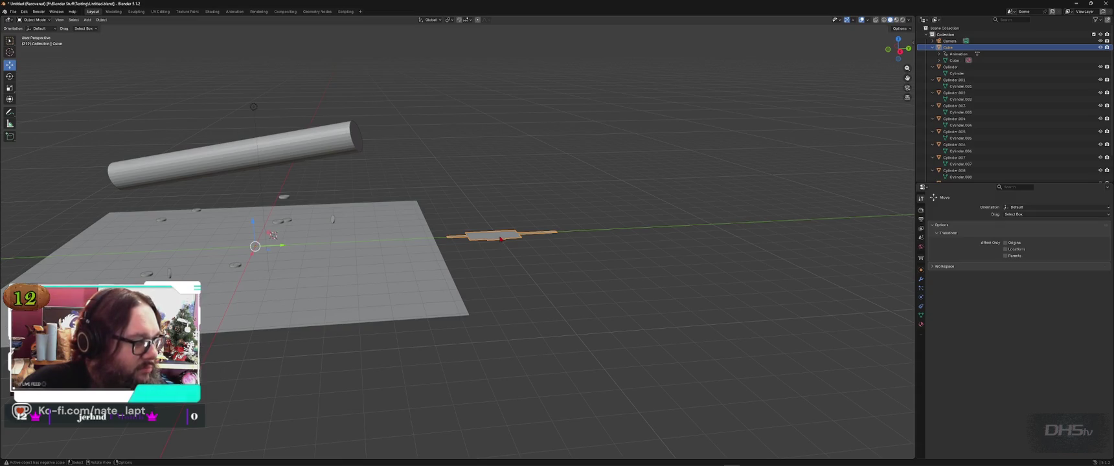
Step: In Edit Mode, extrude the central, lower, small and left strip faces upward into boxes
key(Tab)
scroll(497, 235, up, 6)
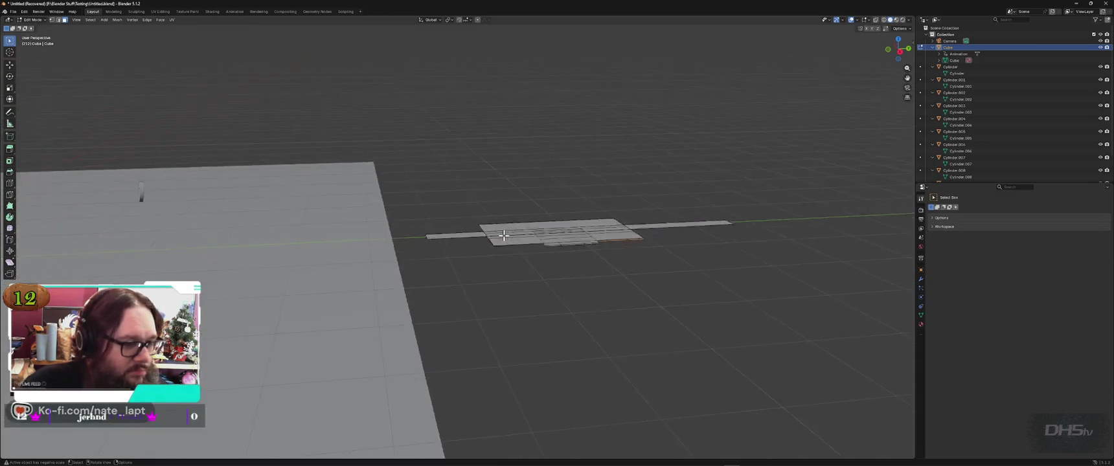
scroll(586, 231, up, 2)
click(659, 222)
key(e)
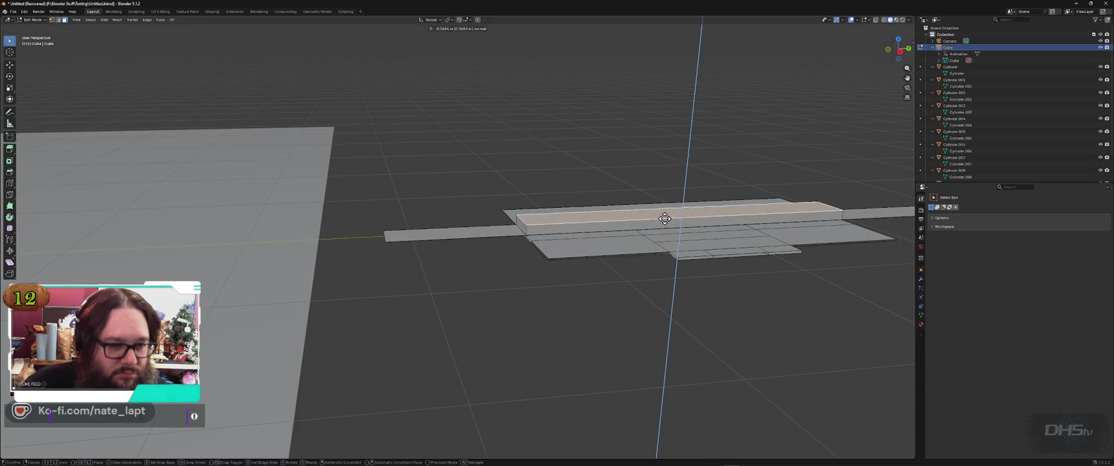
click(672, 168)
click(704, 242)
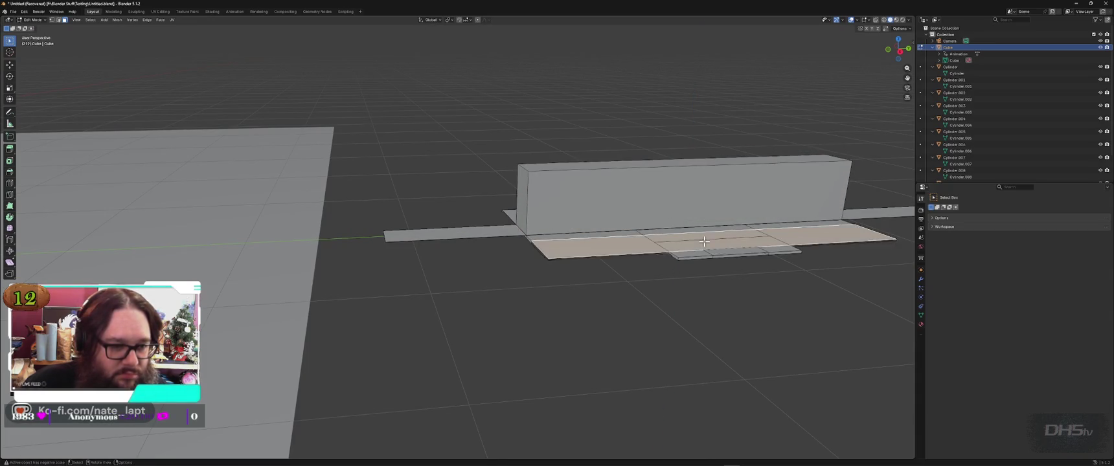
key(e)
click(719, 205)
click(731, 255)
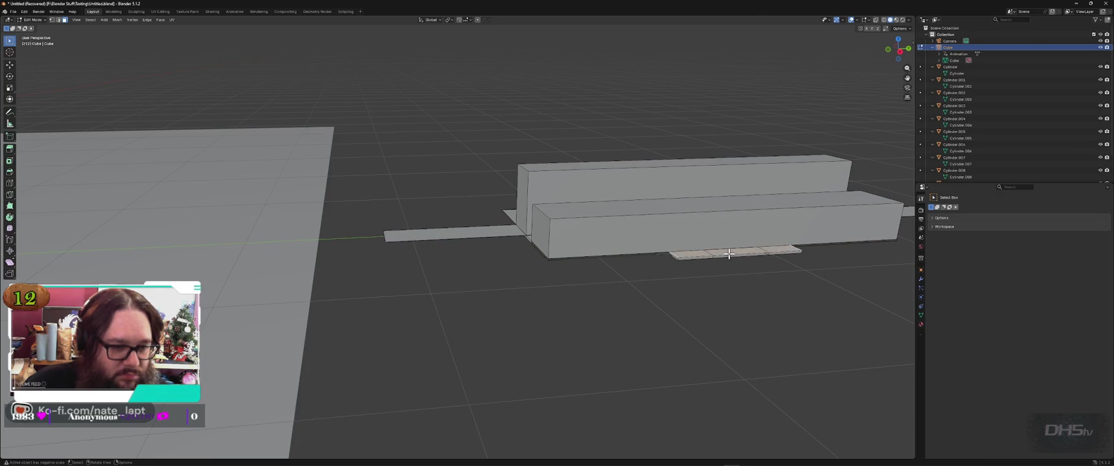
key(e)
click(716, 284)
click(510, 236)
key(e)
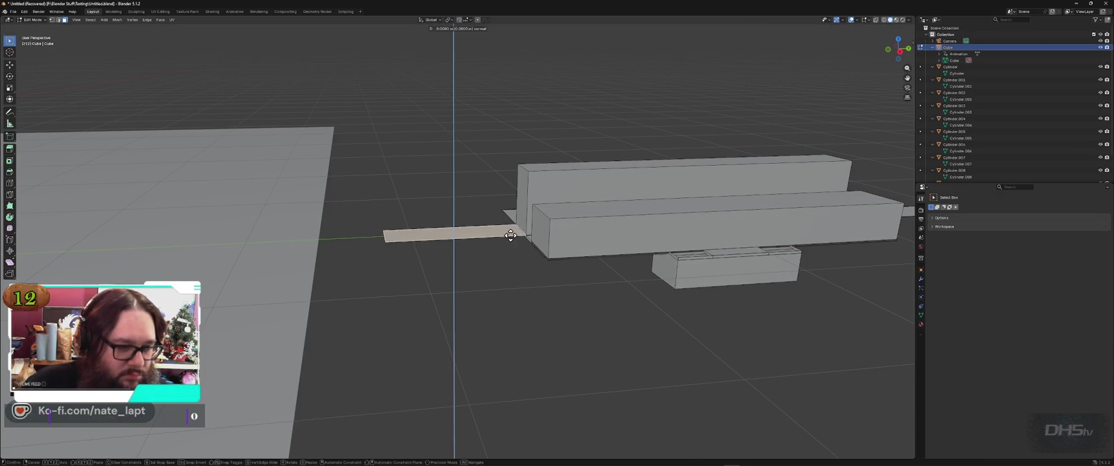
click(505, 264)
Step: Inset the small box's front face and add an edge loop across it
click(494, 259)
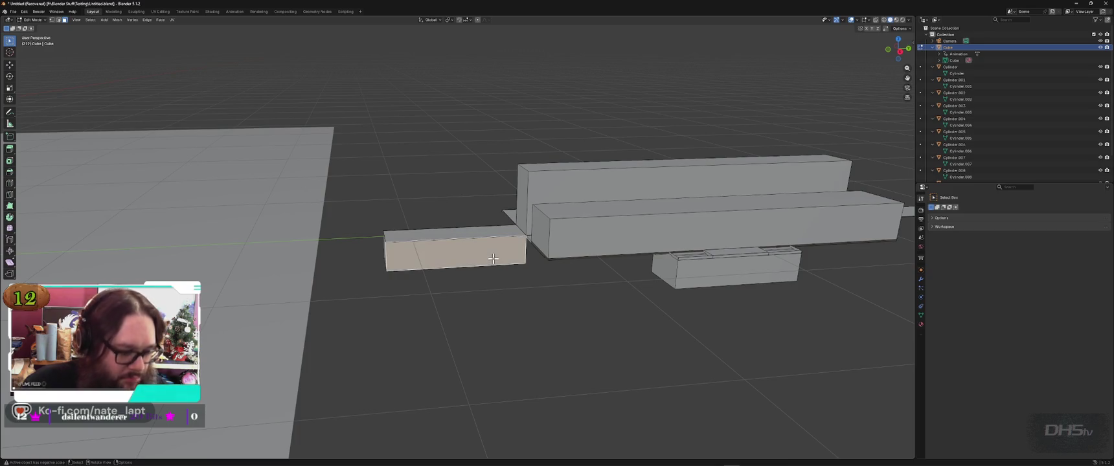
key(i)
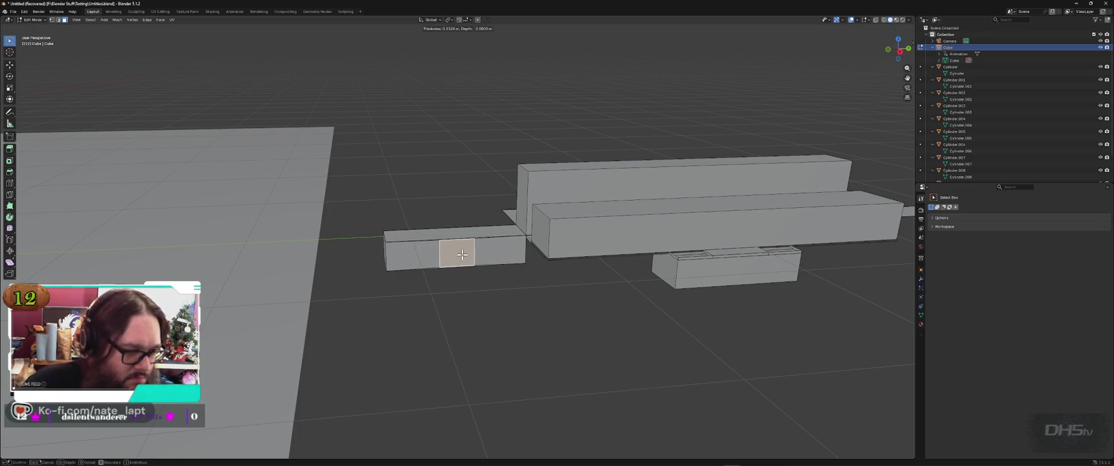
click(480, 262)
key(ctrl+r)
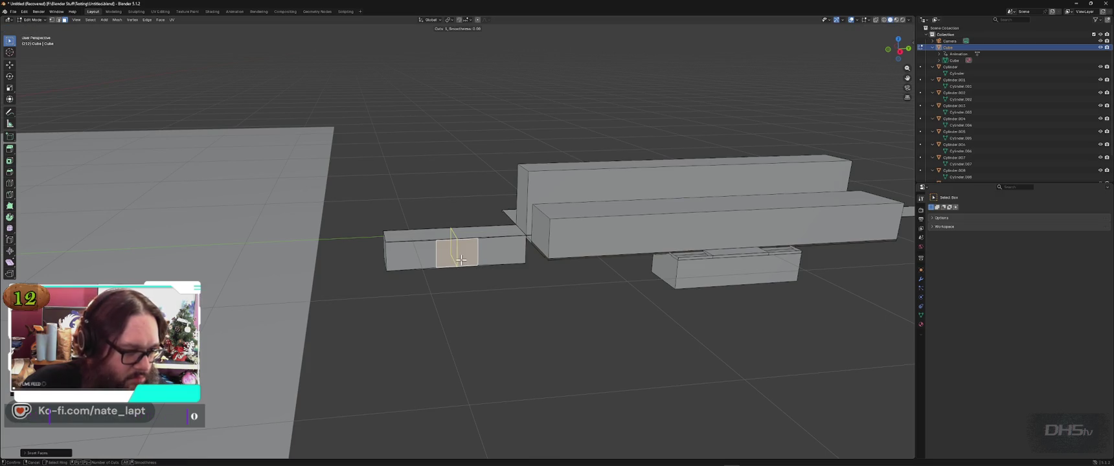
click(456, 246)
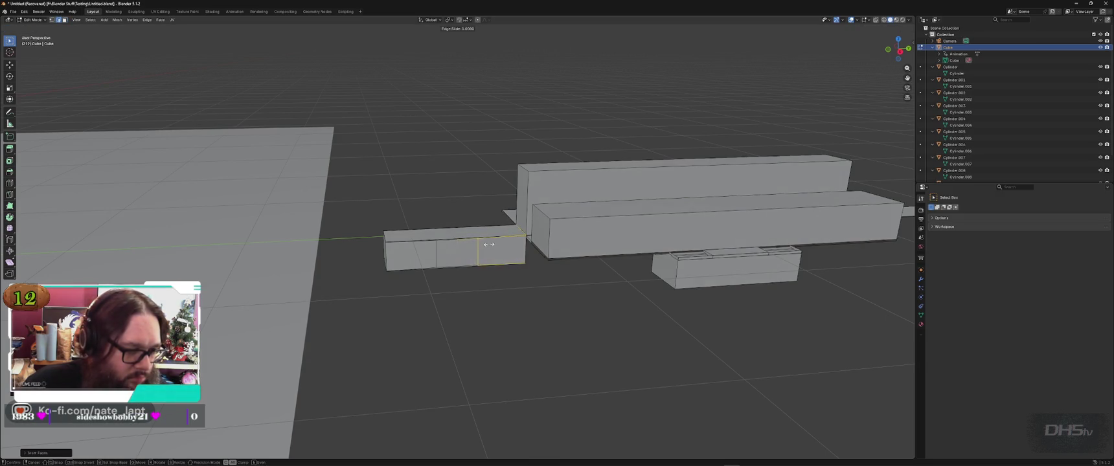
click(468, 251)
Step: Extrude an upright block, then extrude its top sideways and downward into a hook
key(e)
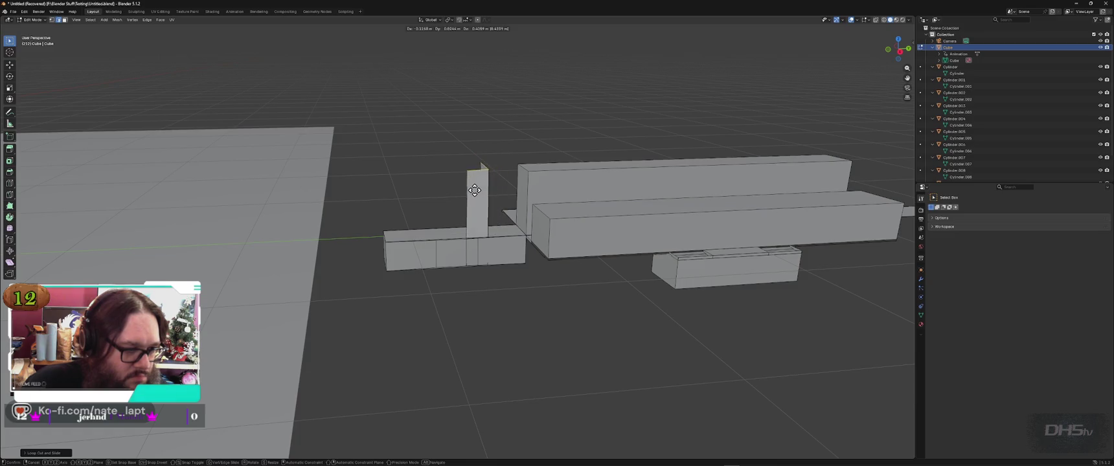
click(487, 197)
mouse_move(489, 198)
middle_down()
mouse_move(461, 232)
mouse_move(557, 233)
mouse_move(597, 218)
mouse_move(596, 244)
middle_up()
key(e)
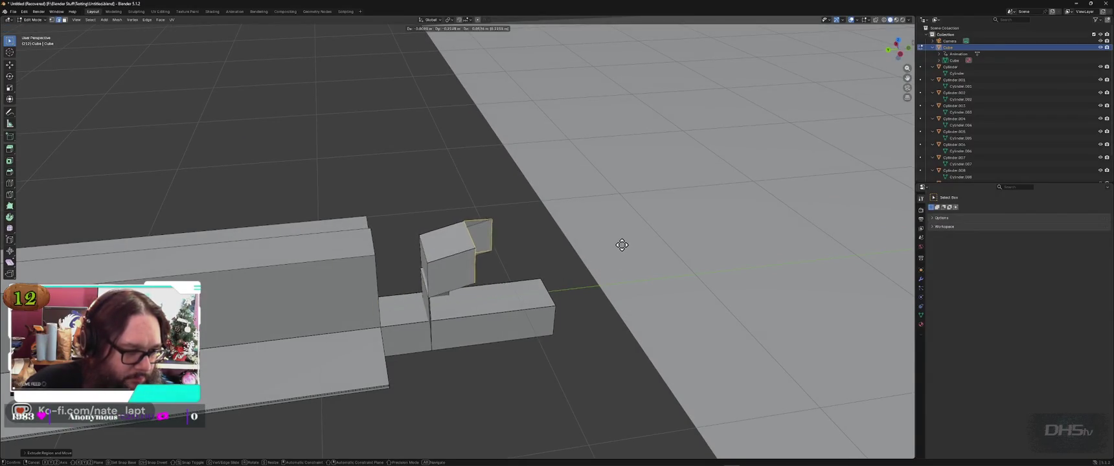
click(629, 260)
key(e)
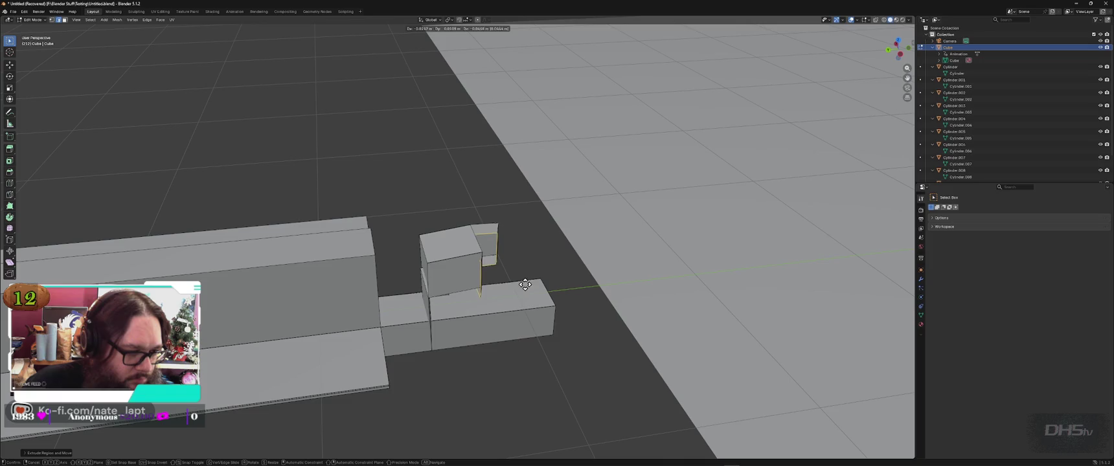
click(524, 302)
mouse_move(524, 302)
middle_down()
mouse_move(368, 308)
mouse_move(386, 316)
mouse_move(511, 221)
middle_up()
click(574, 164)
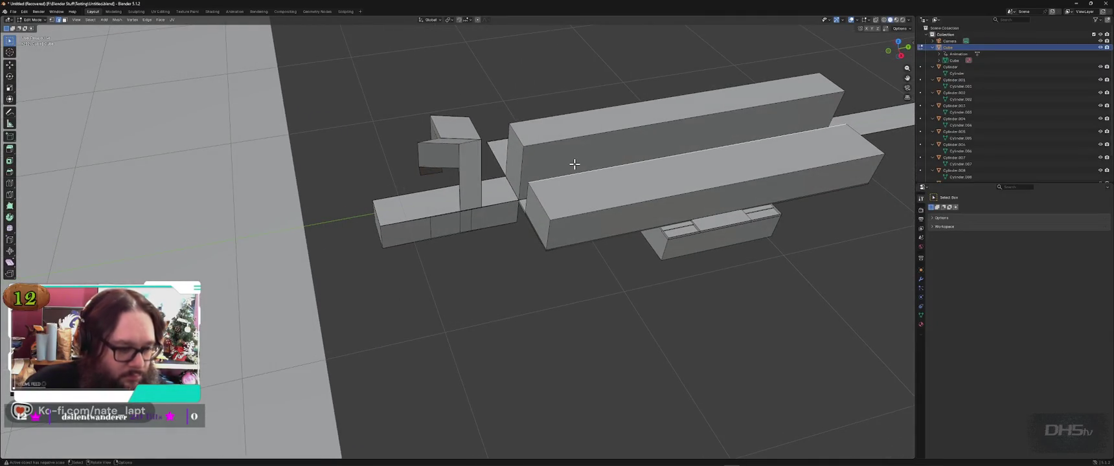
click(599, 150)
key(i)
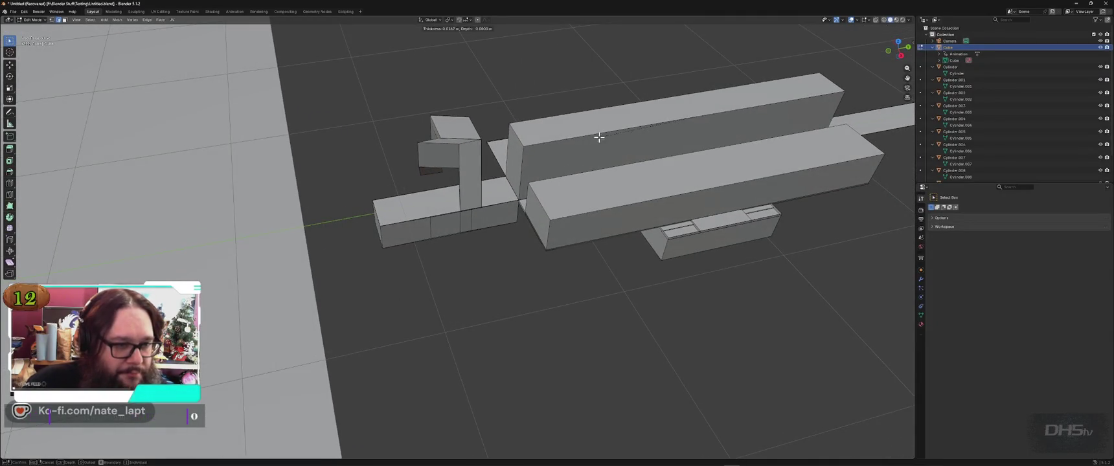
click(704, 136)
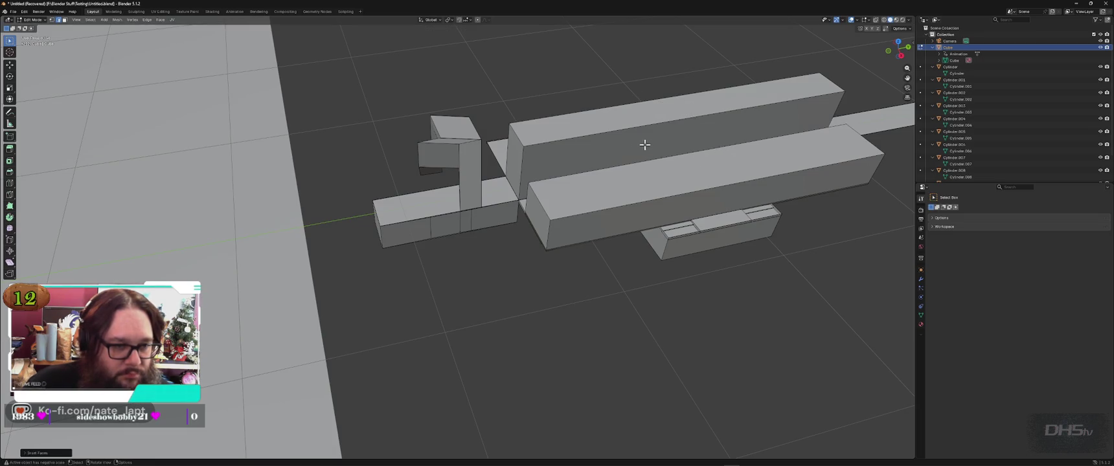
click(674, 110)
key(i)
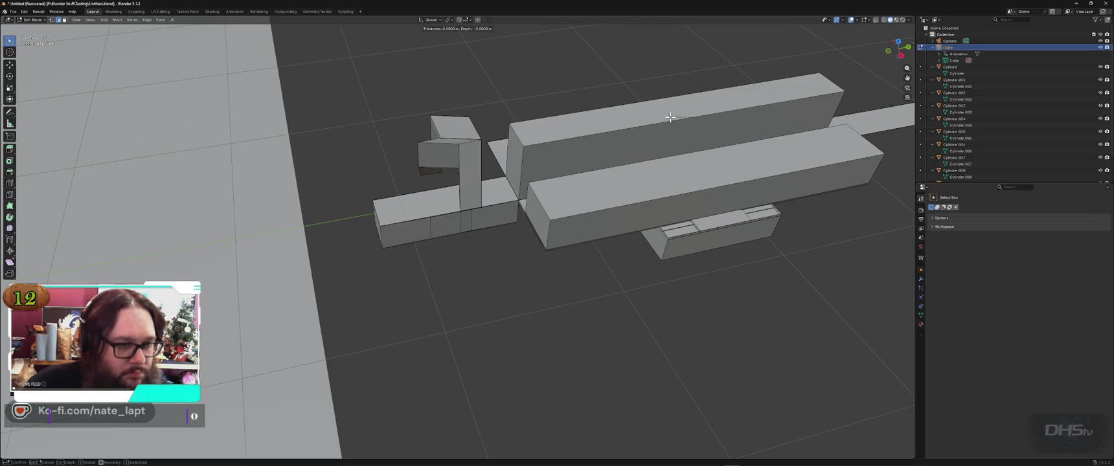
click(690, 108)
key(g)
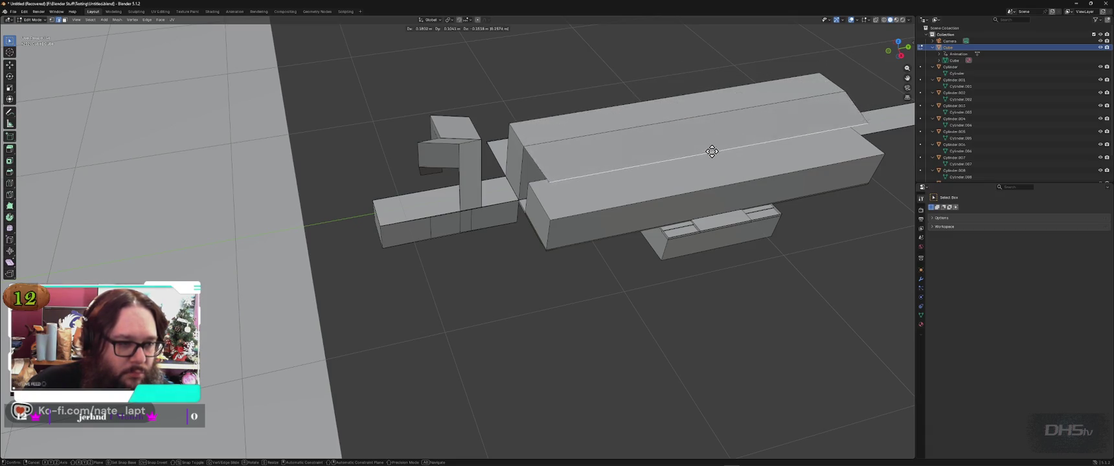
click(710, 148)
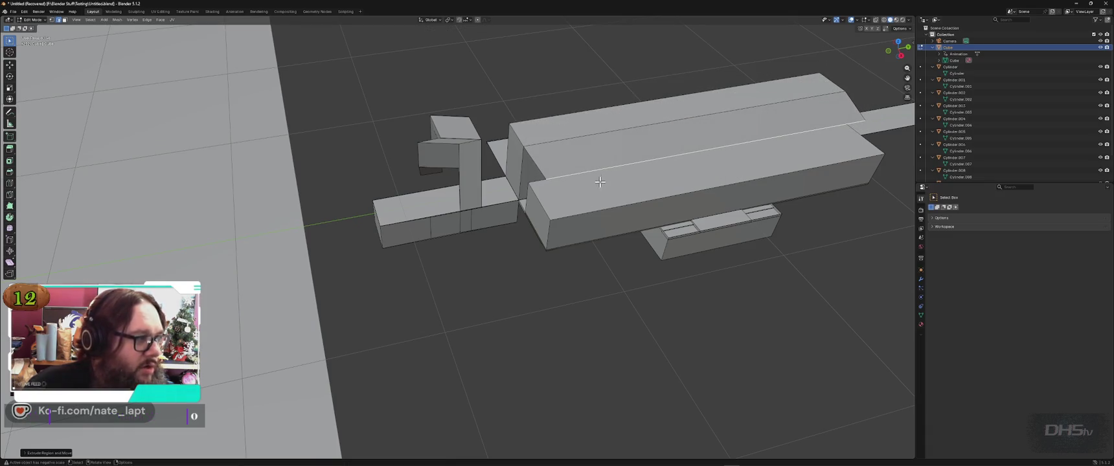
mouse_move(654, 83)
middle_down()
mouse_move(622, 107)
mouse_move(646, 107)
mouse_move(631, 120)
middle_up()
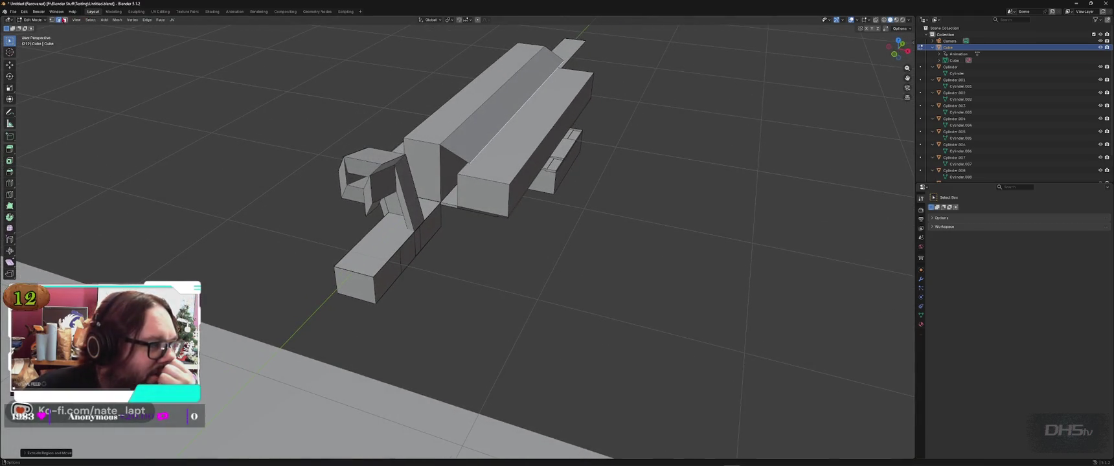
click(59, 20)
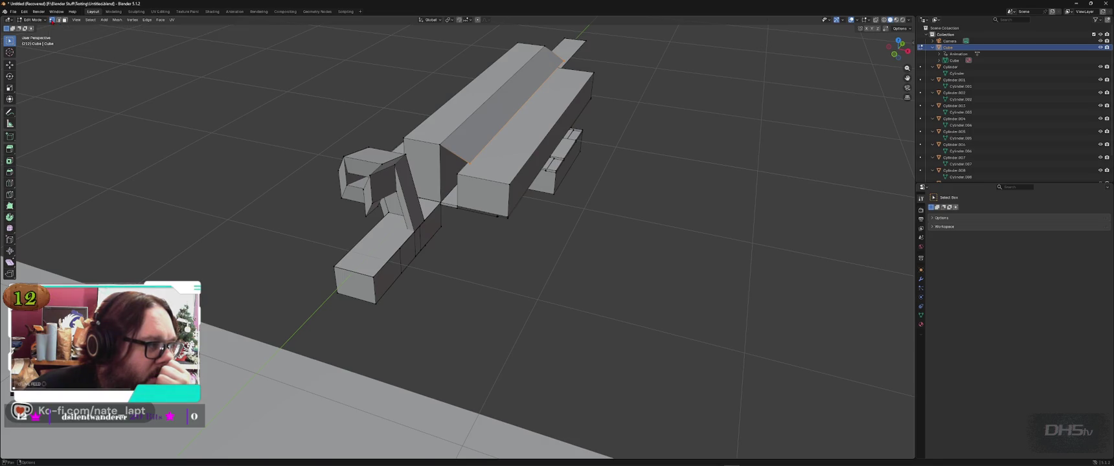
click(471, 101)
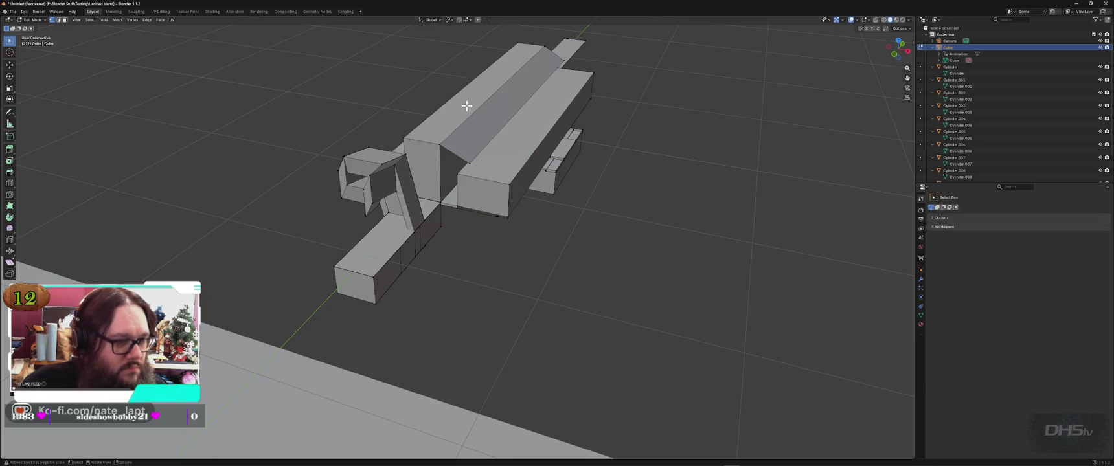
key(a)
key(alt+a)
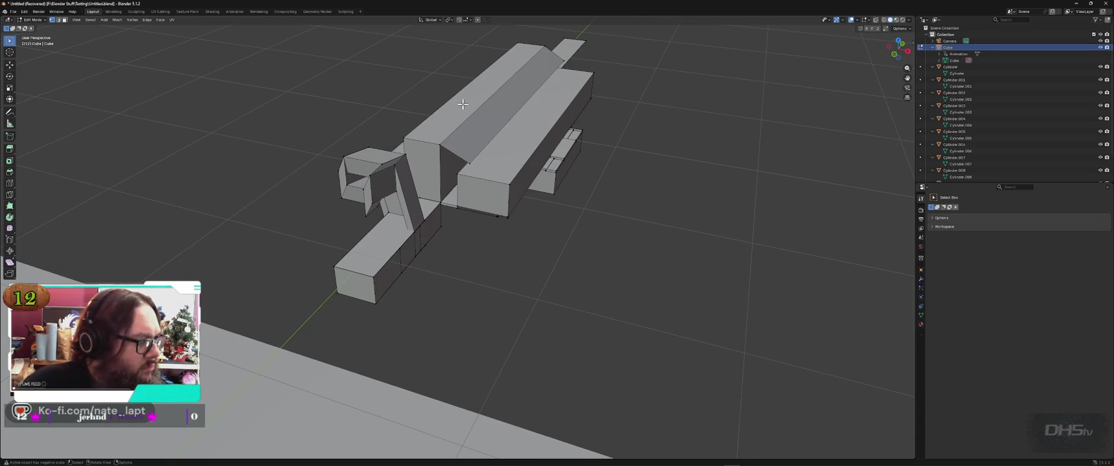
click(10, 65)
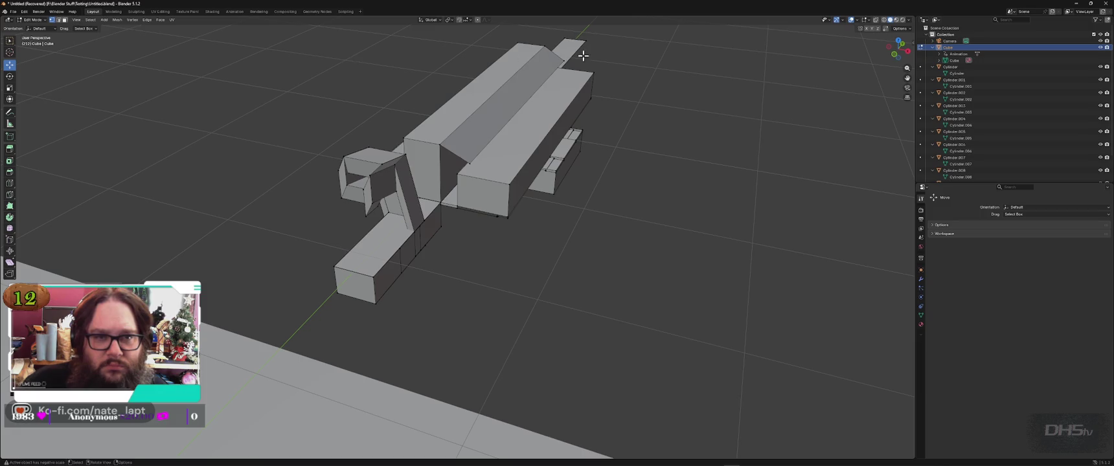
click(884, 20)
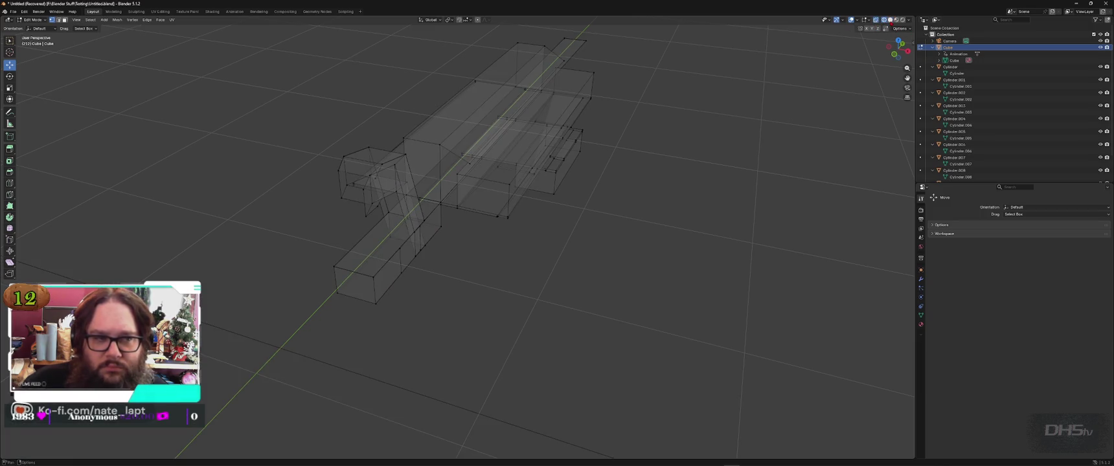
click(890, 19)
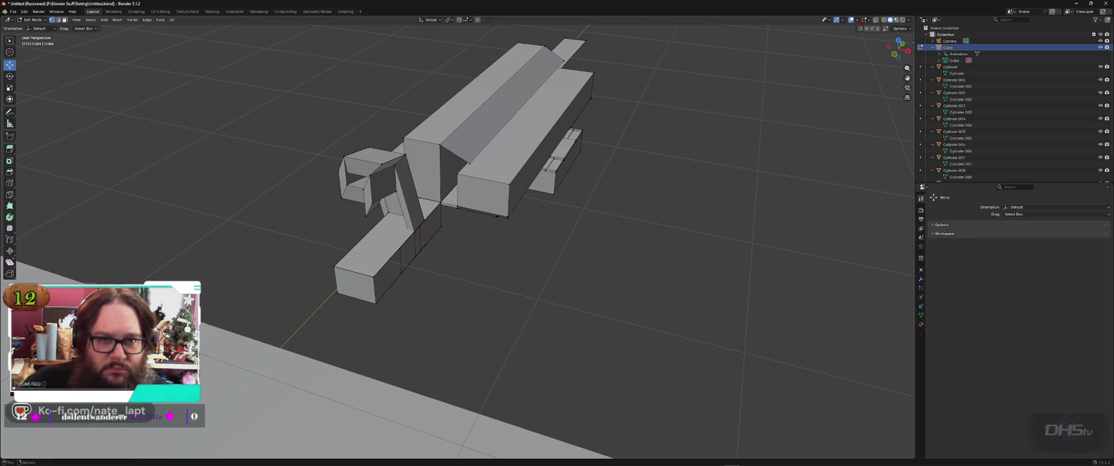
mouse_move(663, 109)
middle_down()
mouse_move(653, 119)
mouse_move(604, 117)
mouse_move(617, 112)
mouse_move(295, 142)
mouse_move(391, 226)
mouse_move(480, 251)
middle_up()
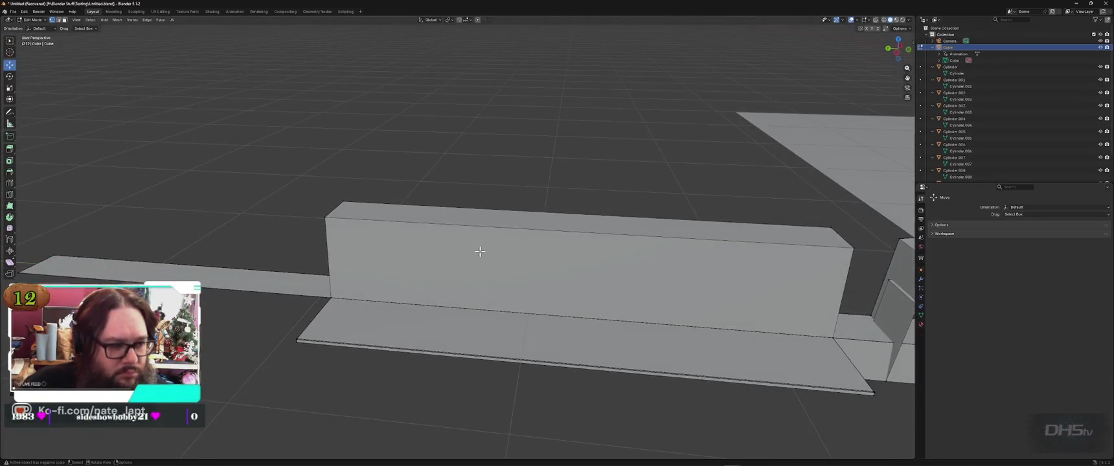
Step: In face select, extrude the long wall's front face outward and inset it into a panel
click(10, 44)
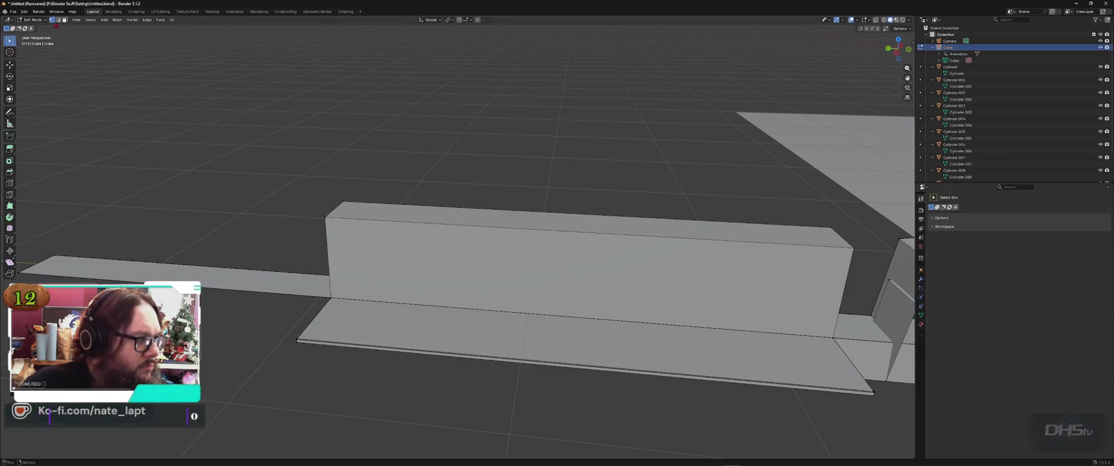
key(Tab)
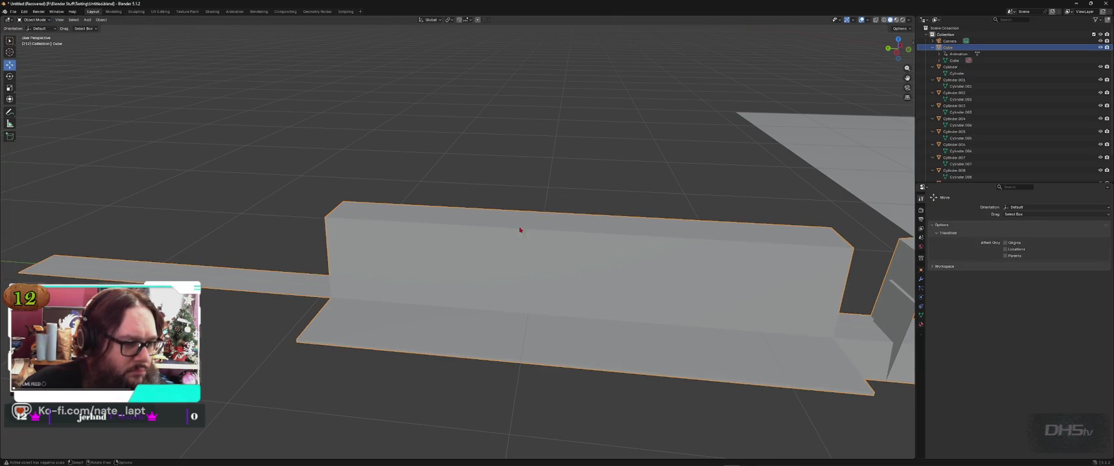
key(Tab)
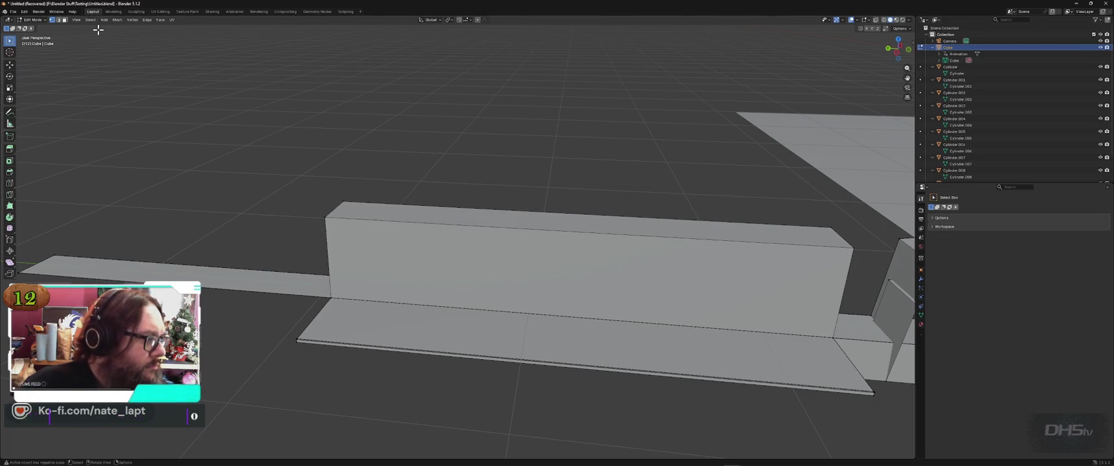
click(64, 21)
click(622, 270)
key(e)
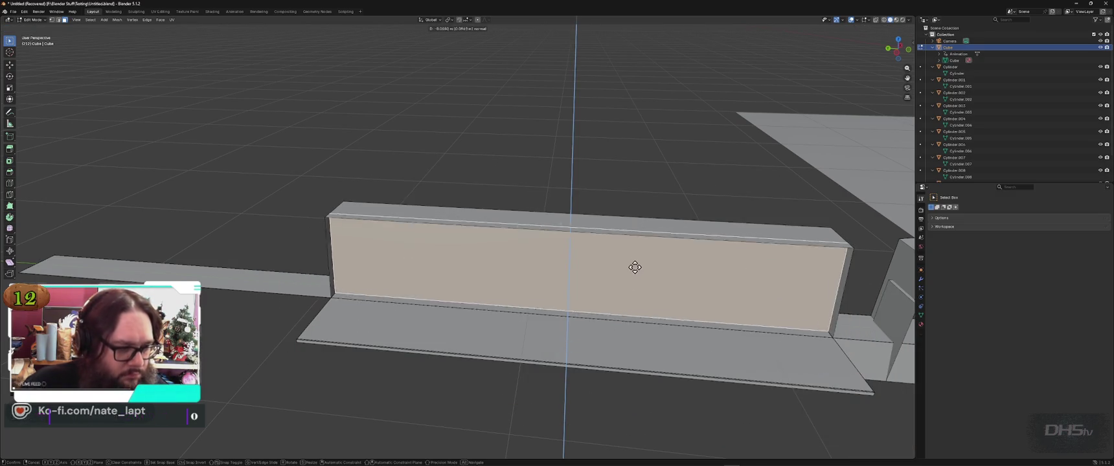
click(634, 282)
key(i)
click(557, 298)
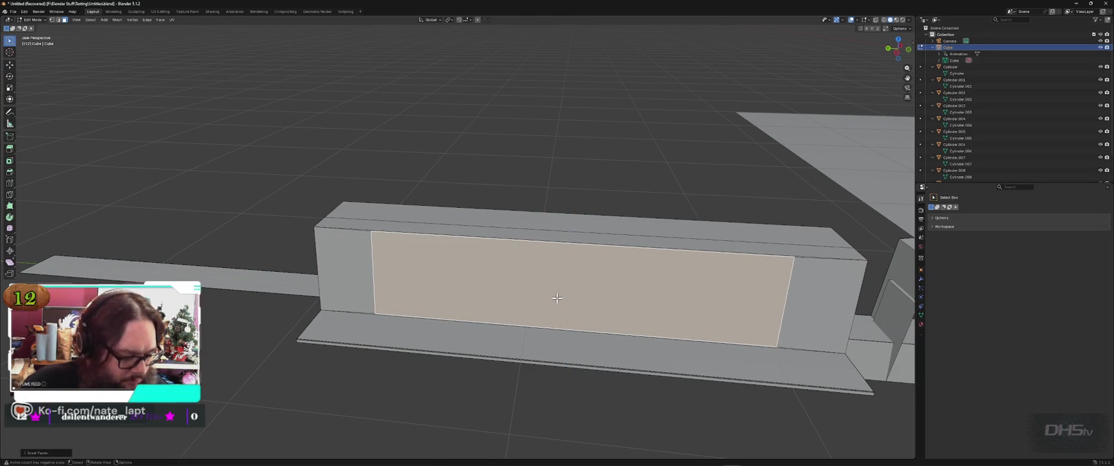
Step: Apply all transforms to the cube in Object Mode, then return to Edit Mode
key(ctrl+r)
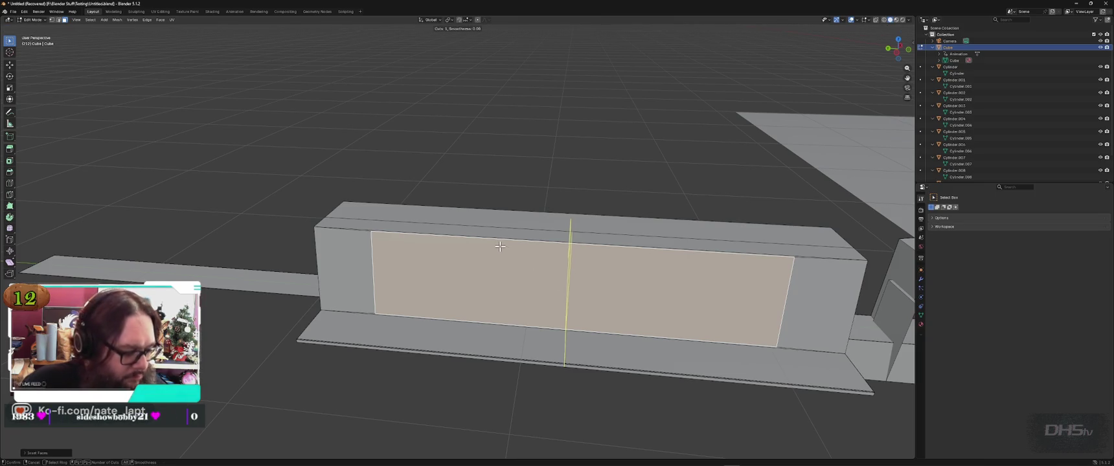
key(Escape)
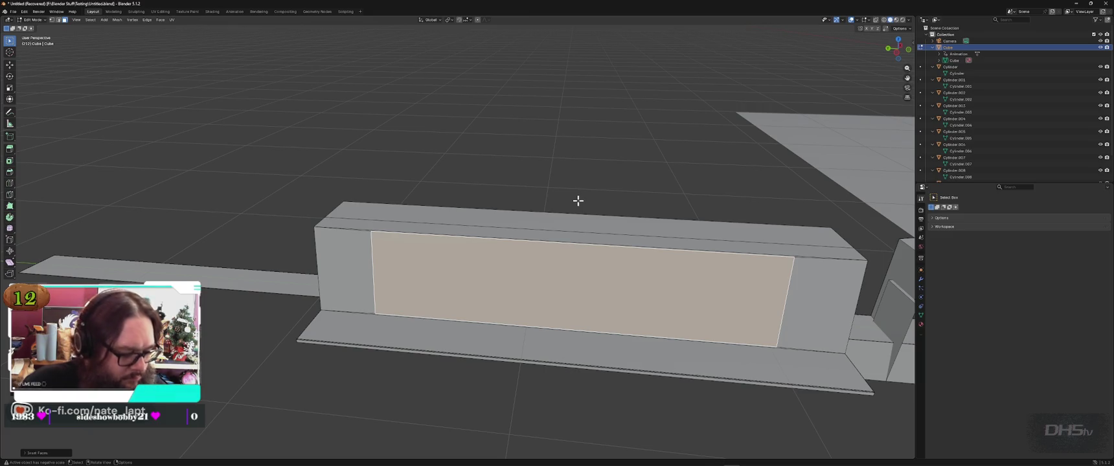
key(Tab)
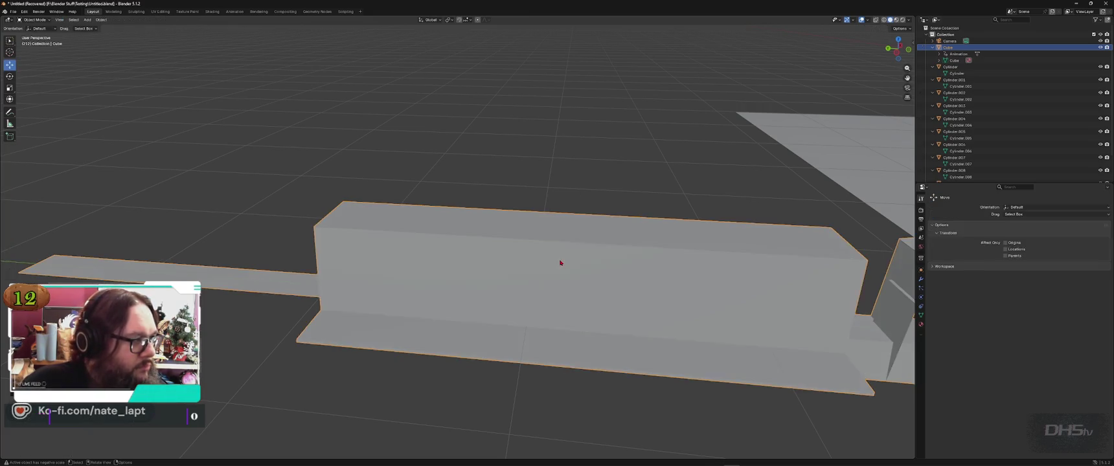
key(ctrl+a)
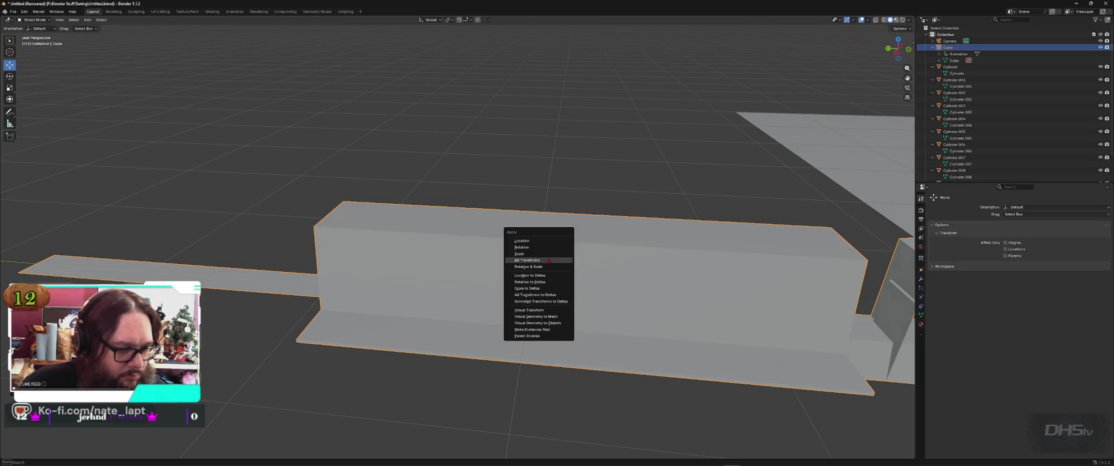
click(549, 262)
key(Tab)
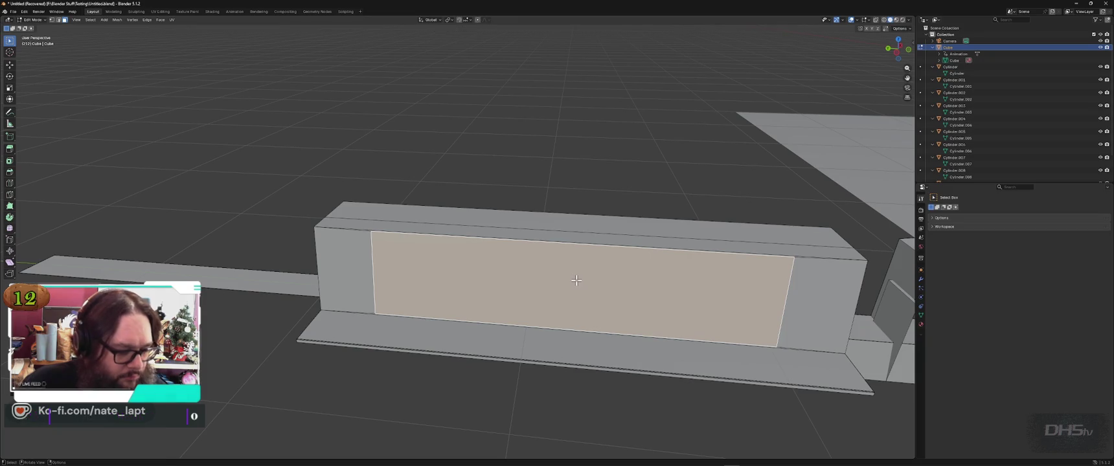
key(ctrl+r)
key(Escape)
key(ctrl+r)
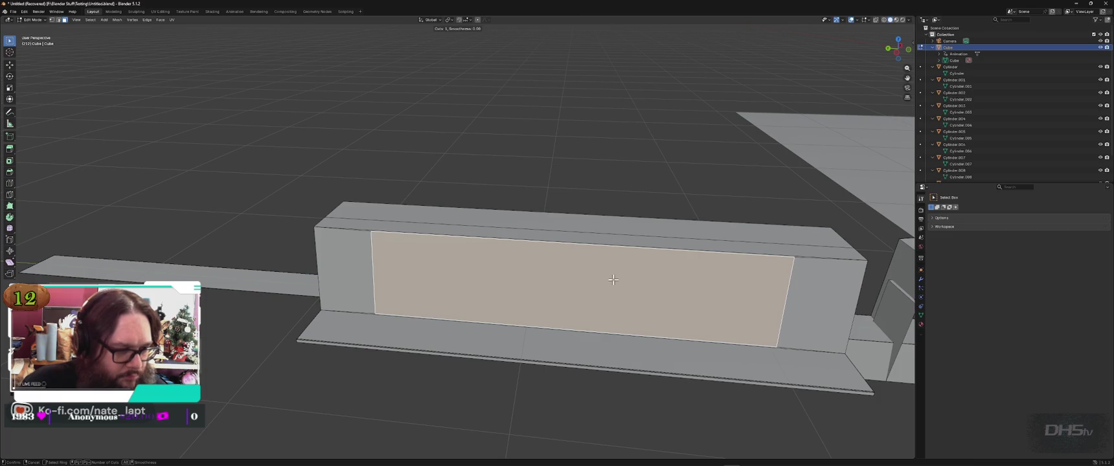
middle_drag(612, 313, 645, 300)
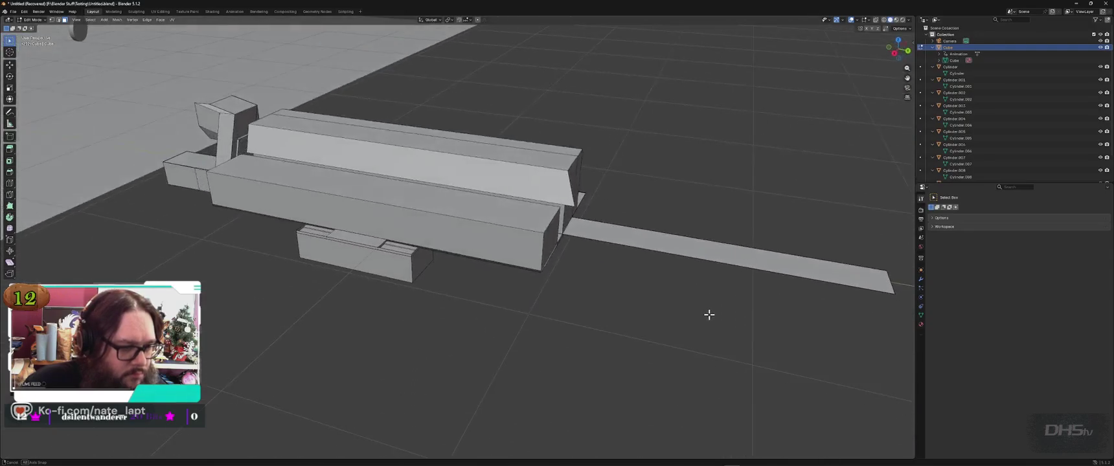
Step: Add an edge loop along the long box and move the selected geometry
middle_drag(645, 300, 709, 316)
click(436, 163)
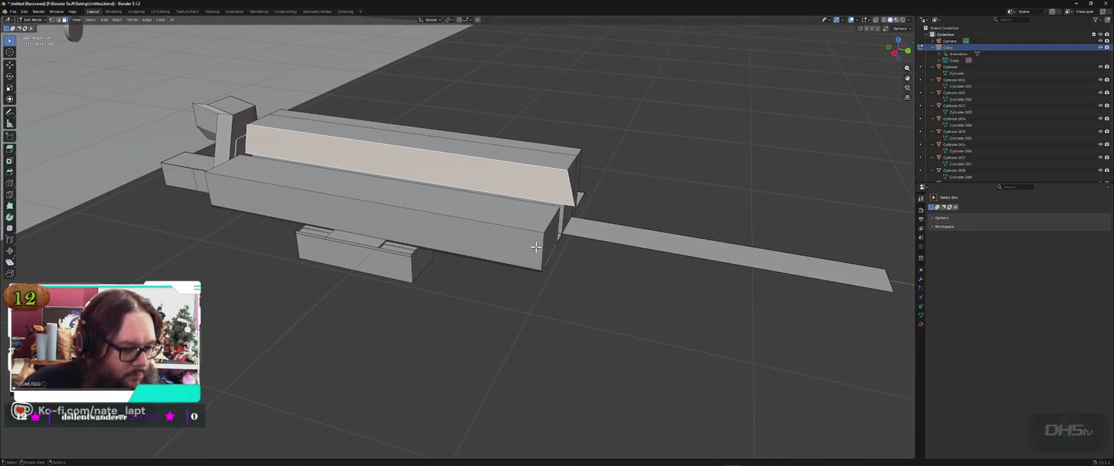
key(ctrl+r)
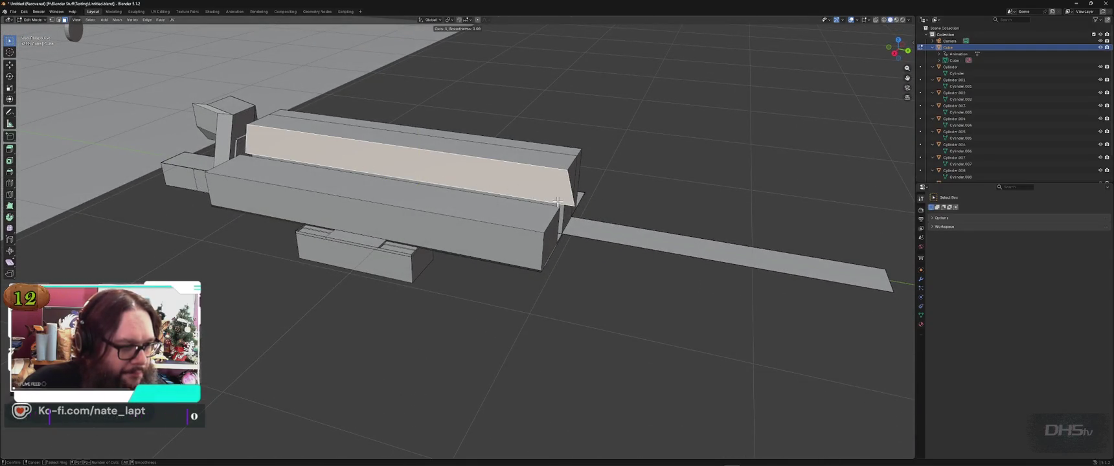
click(547, 233)
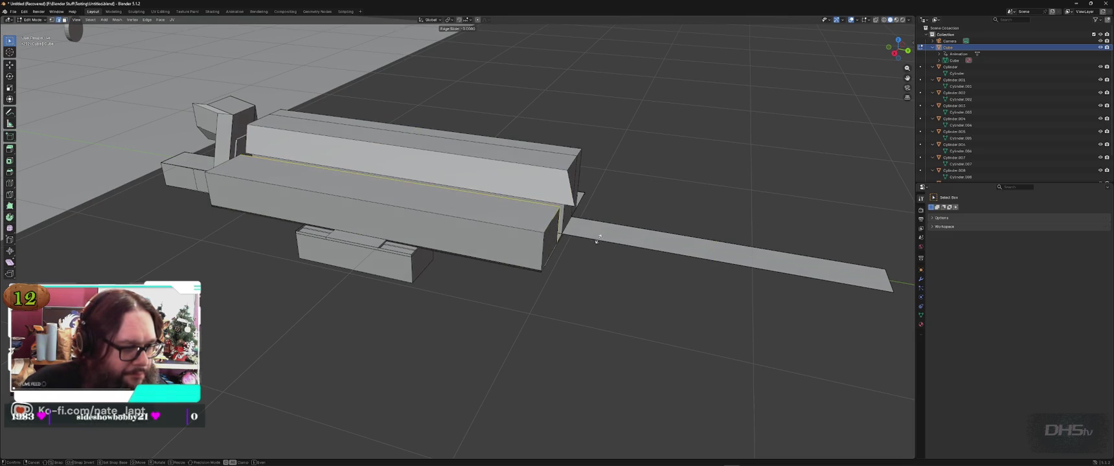
click(586, 258)
middle_drag(626, 258, 571, 248)
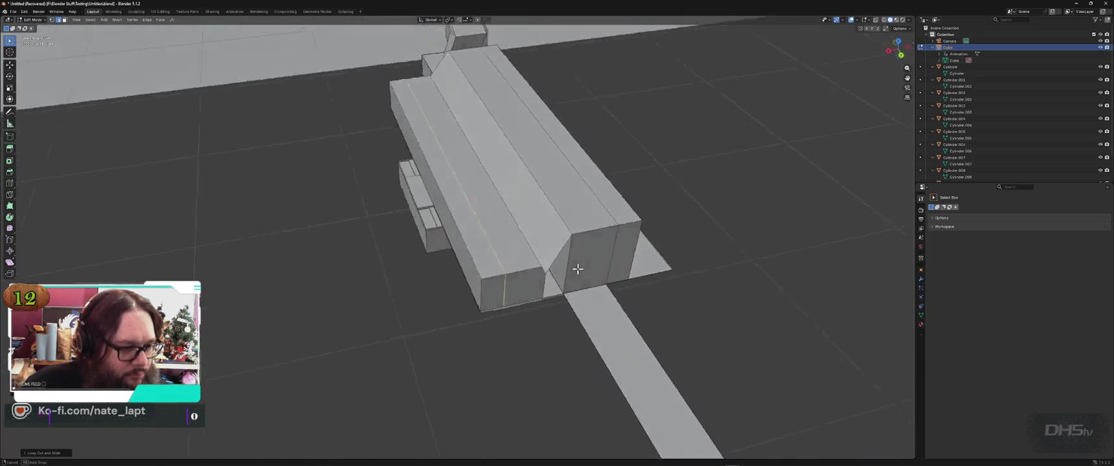
key(g)
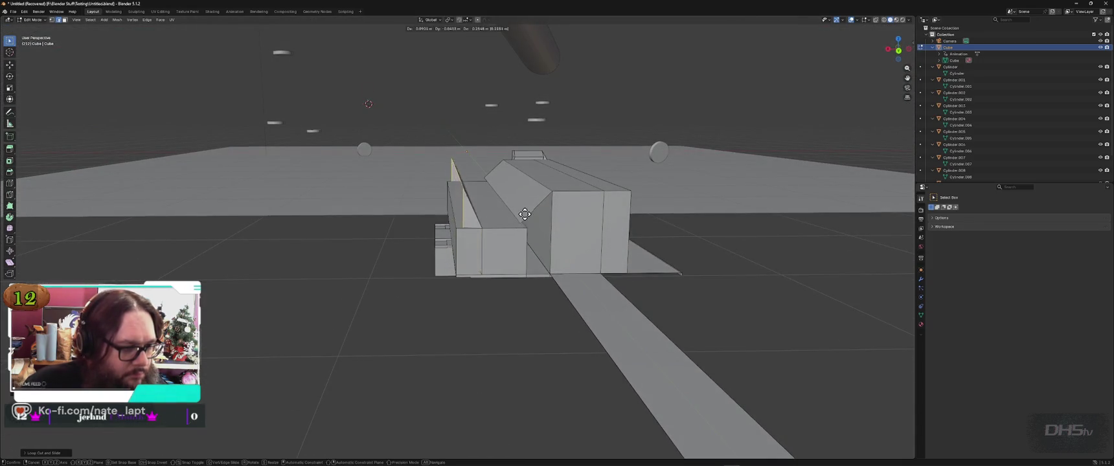
click(537, 204)
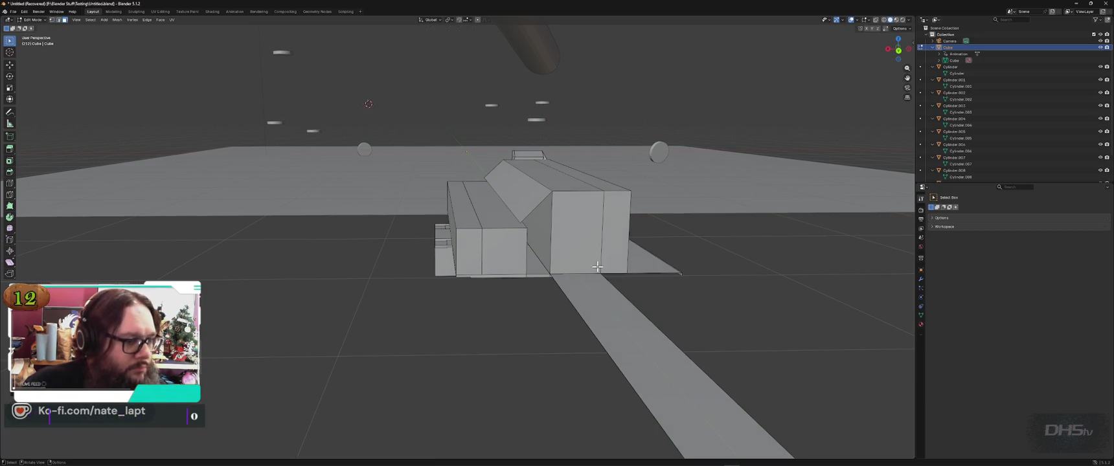
Step: Extrude the left box's top face up, its side face outward and forward, then inset the end
click(462, 211)
key(e)
click(457, 196)
click(453, 197)
key(e)
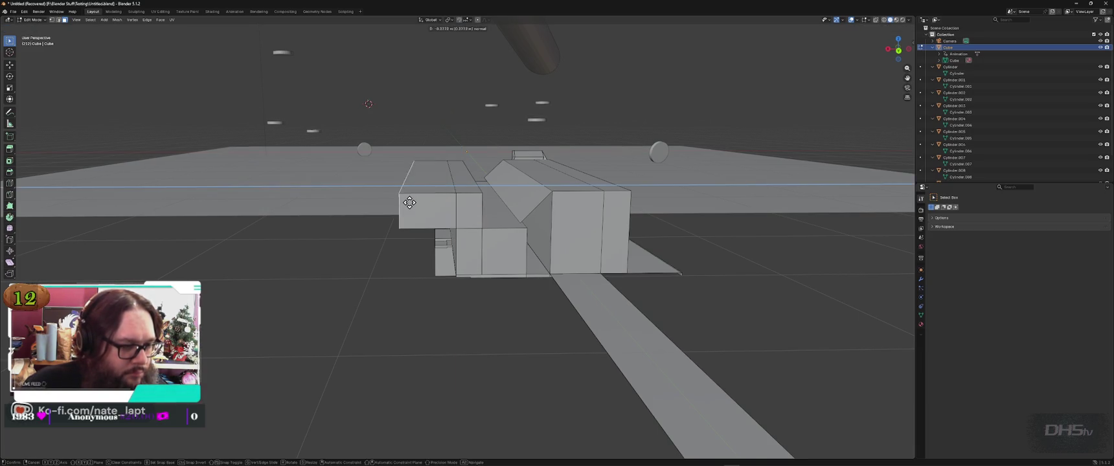
click(441, 210)
key(e)
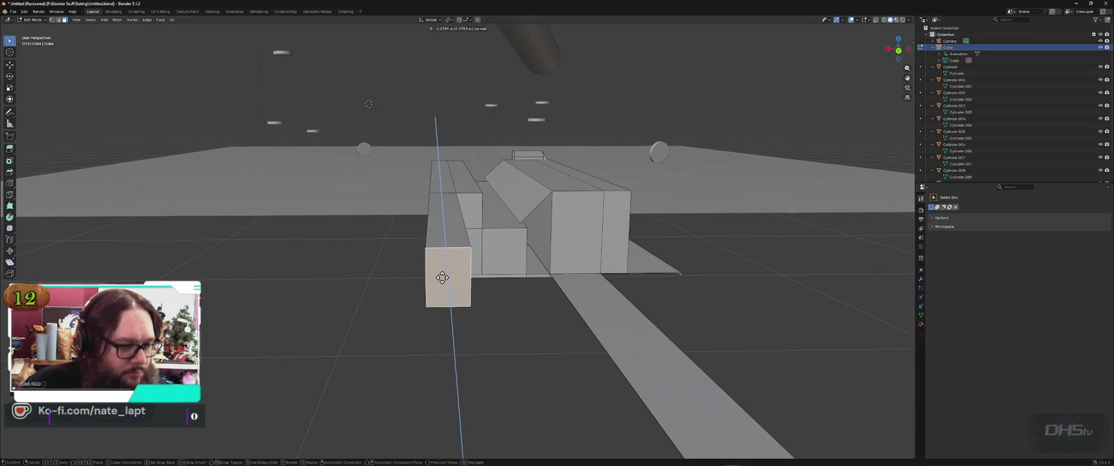
click(442, 277)
key(i)
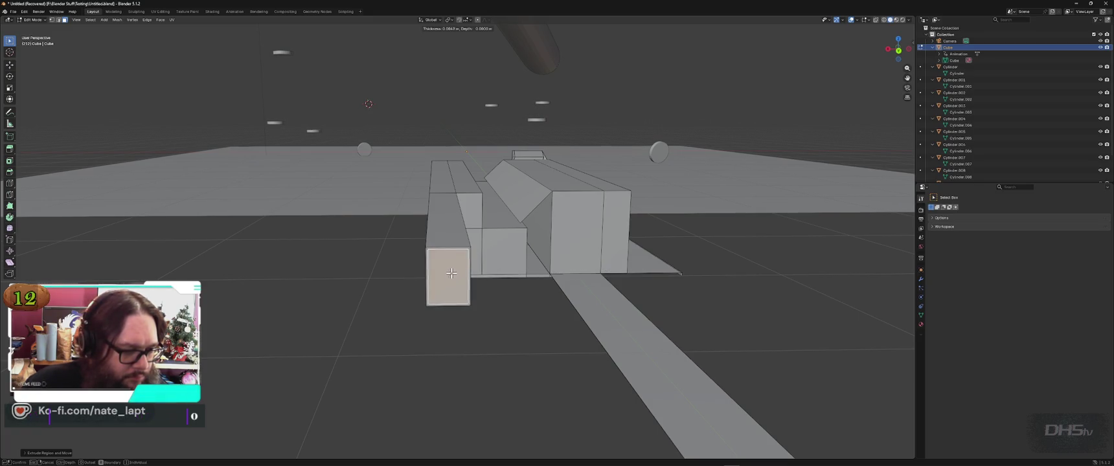
click(451, 275)
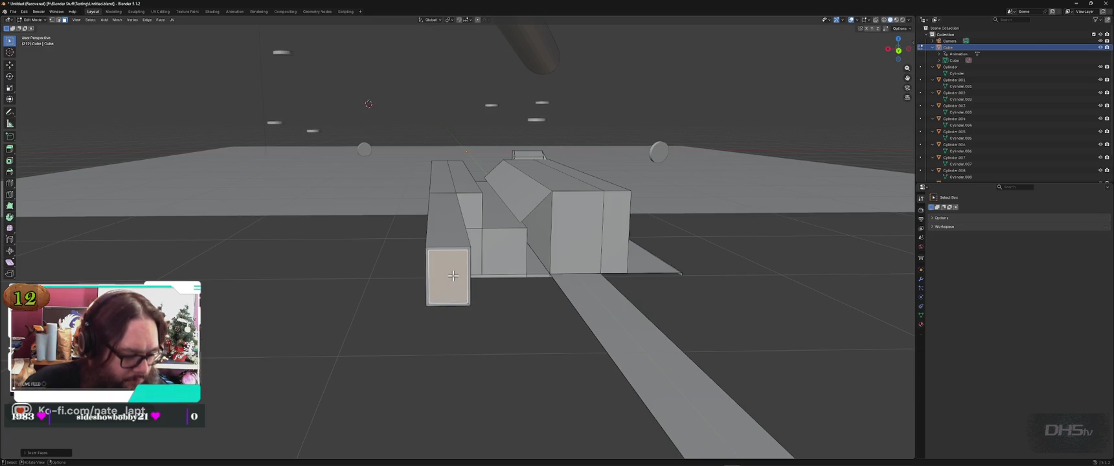
Step: Apply all transforms to the cube and inset the front end face again
key(Tab)
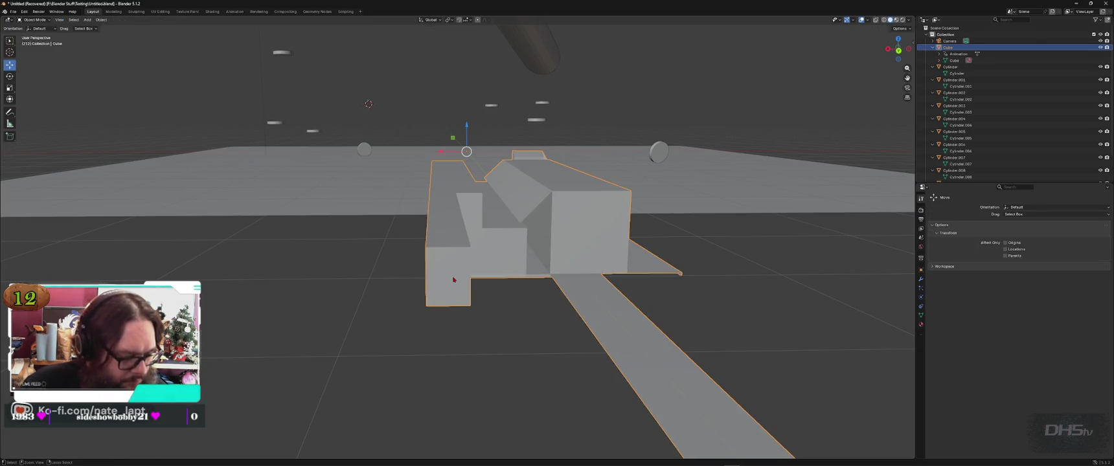
key(ctrl+a)
click(445, 280)
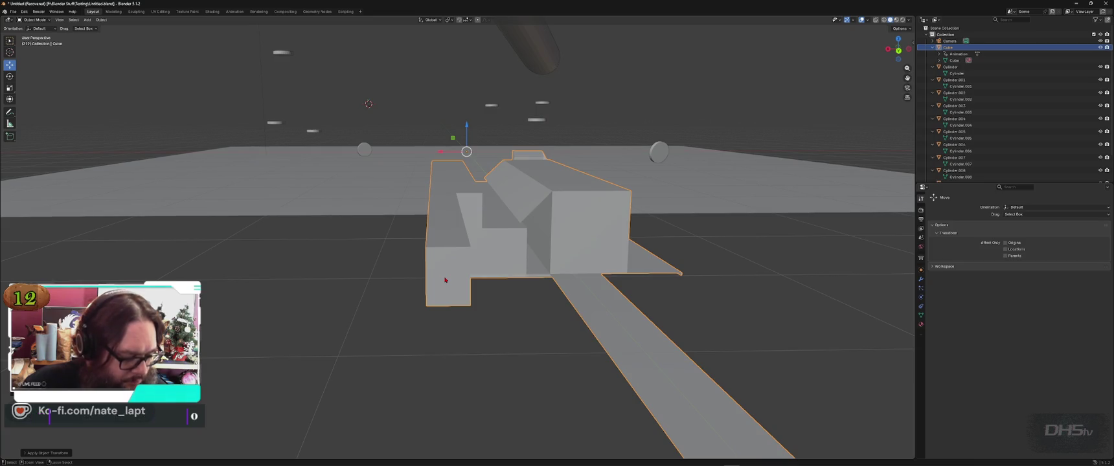
key(Tab)
key(i)
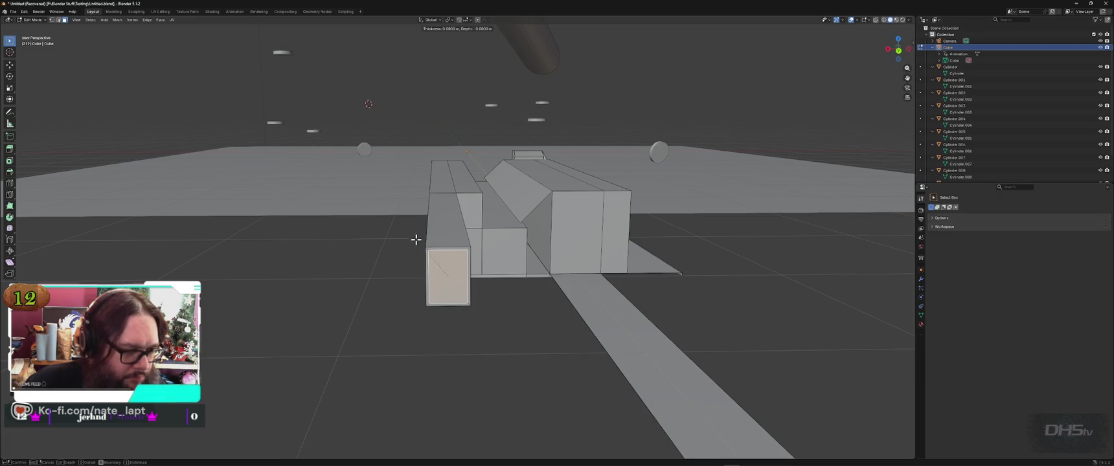
click(446, 273)
Step: Inset the end face once more and extrude it inward into a tunnel doorway
scroll(449, 278, up, 5)
middle_drag(450, 293, 441, 276)
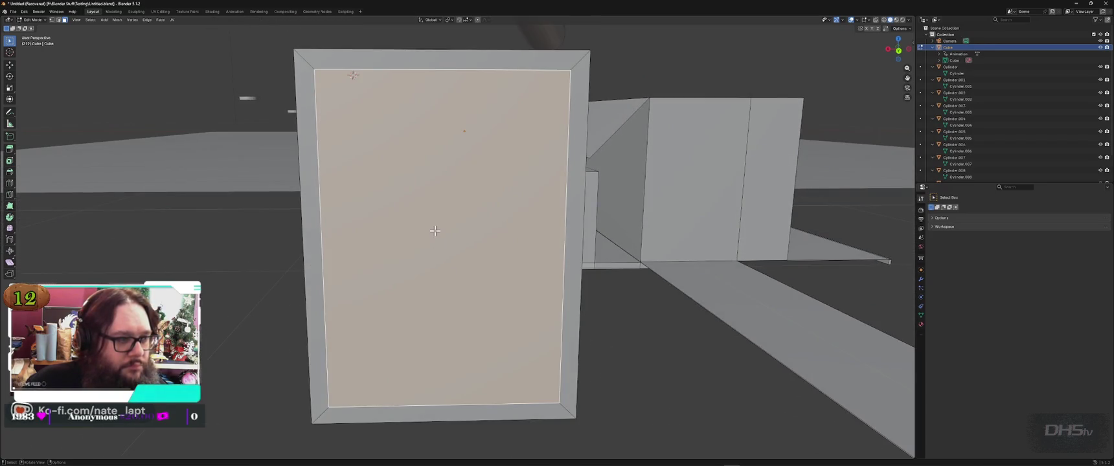
key(i)
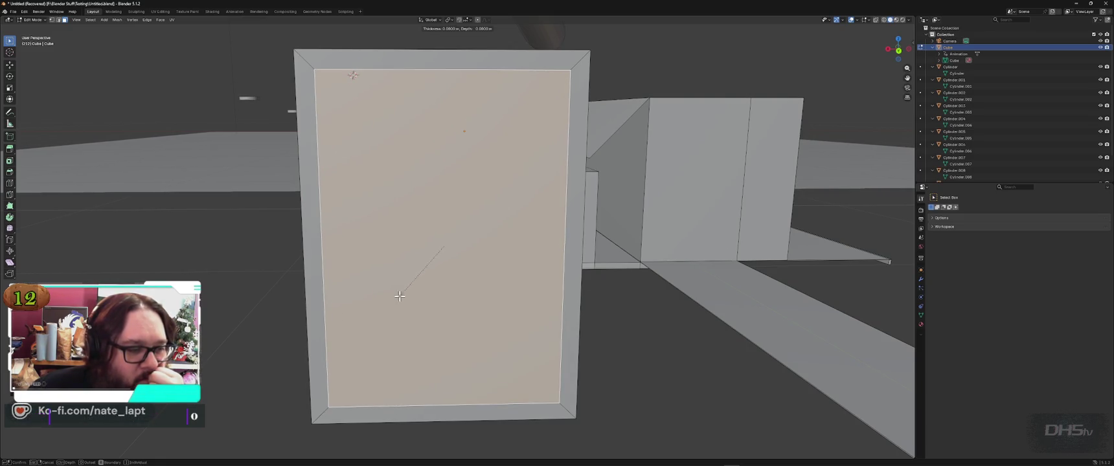
click(445, 248)
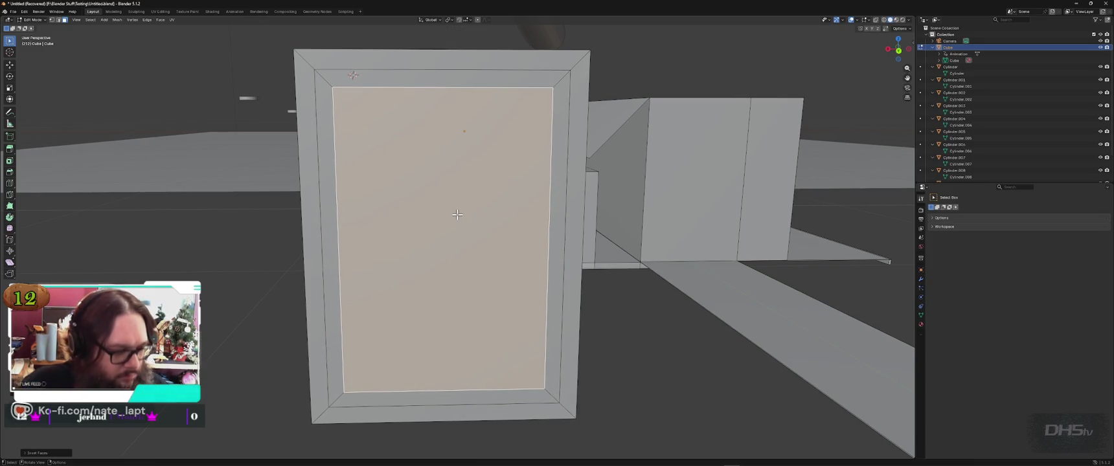
key(e)
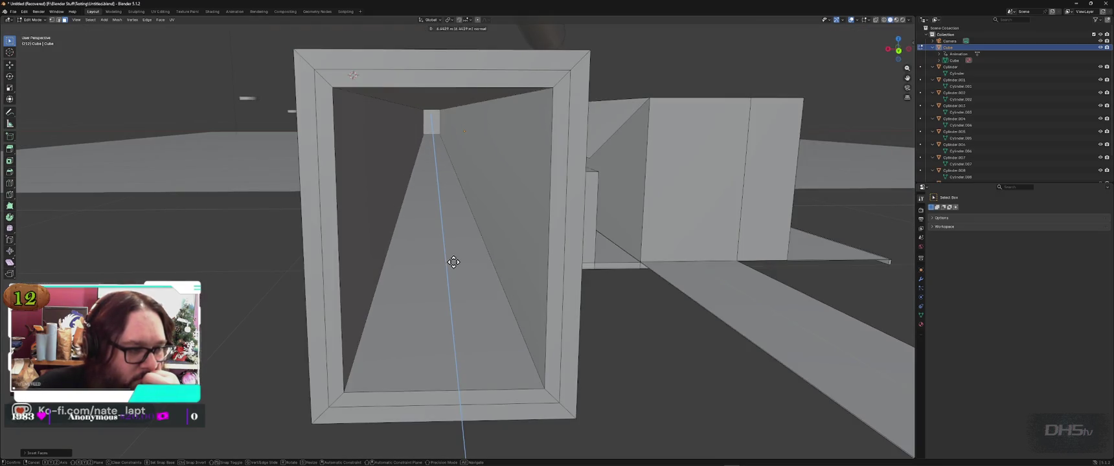
click(453, 262)
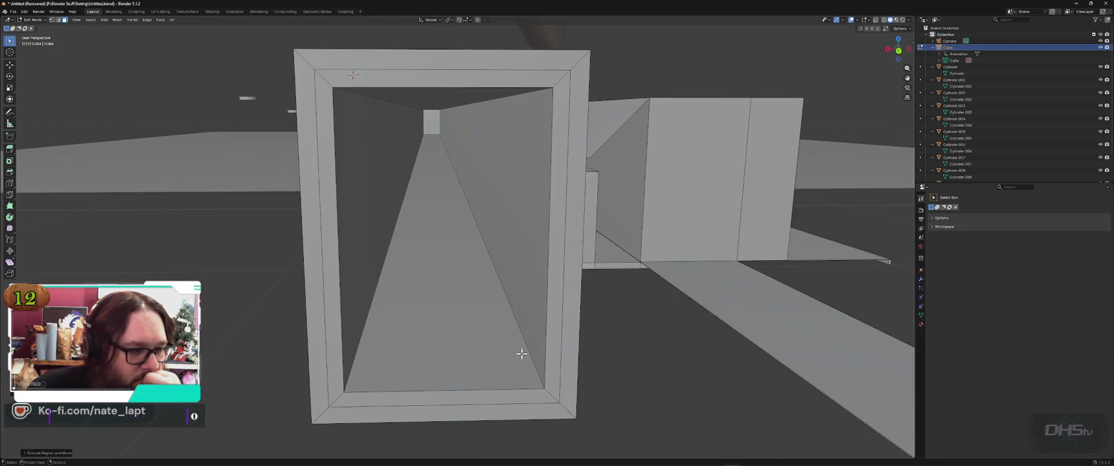
Step: Try a vertical move on the tunnel floor face, cancel it, and switch to Material Preview
click(426, 294)
key(g)
key(z)
key(z)
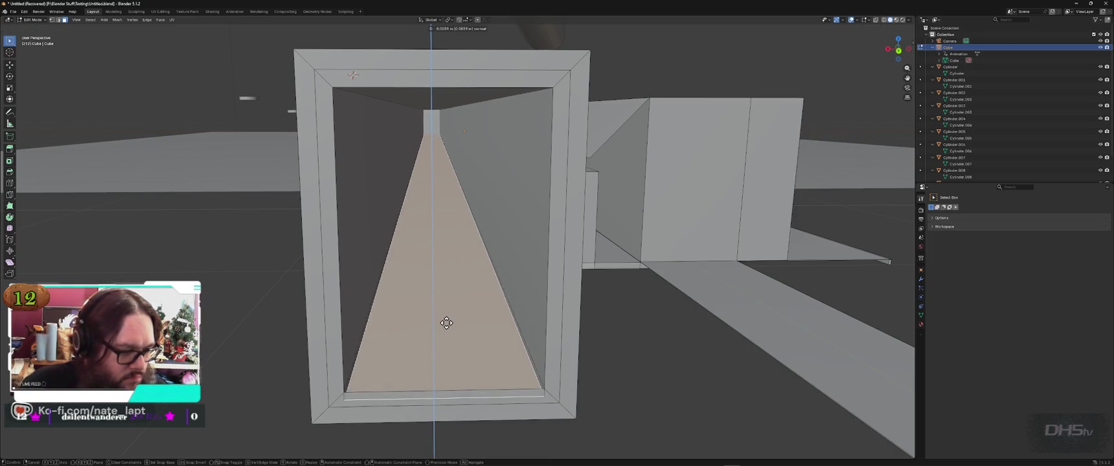
right_click(446, 323)
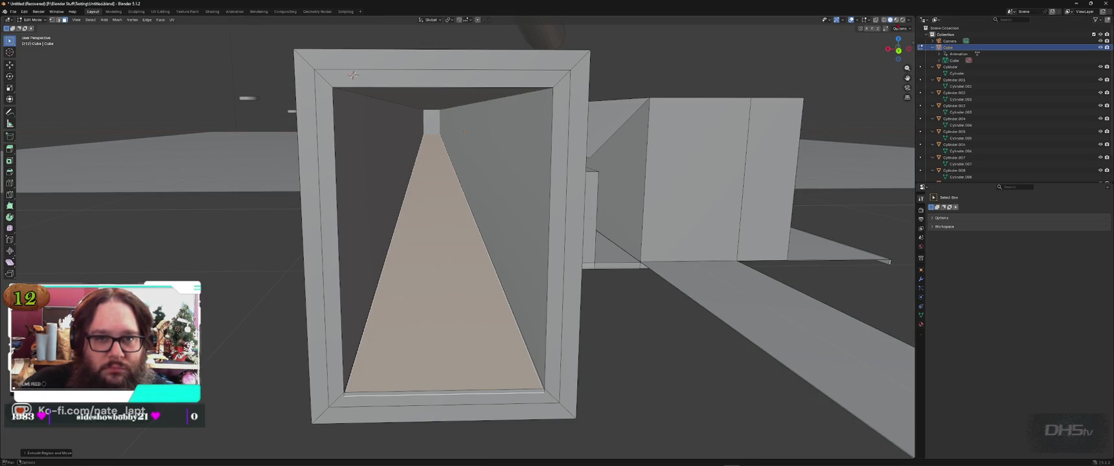
click(898, 19)
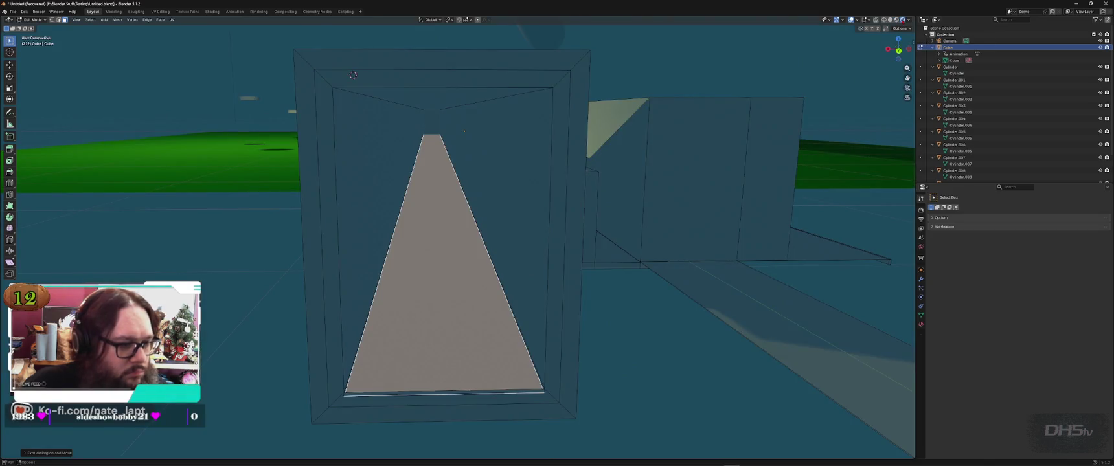
Step: Deselect the floor face and reselect the triangular doorway floor face with the Move tool
click(204, 289)
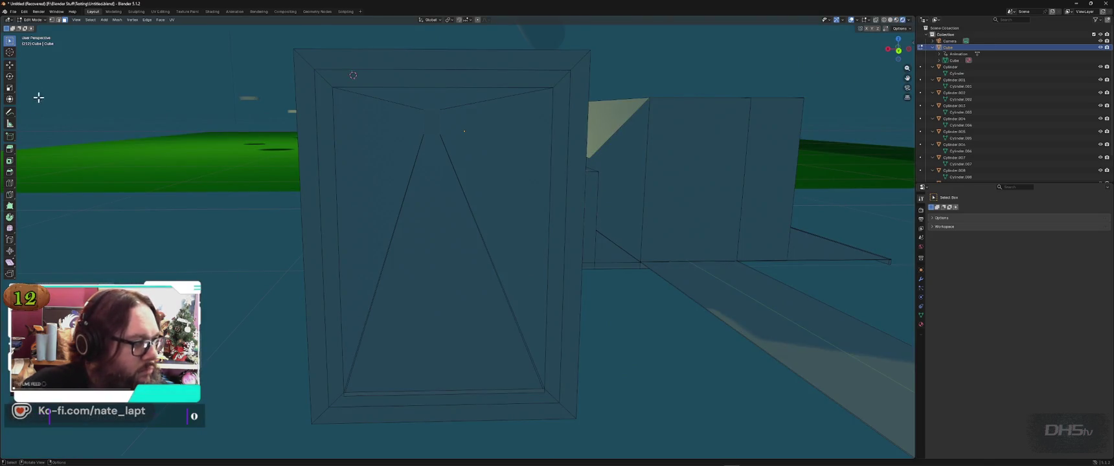
click(9, 65)
click(449, 248)
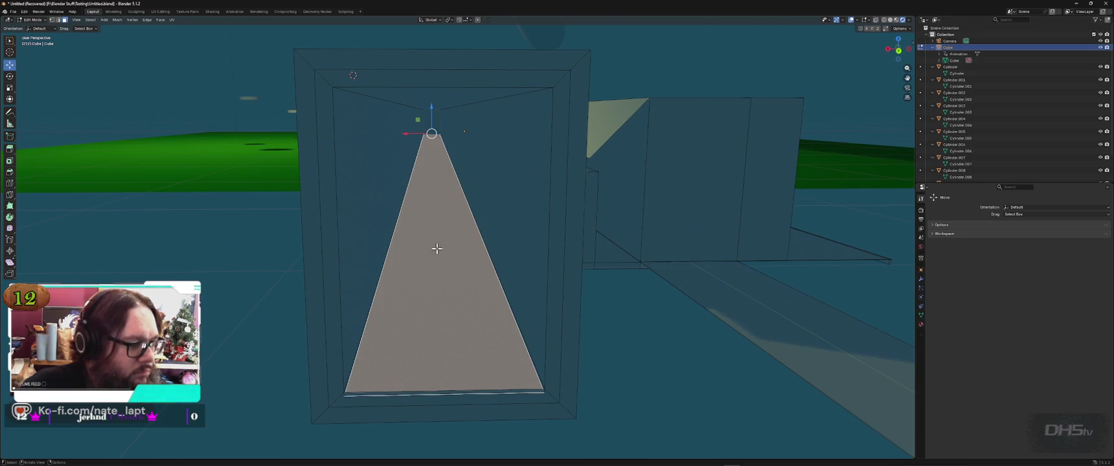
drag(436, 217, 371, 272)
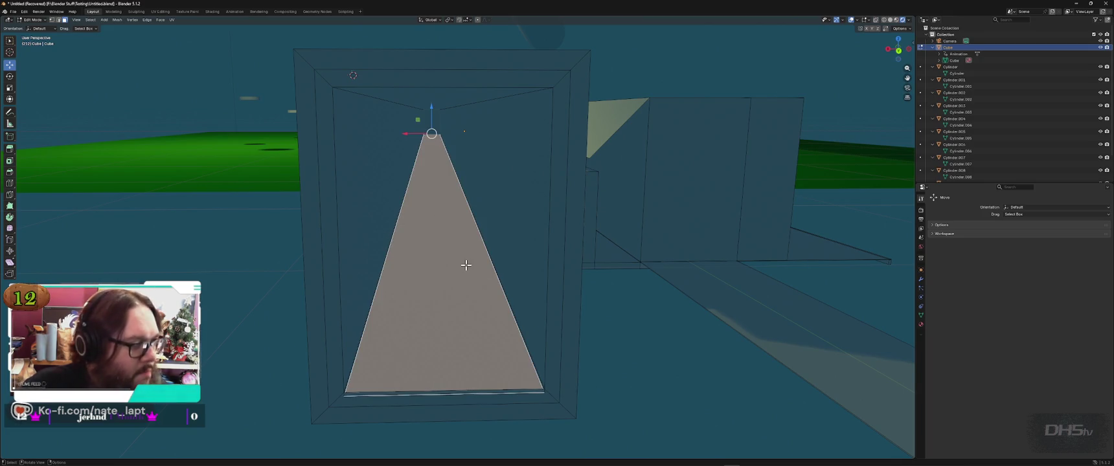
Step: Apply All Transforms to the Cube in Object Mode and return to Edit Mode
key(Tab)
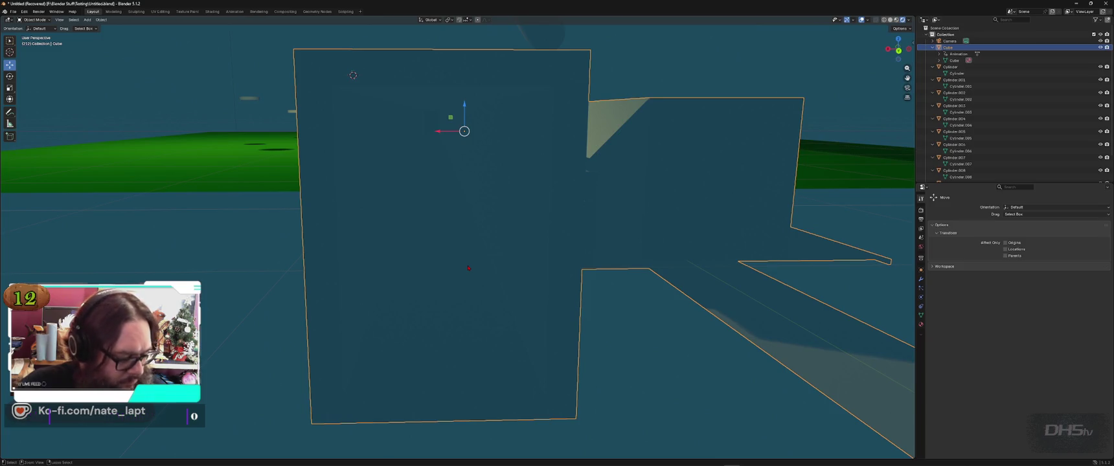
key(ctrl+a)
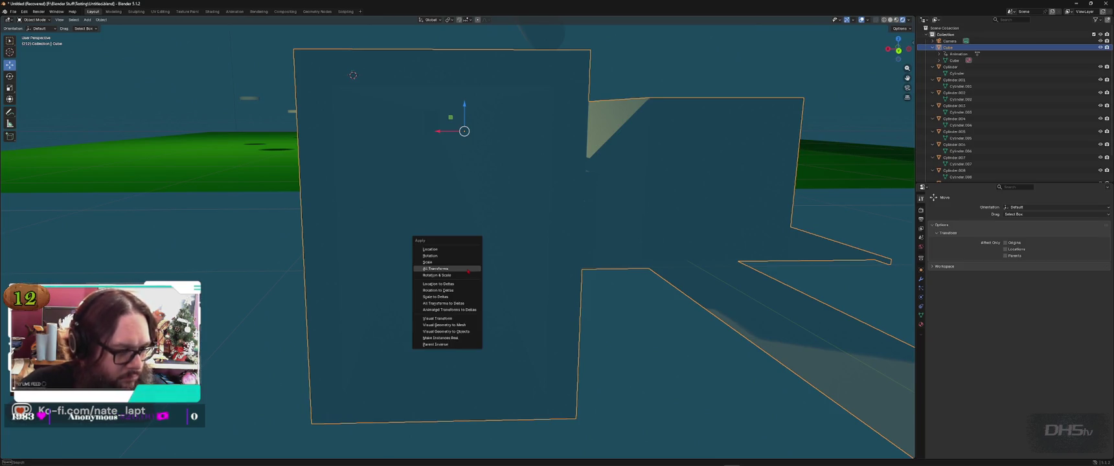
click(459, 272)
key(Tab)
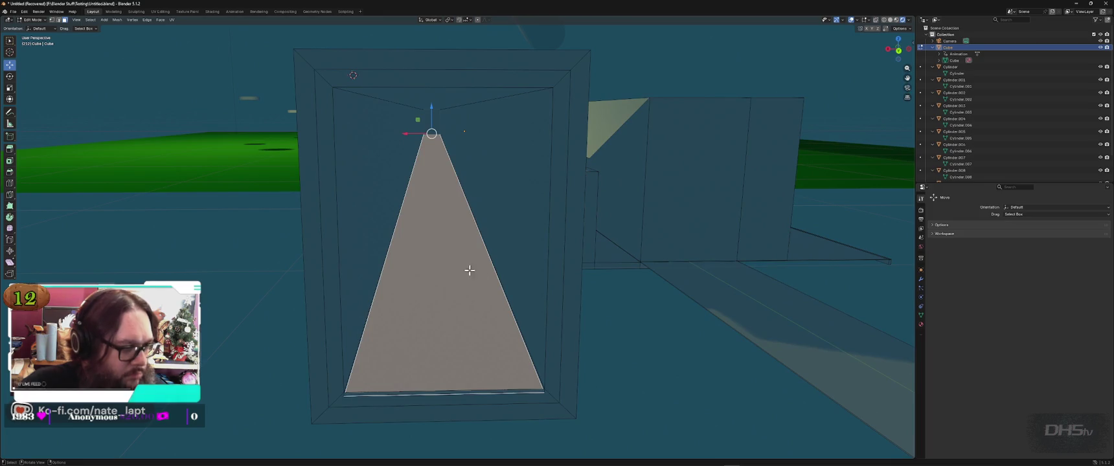
key(Tab)
middle_drag(574, 278, 518, 259)
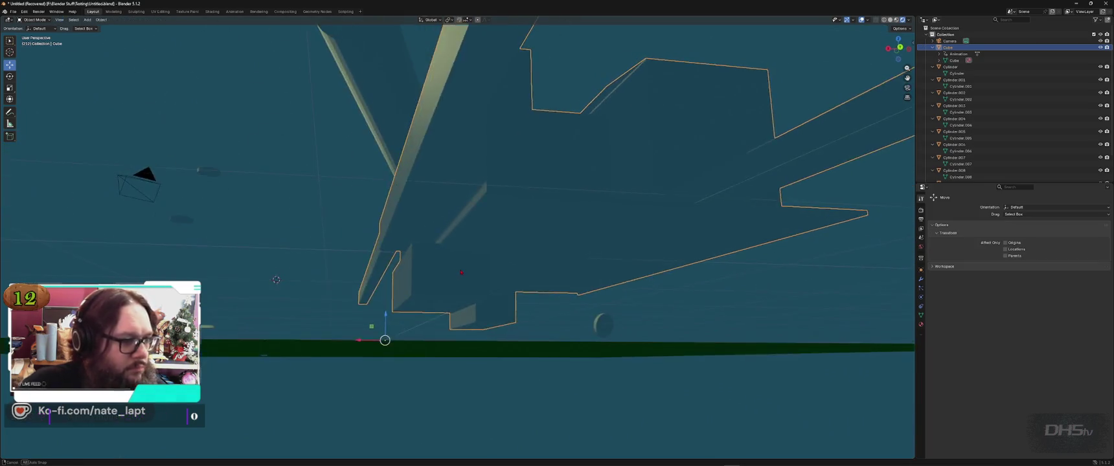
scroll(374, 83, down, 3)
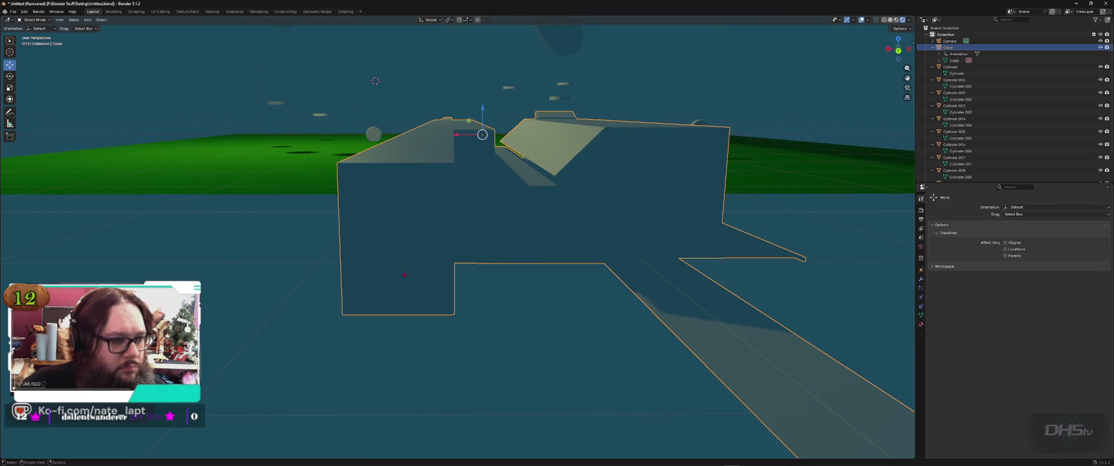
key(Tab)
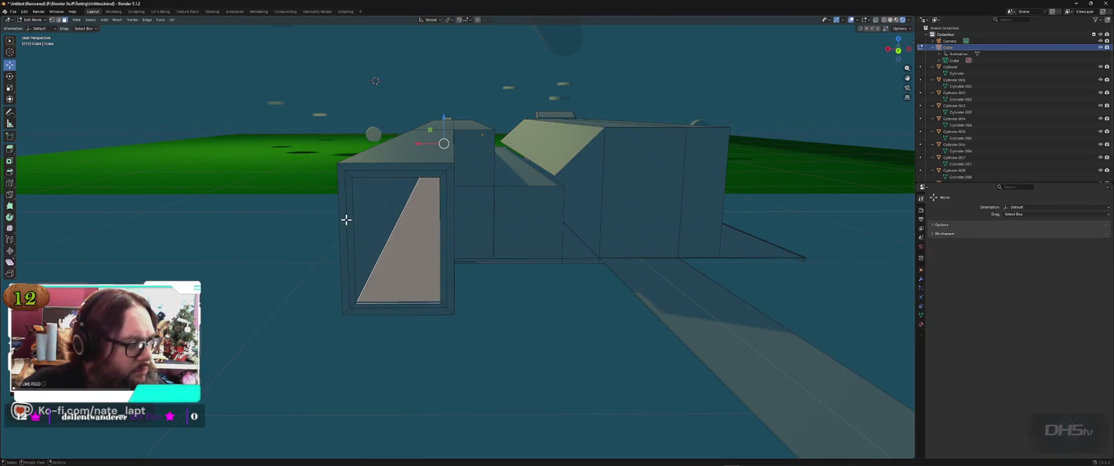
Step: Select the doorway floor triangles and a top face, then return to Object Mode
click(10, 41)
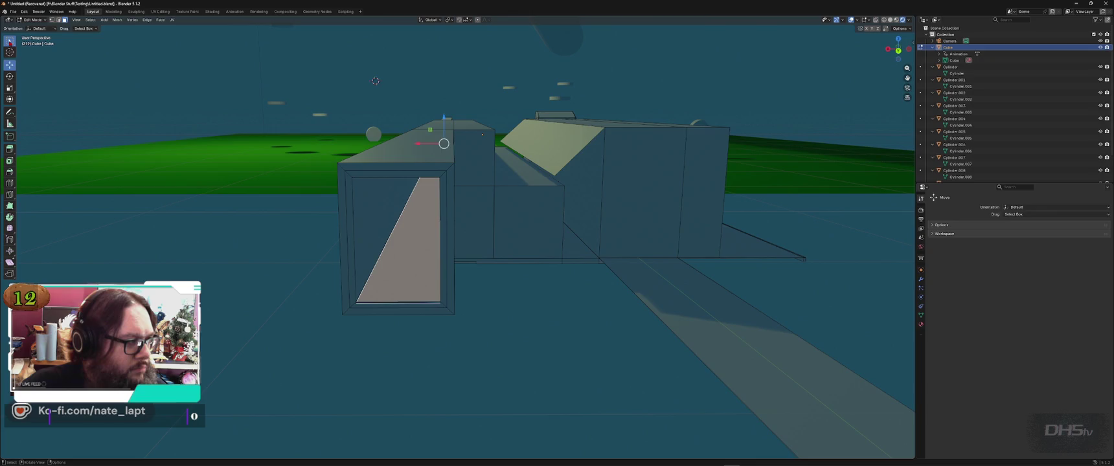
click(366, 189)
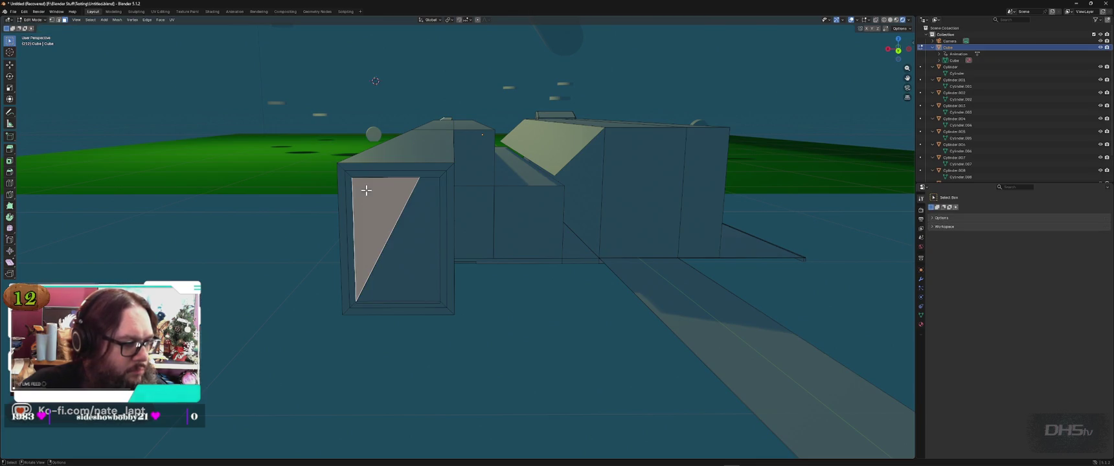
click(416, 162)
click(429, 254)
key(Tab)
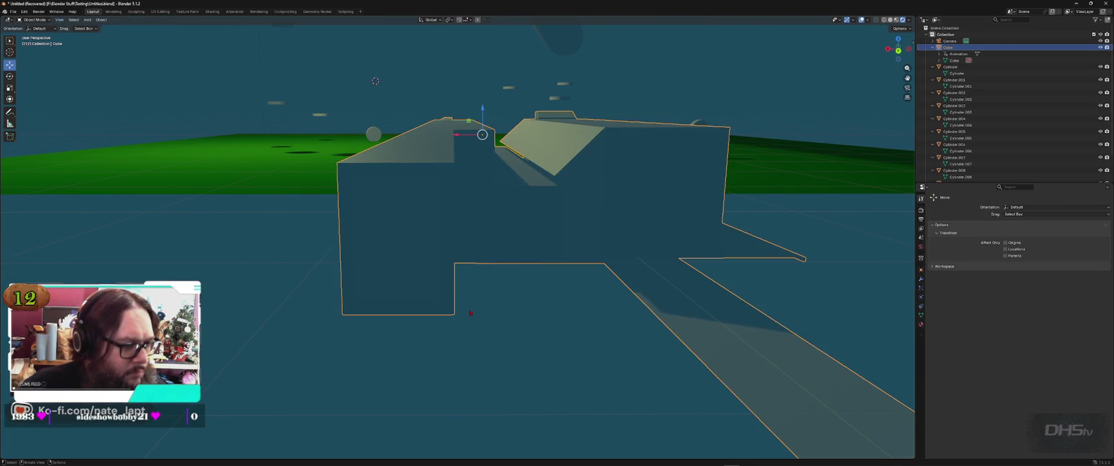
Step: Orbit, zoom and pan around the Cube structure and the green ground plane
scroll(473, 321, up, 3)
scroll(479, 337, up, 3)
scroll(484, 351, up, 3)
scroll(484, 351, down, 3)
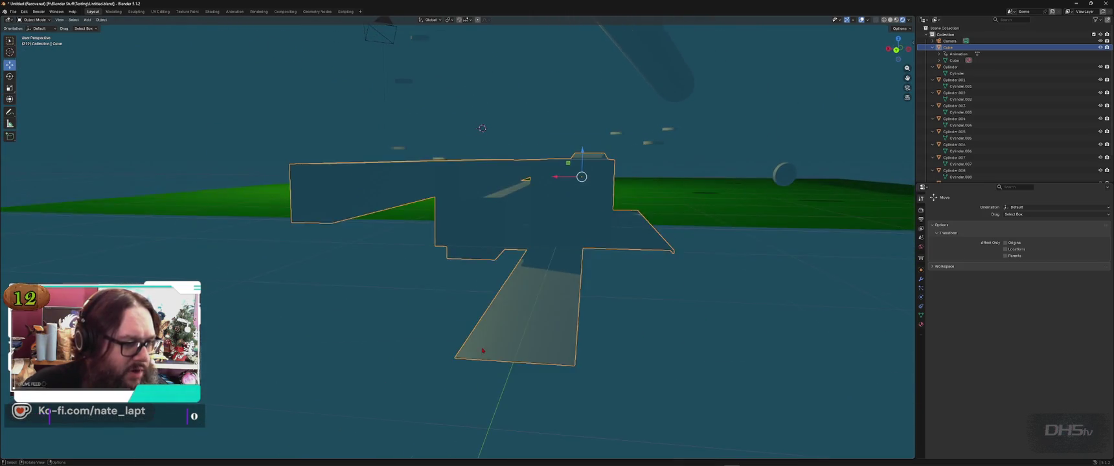
mouse_move(409, 305)
middle_down()
mouse_move(562, 304)
mouse_move(560, 280)
middle_up()
mouse_move(511, 228)
middle_down()
mouse_move(539, 205)
mouse_move(435, 370)
mouse_move(392, 180)
mouse_move(505, 203)
mouse_move(510, 224)
middle_up()
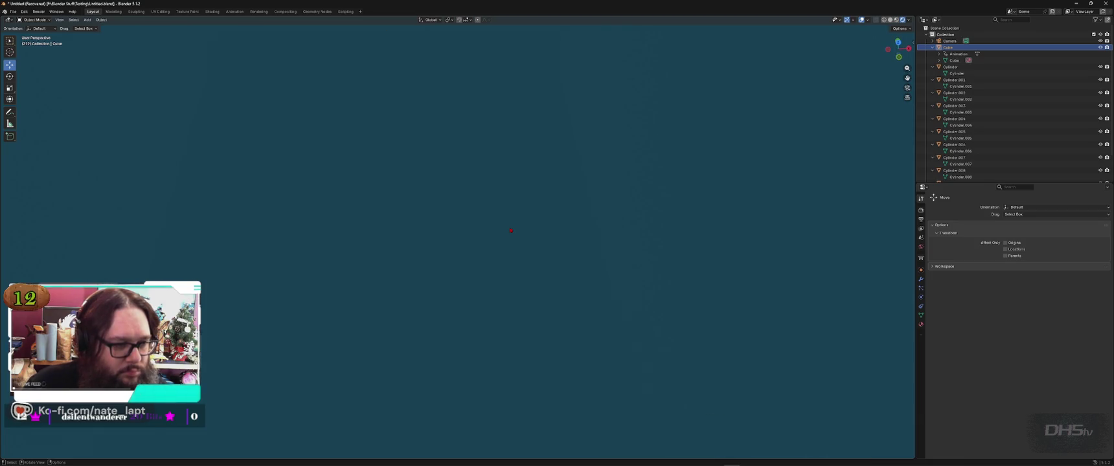
scroll(511, 230, down, 3)
shift+middle_drag(474, 152, 436, 318)
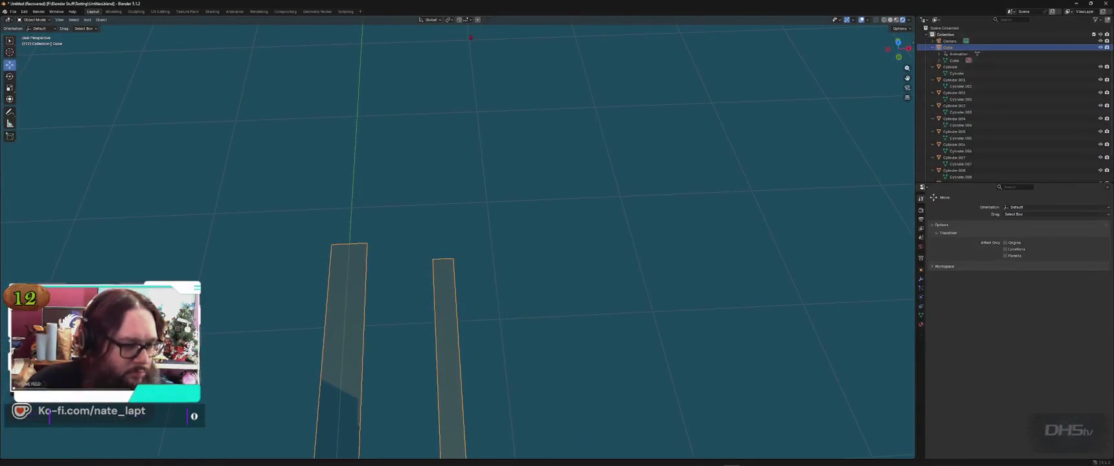
scroll(436, 318, up, 2)
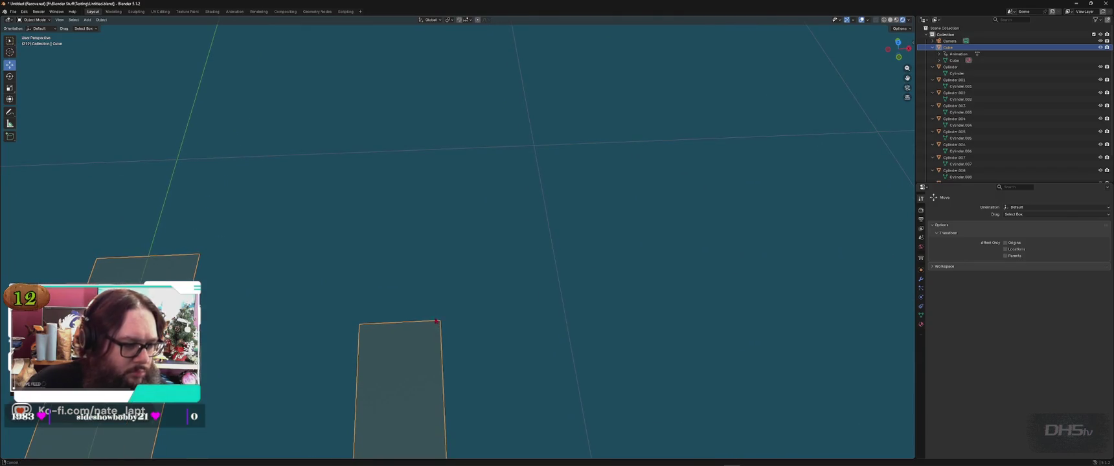
scroll(437, 322, down, 3)
mouse_move(437, 322)
middle_down()
mouse_move(342, 282)
mouse_move(369, 253)
mouse_move(451, 409)
mouse_move(565, 368)
mouse_move(362, 297)
middle_up()
scroll(564, 362, down, 2)
scroll(565, 355, down, 2)
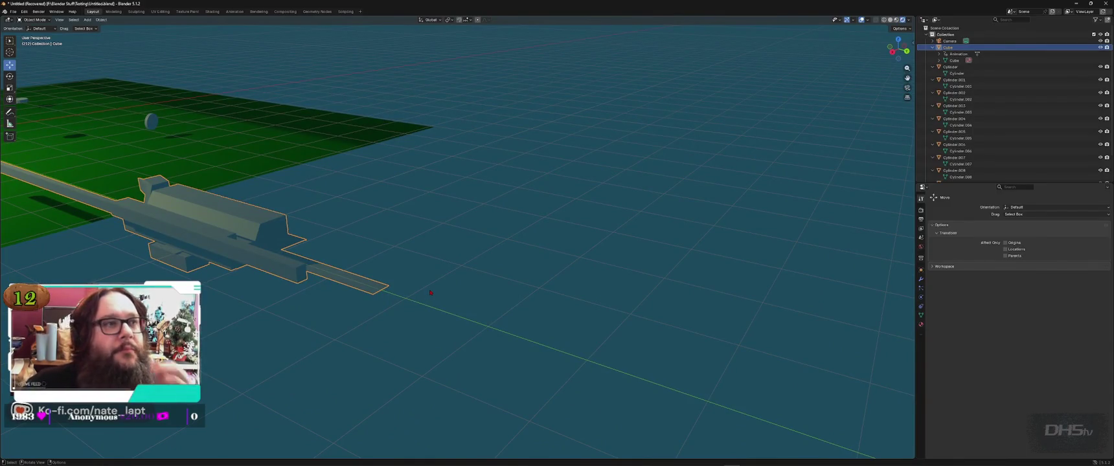
mouse_move(431, 284)
middle_down()
mouse_move(370, 281)
mouse_move(357, 239)
mouse_move(344, 241)
middle_up()
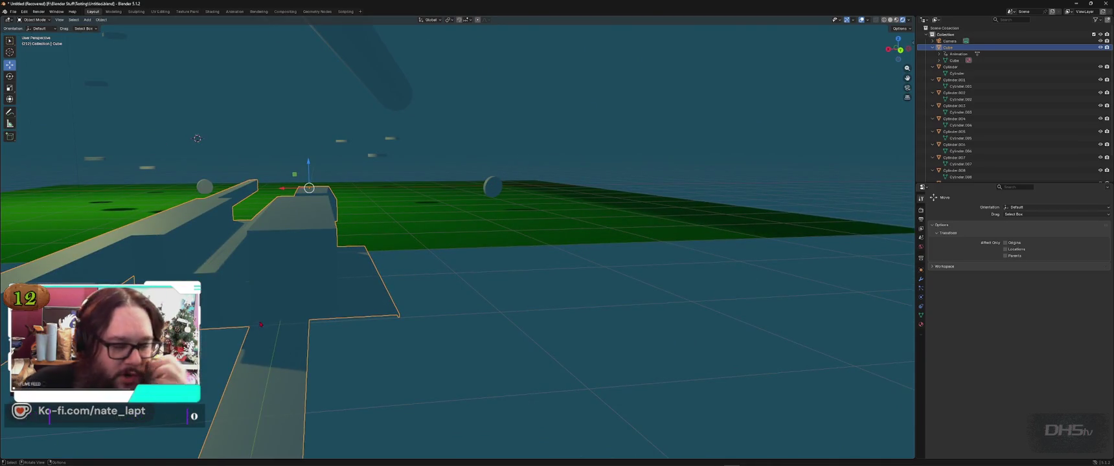
Step: Apply All Transforms to the structure, check it beside the green ground, and save Untitled.blend
key(ctrl+a)
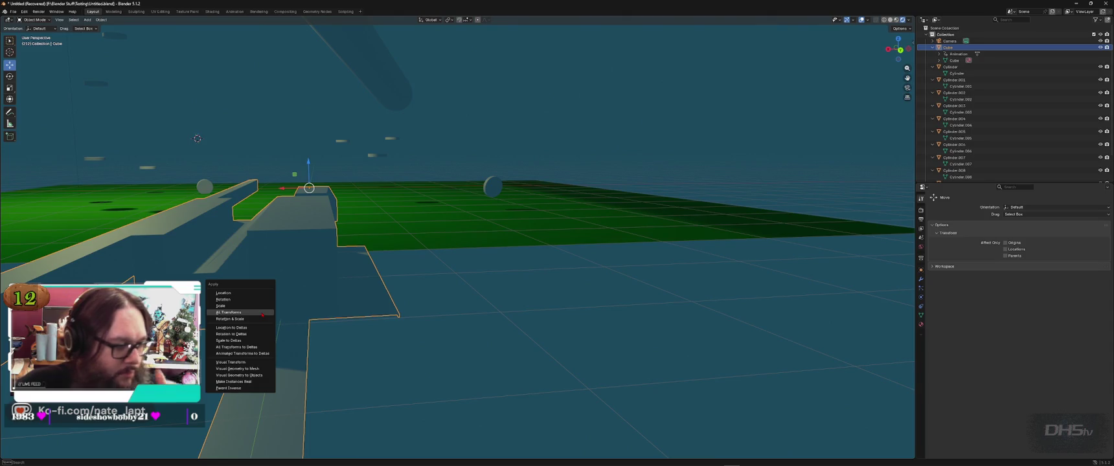
click(262, 315)
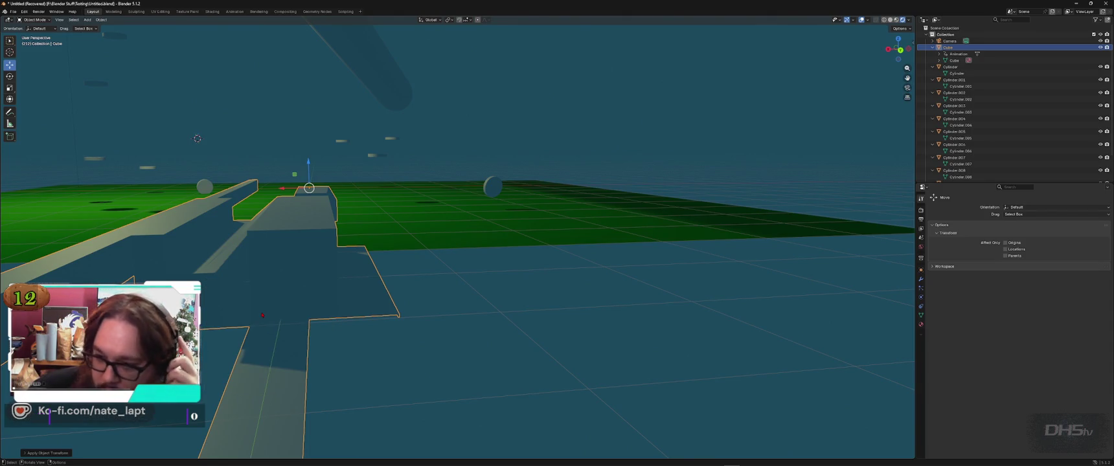
middle_drag(197, 139, 556, 157)
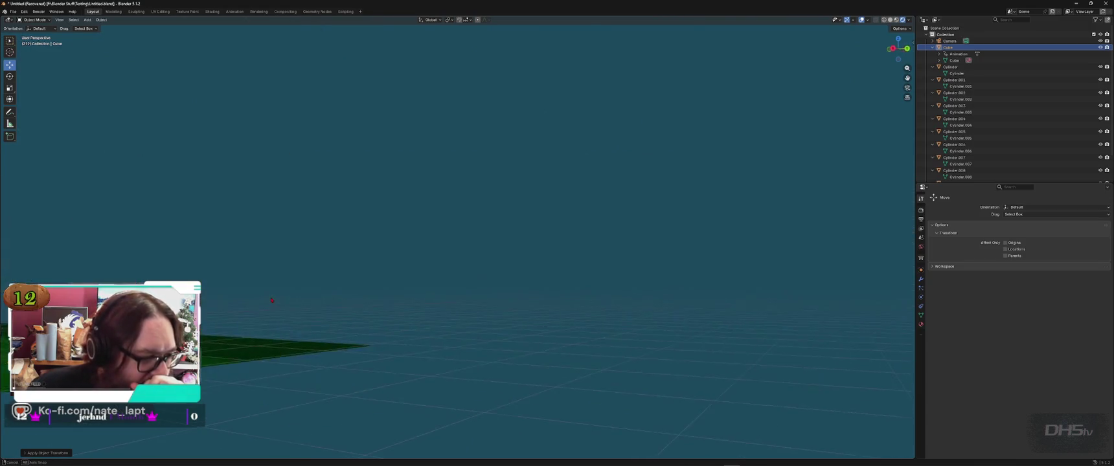
middle_drag(208, 309, 220, 312)
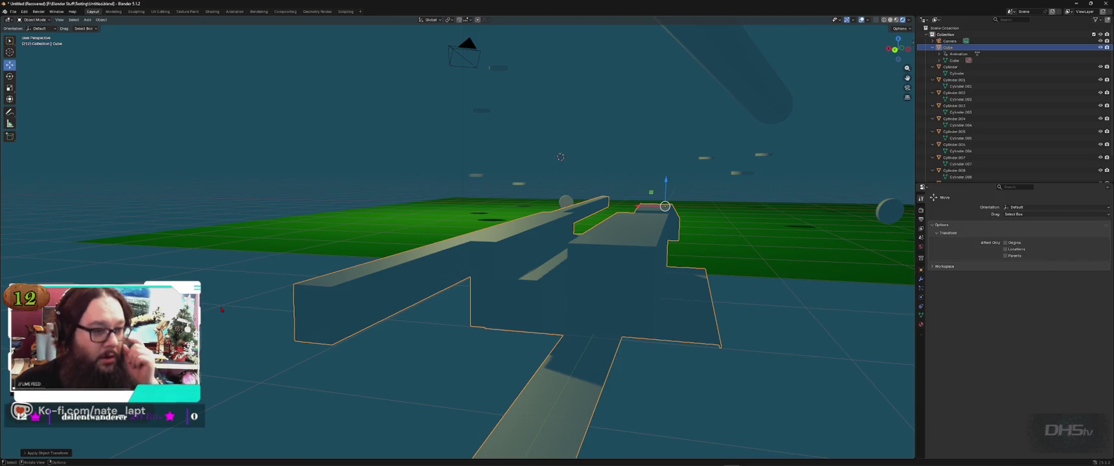
mouse_move(560, 277)
middle_down()
mouse_move(533, 282)
mouse_move(621, 166)
mouse_move(339, 335)
mouse_move(348, 364)
mouse_move(626, 204)
mouse_move(807, 326)
mouse_move(365, 72)
middle_up()
mouse_move(452, 334)
middle_down()
mouse_move(504, 232)
mouse_move(457, 247)
middle_up()
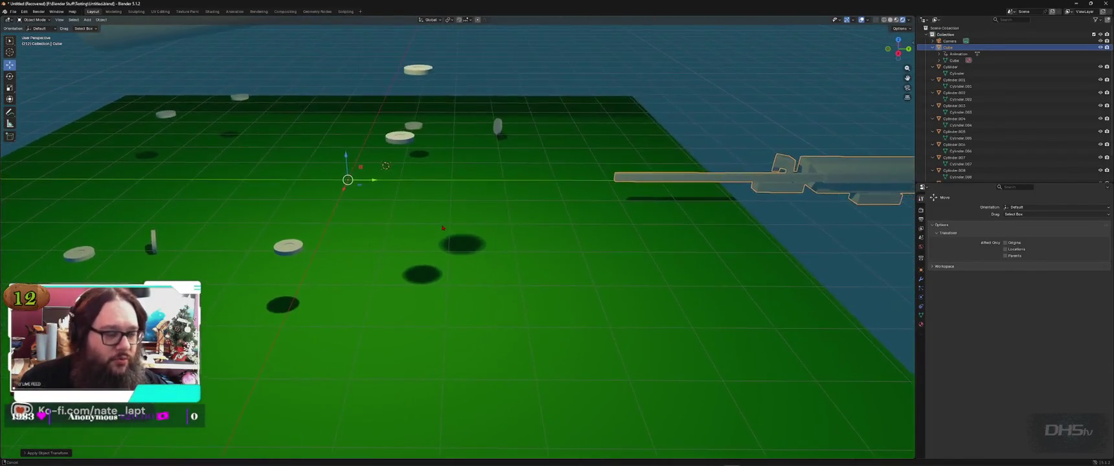
key(ctrl+s)
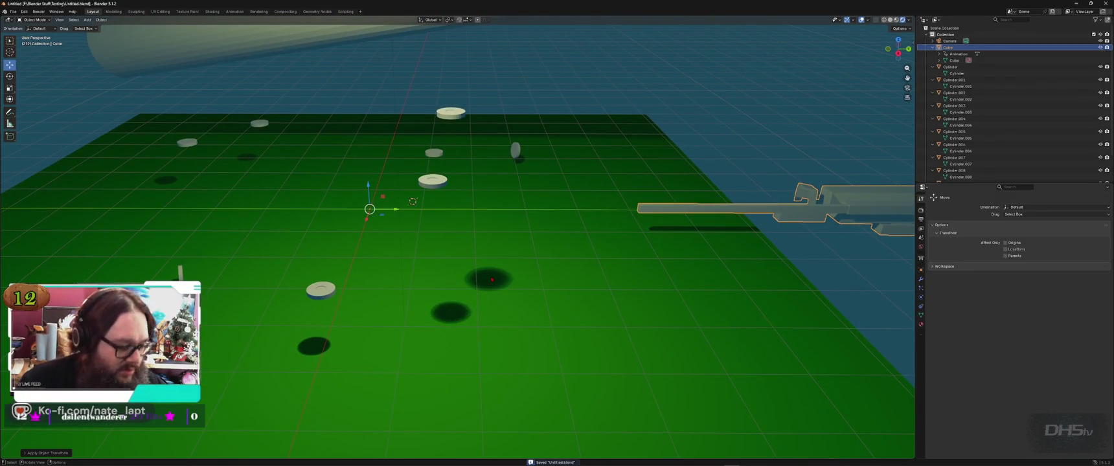
Step: Add a plane to the cube's mesh and return to Object Mode
right_click(493, 280)
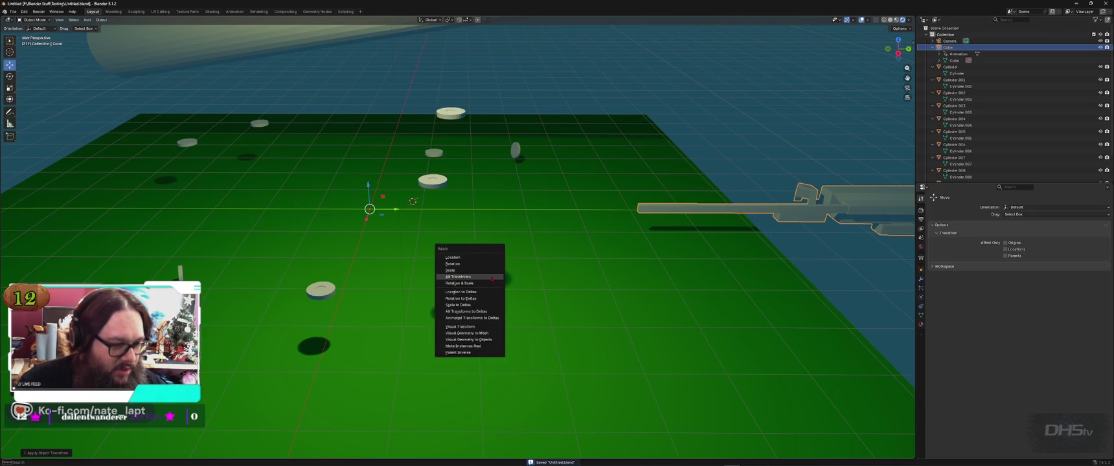
key(Escape)
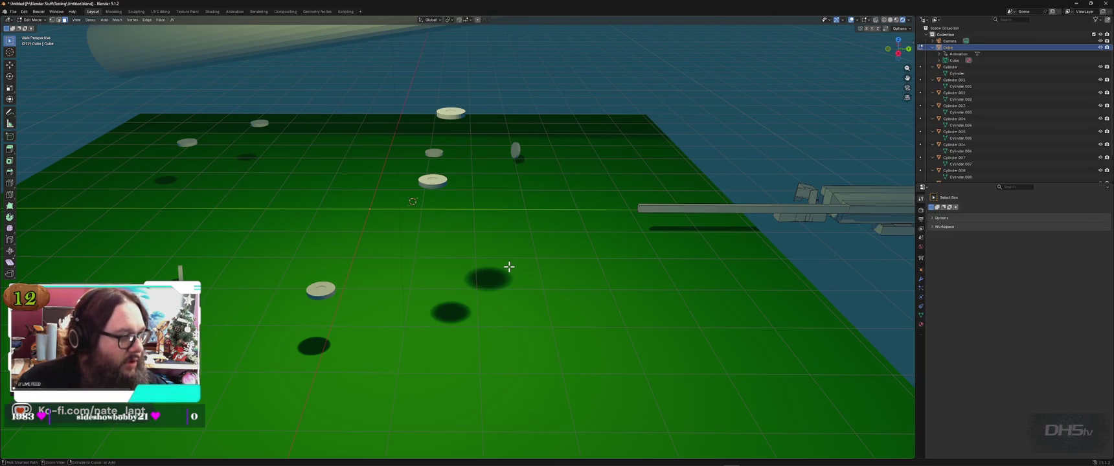
key(shift+a)
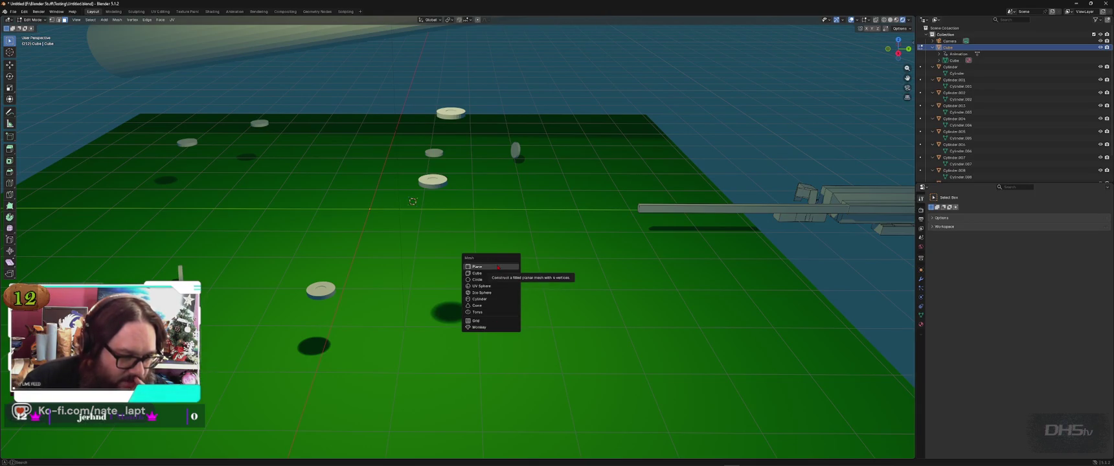
click(497, 267)
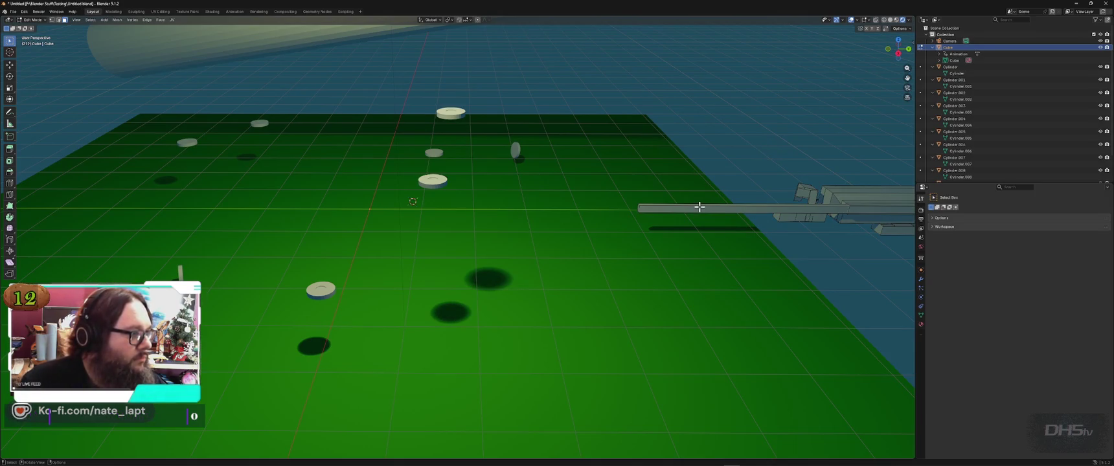
key(Tab)
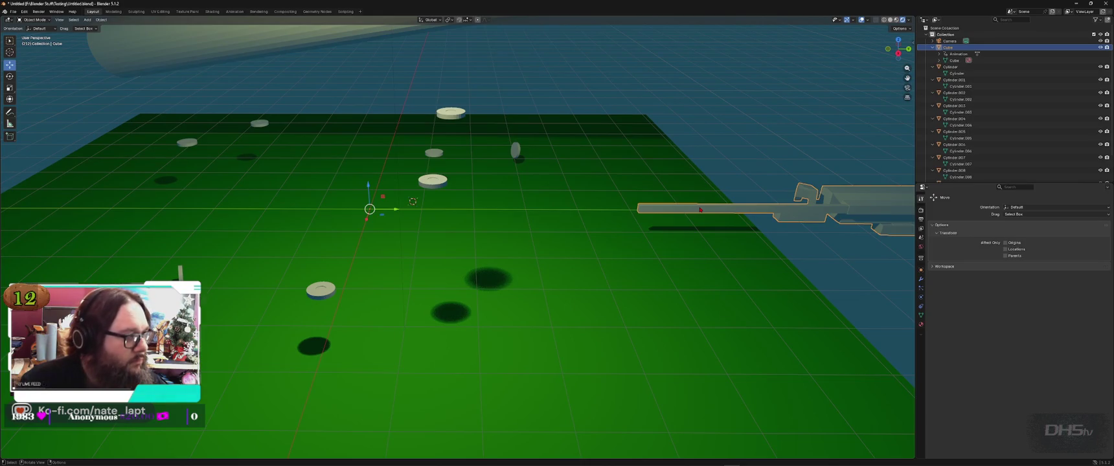
Step: Glance at the Shift+S snap pie, dismiss it, and bring up the Add menu
key(shift+s)
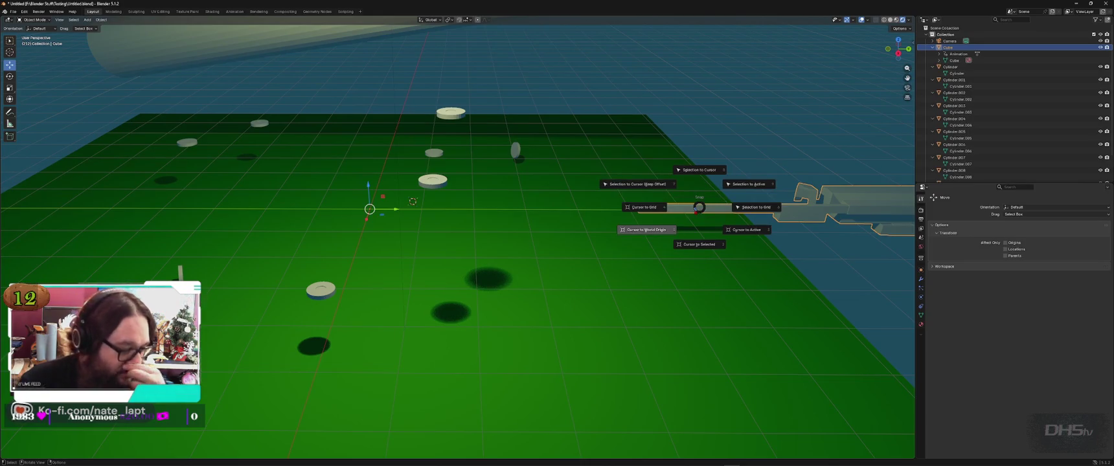
key(Escape)
key(shift+a)
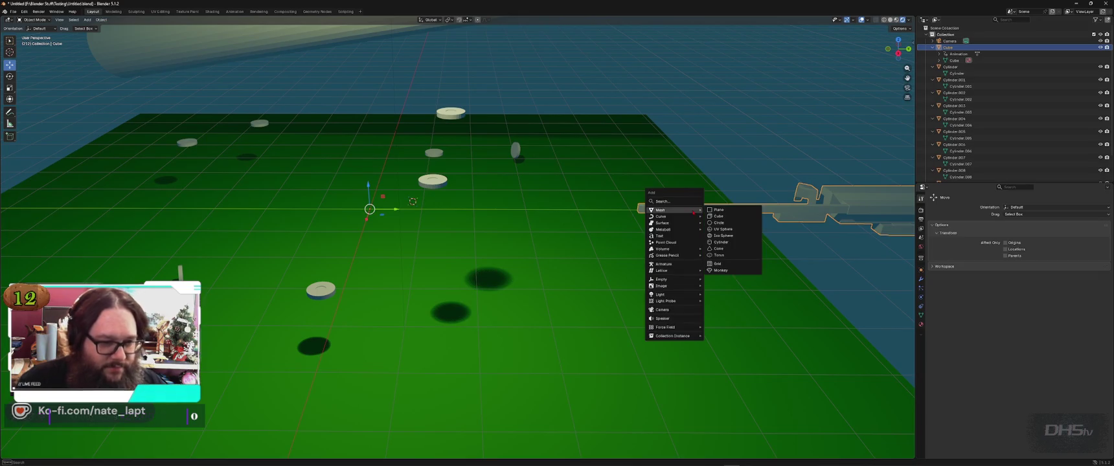
Step: Add an icosphere and raise it vertically above the green ground
click(724, 236)
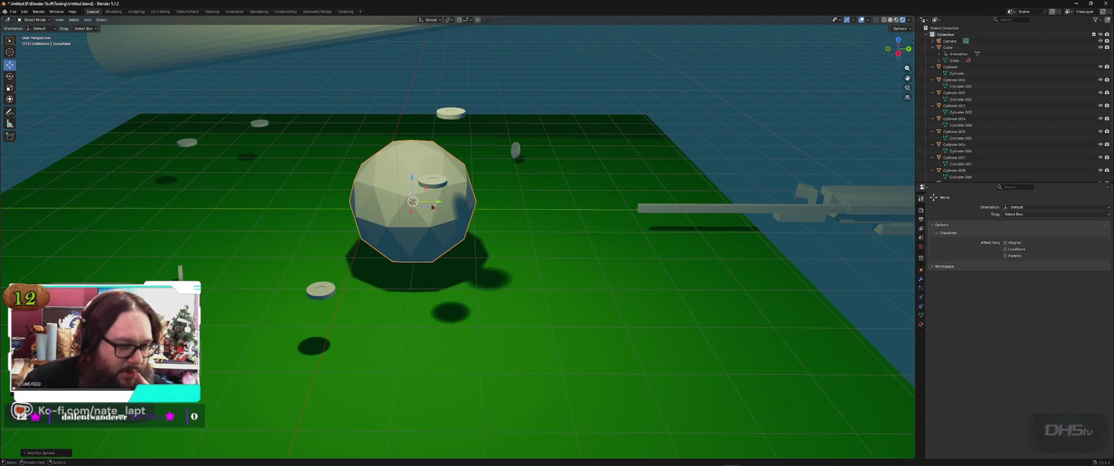
key(g)
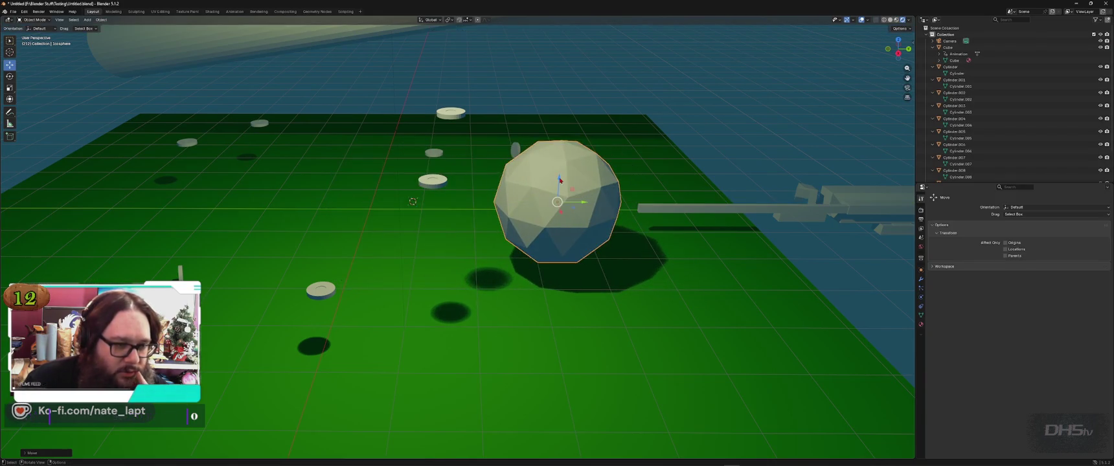
key(z)
click(568, 120)
Step: Orbit to a new angle and save the file as Untitled.blend
mouse_move(568, 120)
middle_down()
mouse_move(532, 129)
mouse_move(453, 207)
middle_up()
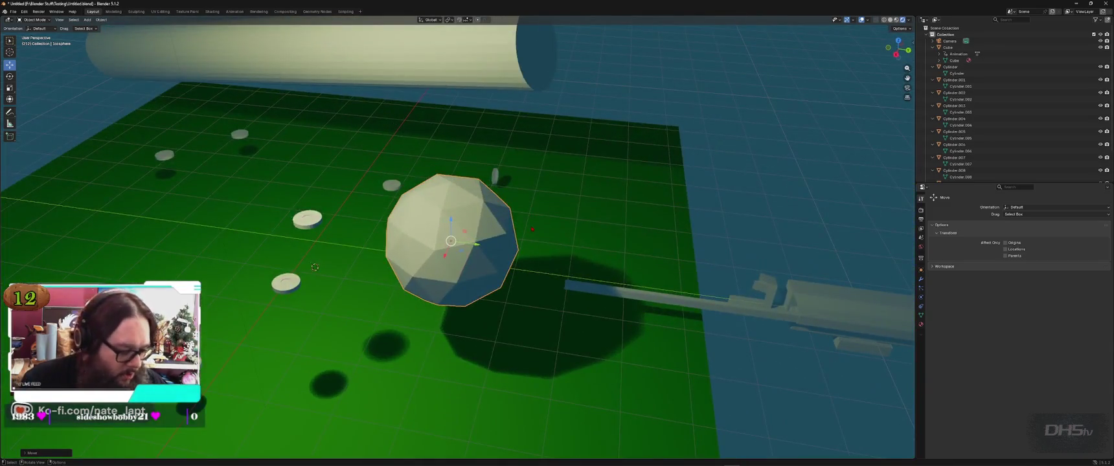
key(ctrl+s)
click(12, 11)
mouse_move(35, 18)
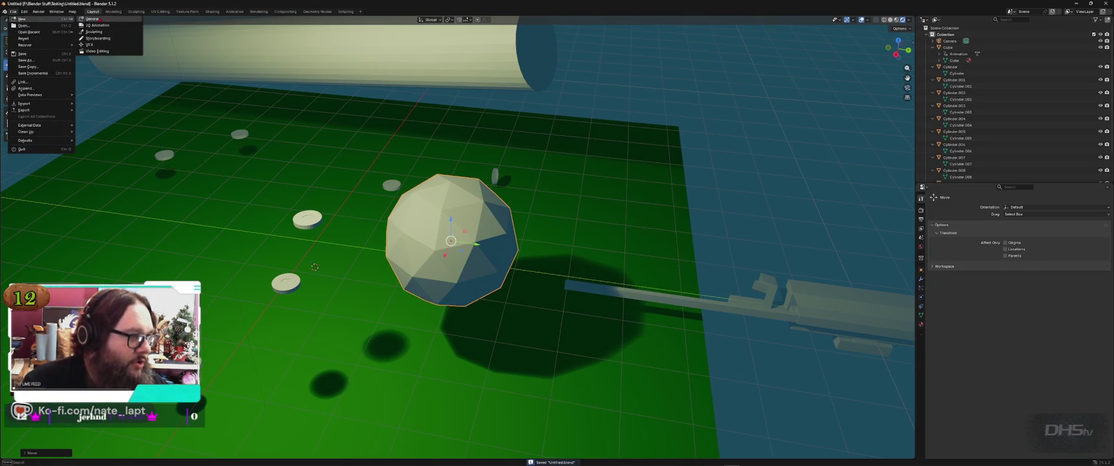
Step: Start a new General file, delete its default cube and light, and begin an FBX (.fbx) import
click(94, 19)
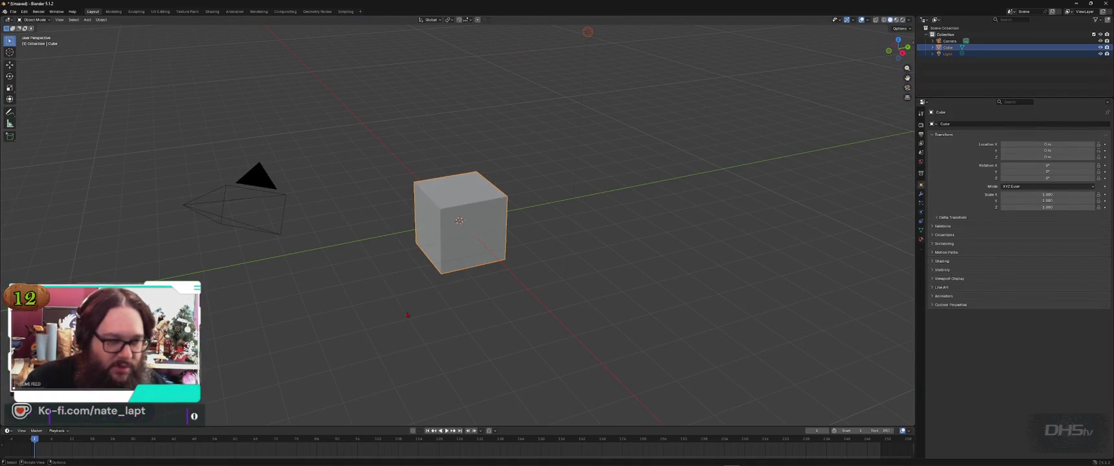
key(Delete)
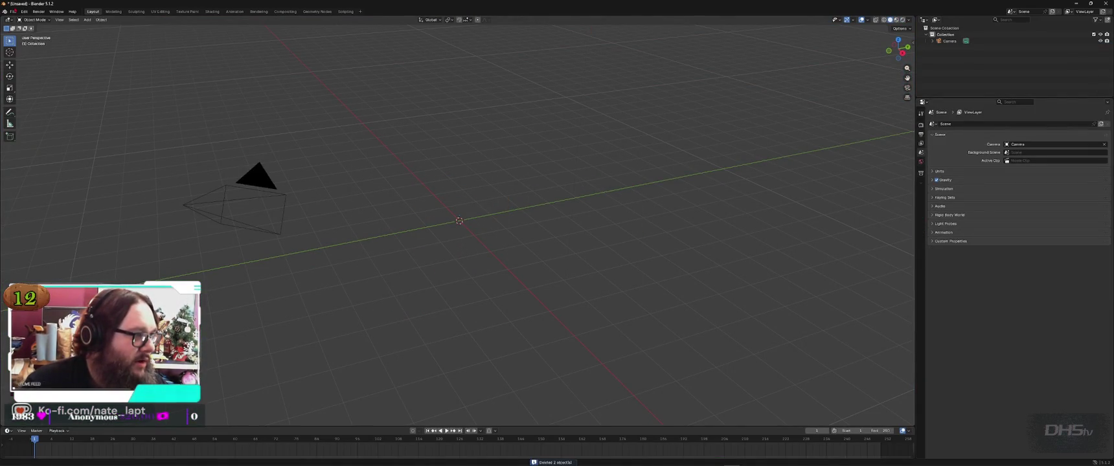
click(13, 11)
mouse_move(26, 104)
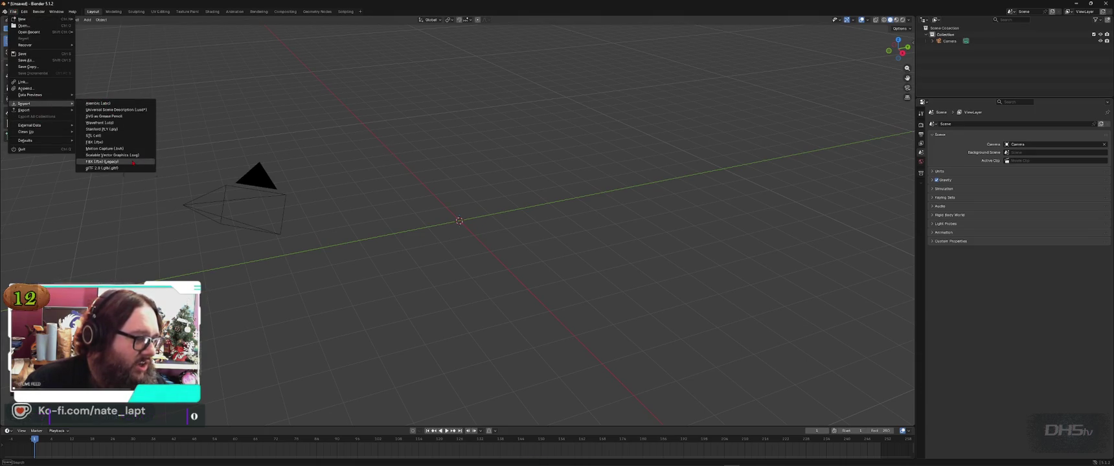
click(133, 162)
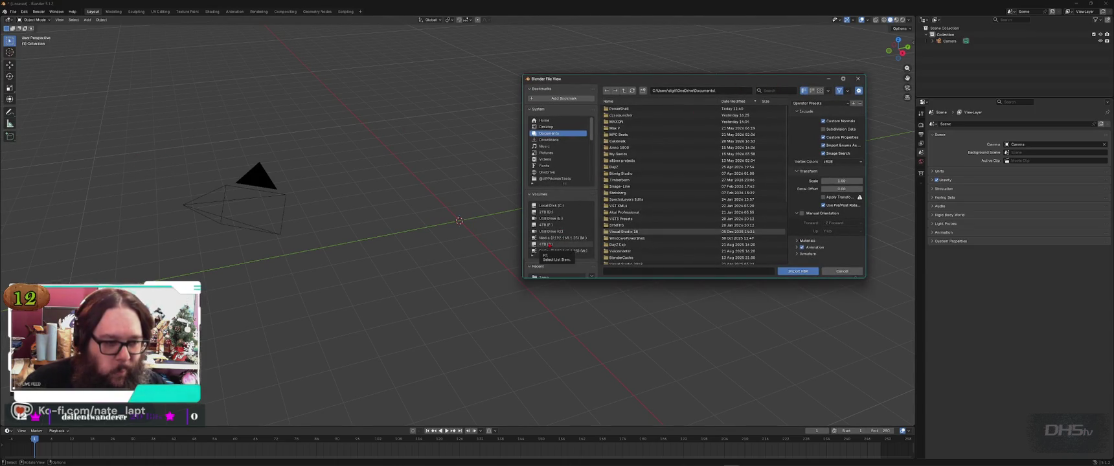
Step: Select the 4TB drive, sort the listing by name, and open the BeautifulPotato folder
click(550, 244)
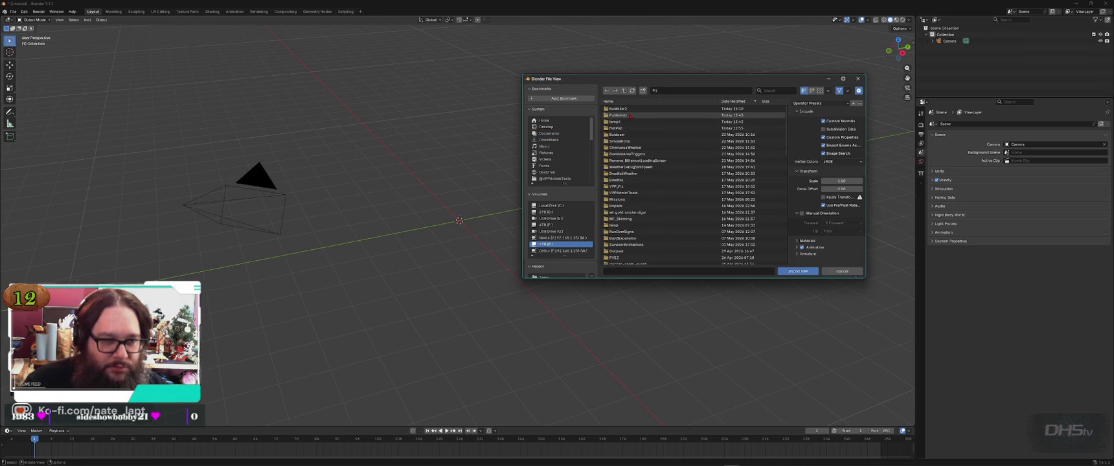
click(616, 101)
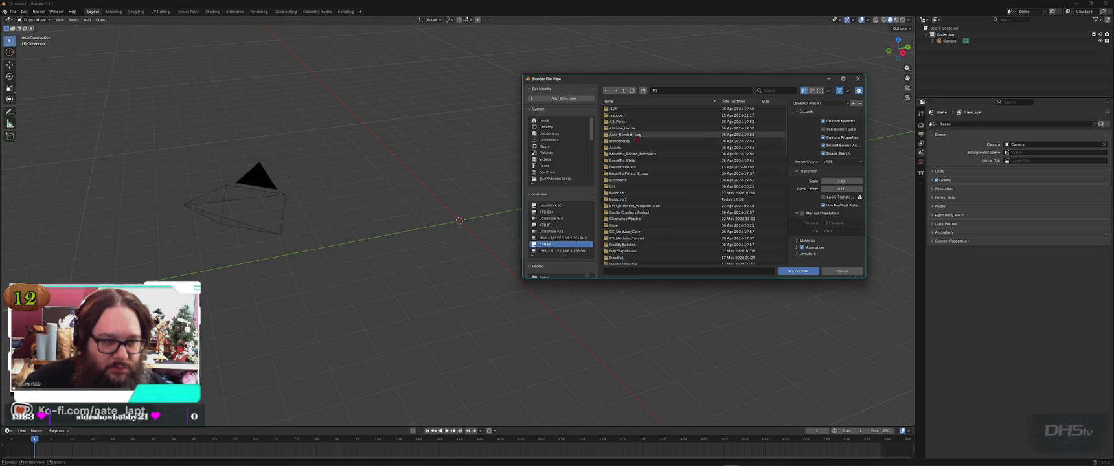
click(632, 167)
double_click(631, 167)
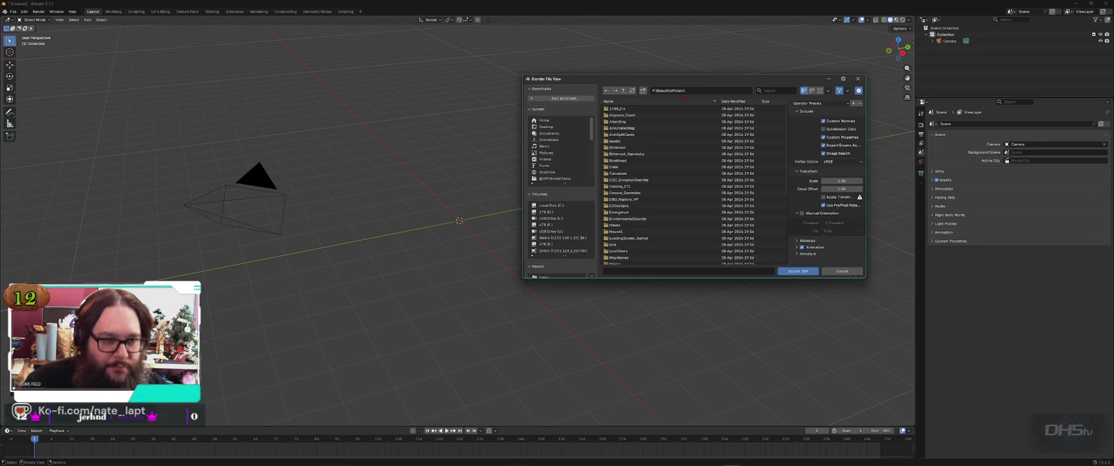
Step: Explore the CuddlyBuddies, Potato and data folders, then open Assets and scroll down
click(623, 92)
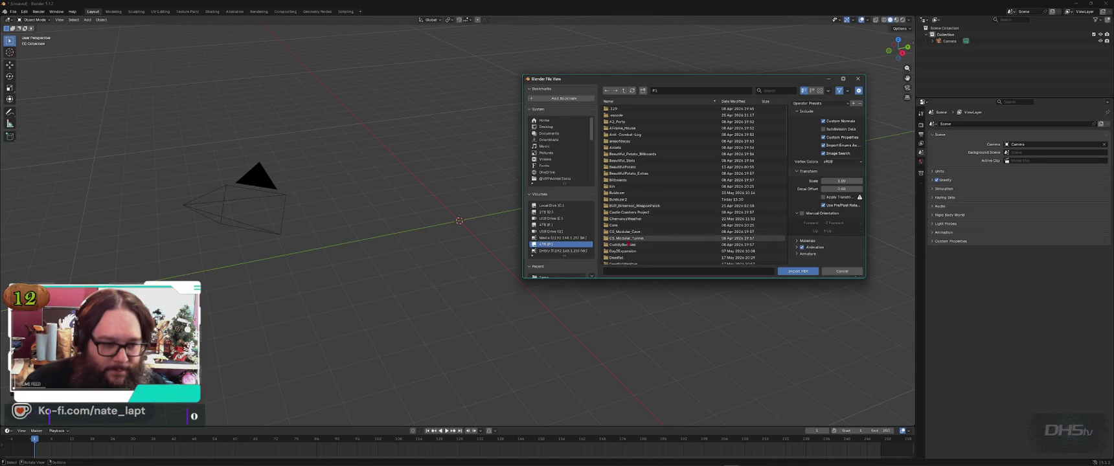
double_click(628, 244)
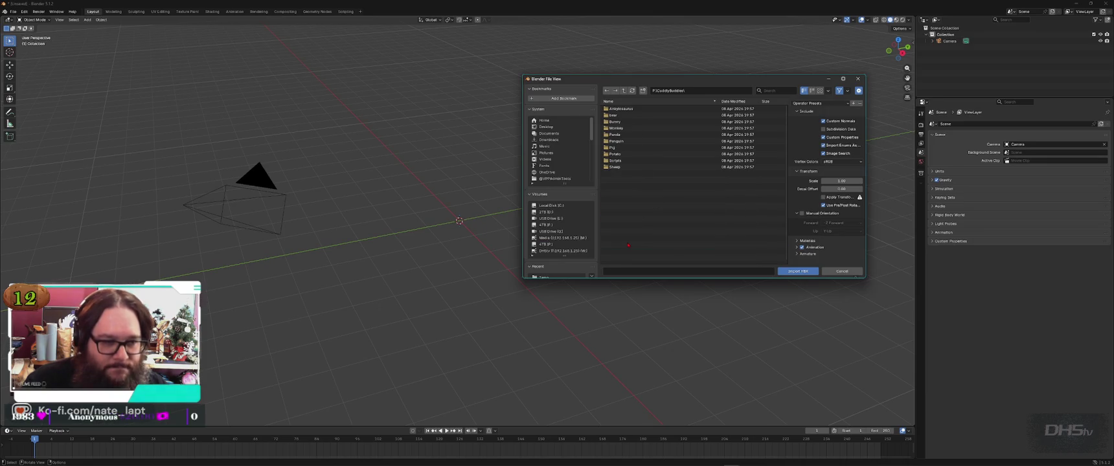
click(617, 155)
double_click(617, 154)
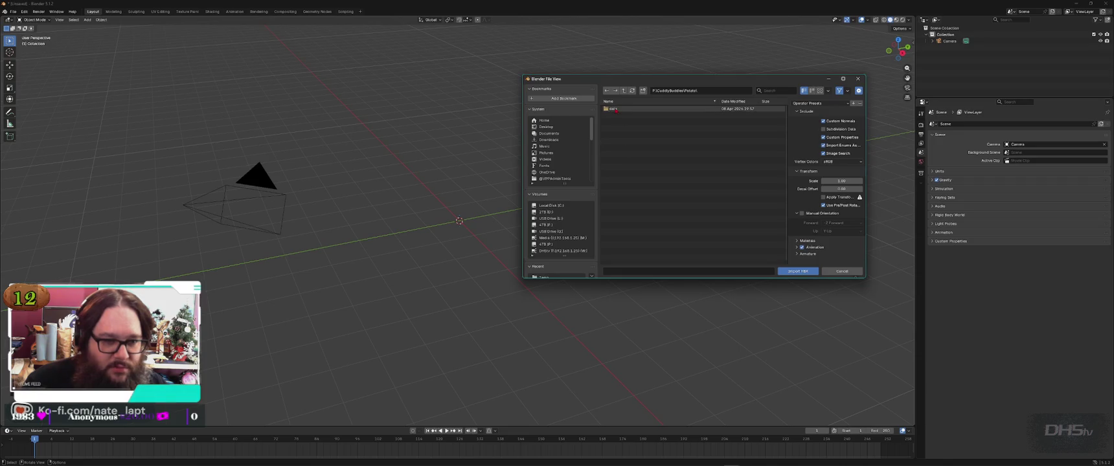
double_click(614, 108)
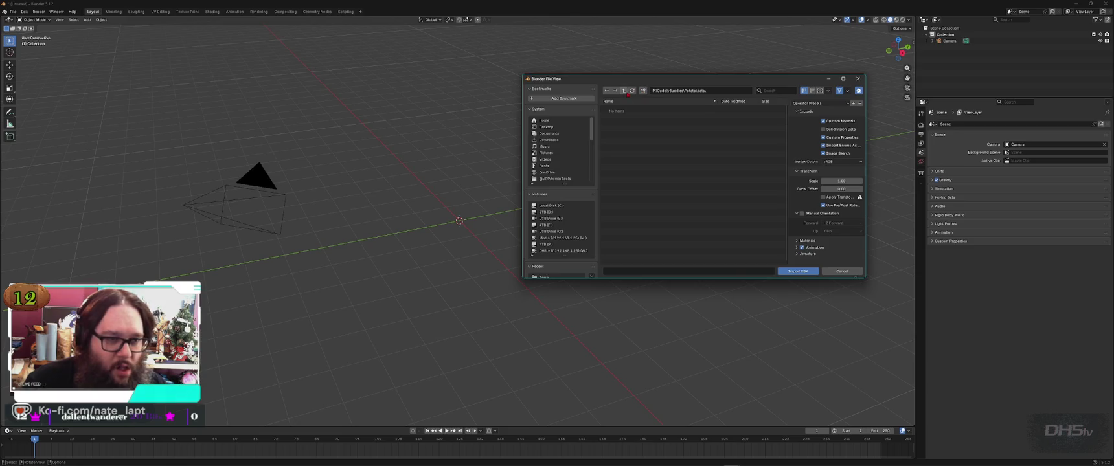
click(624, 91)
click(623, 90)
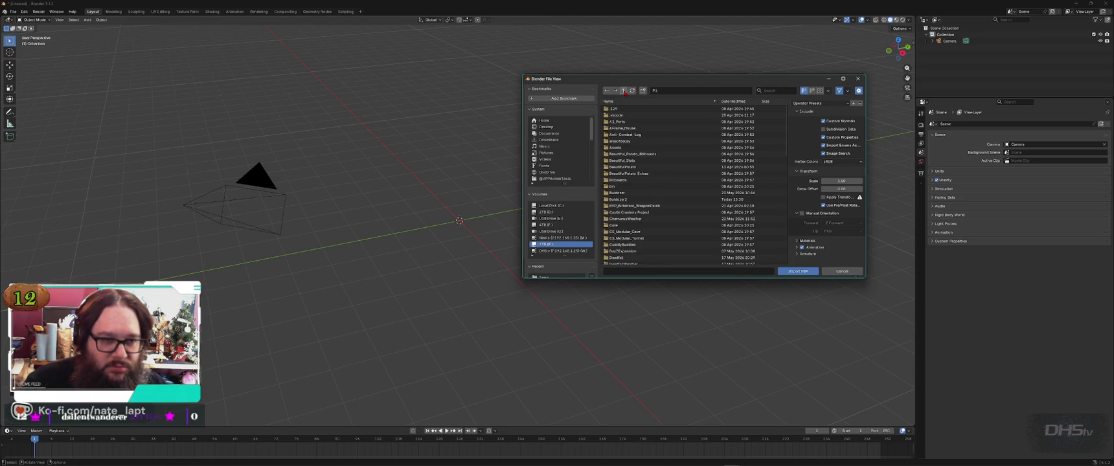
double_click(640, 147)
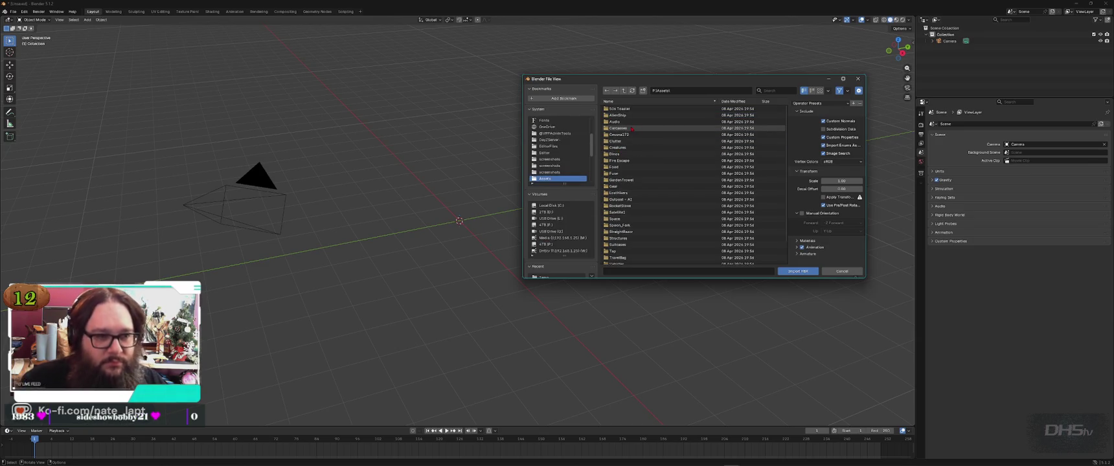
scroll(631, 129, down, 3)
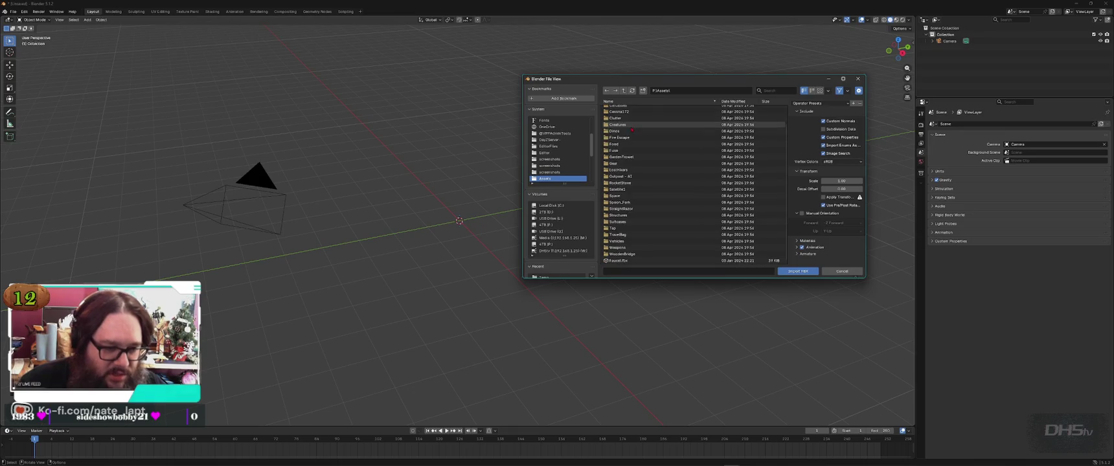